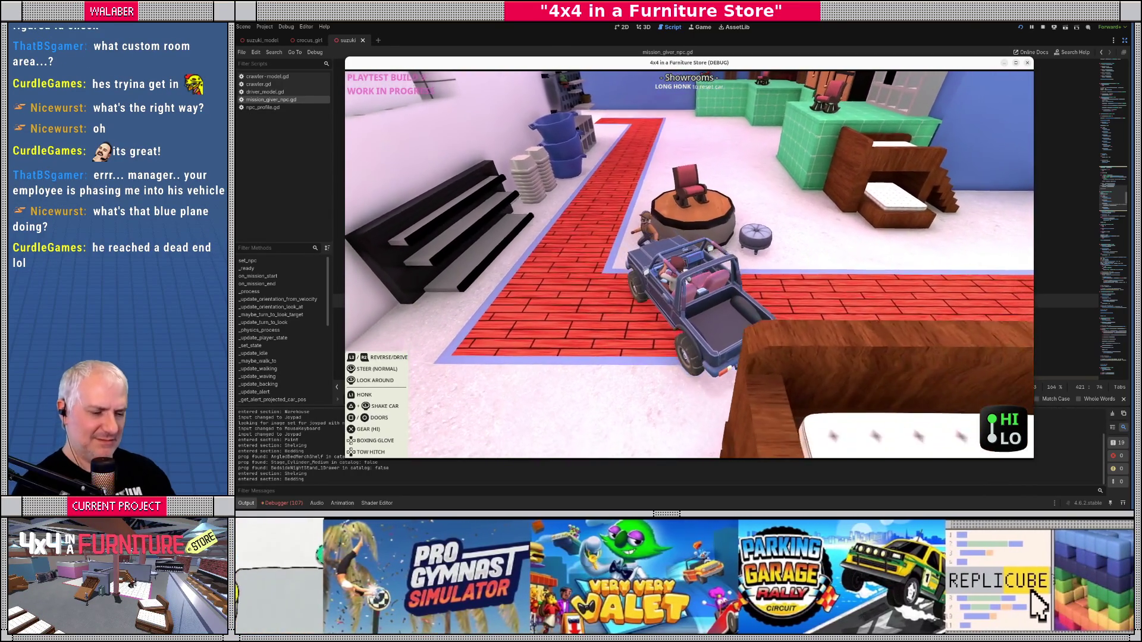
Step: Toggle the in-game dev console open and closed, then leave the game for mission_giver_npc.gd
key(grave)
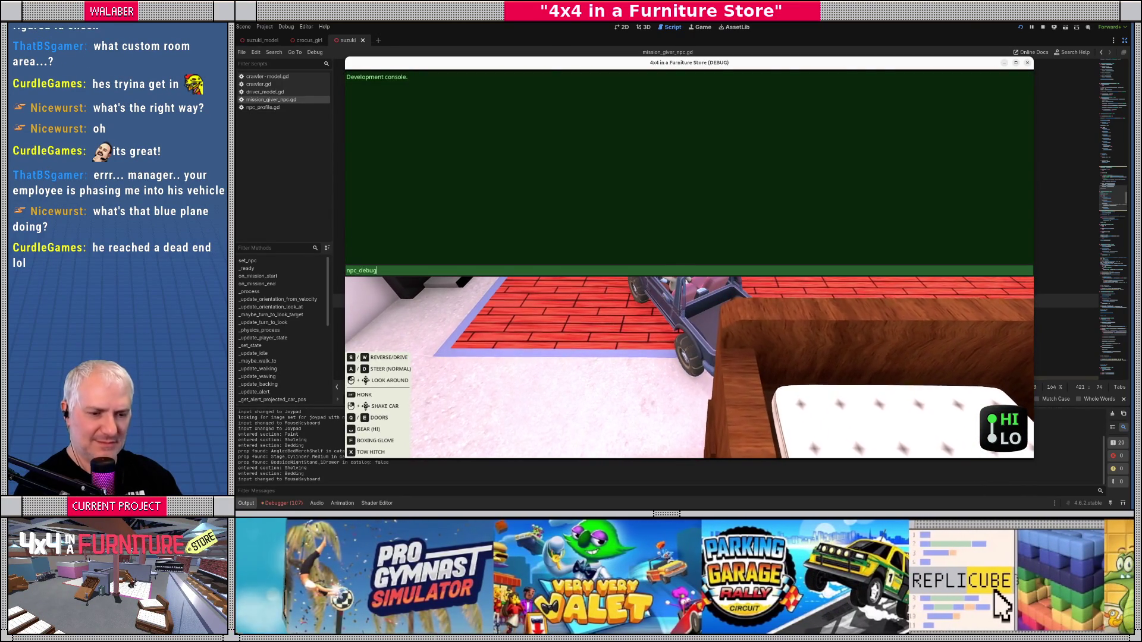
key(grave)
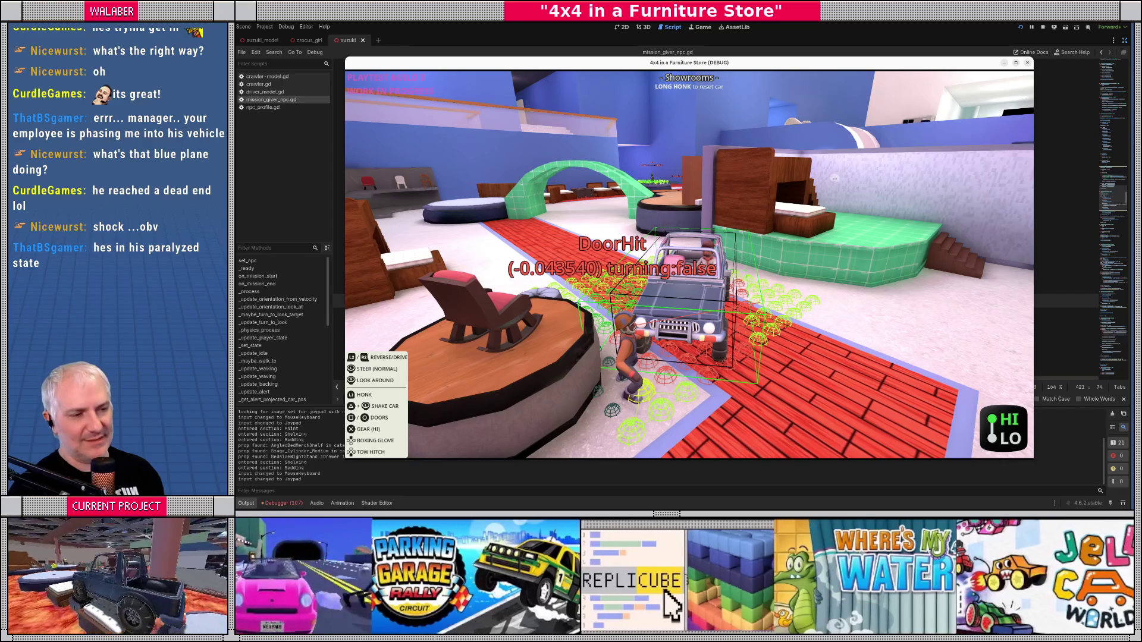
key(alt+Tab)
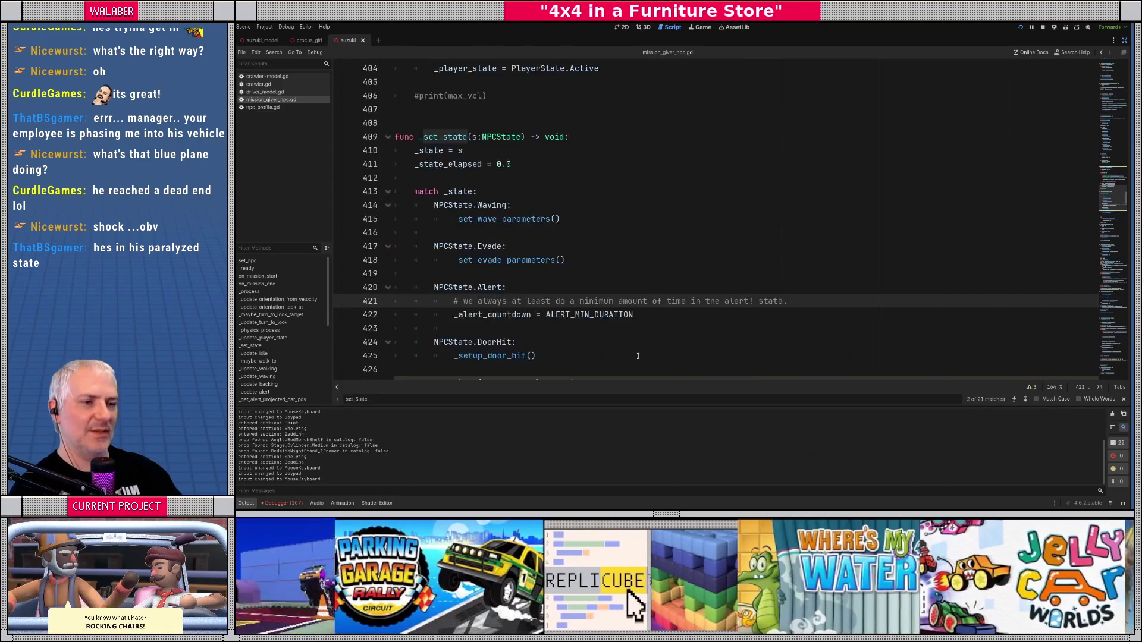
Step: Search the script for the _update_door_hit function
key(ctrl+f)
text(uopd)
key(BackSpace)
text(pdate_s)
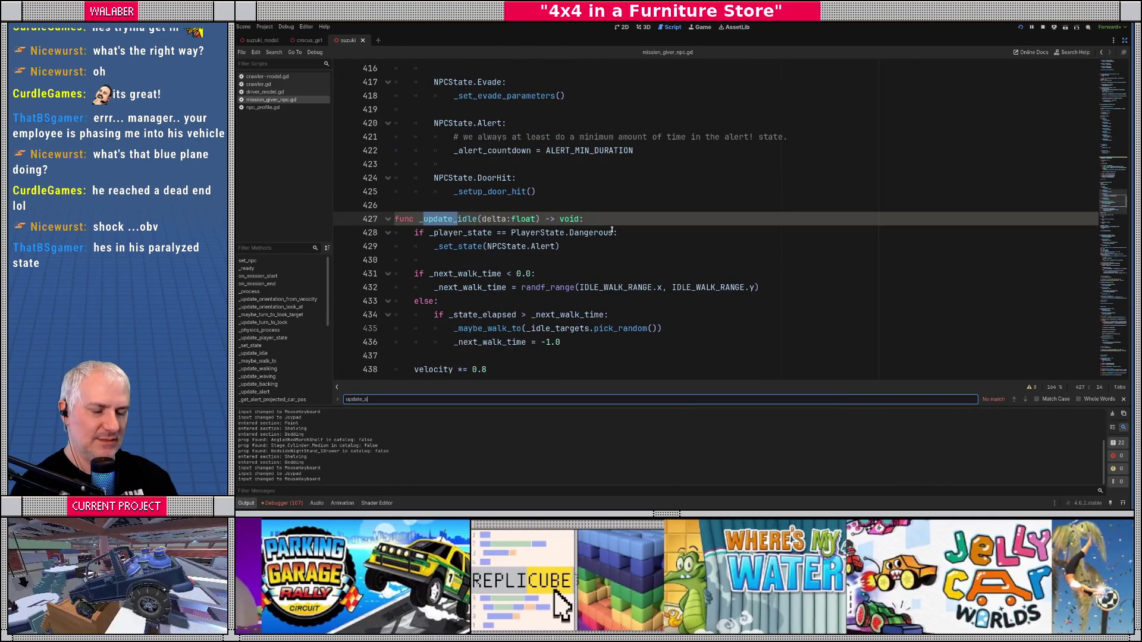
key(BackSpace)
text(door_)
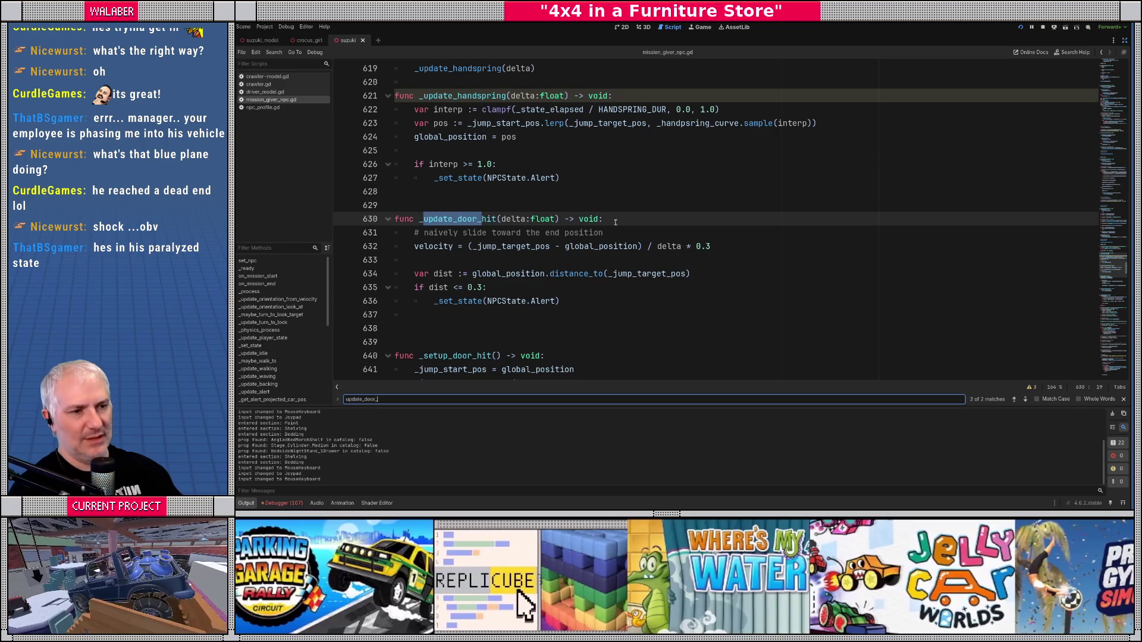
Step: Append 'or _state_elapsed >= MAX_DOOR_HIT_DURATION' to the door-hit exit check and copy that name
click(511, 257)
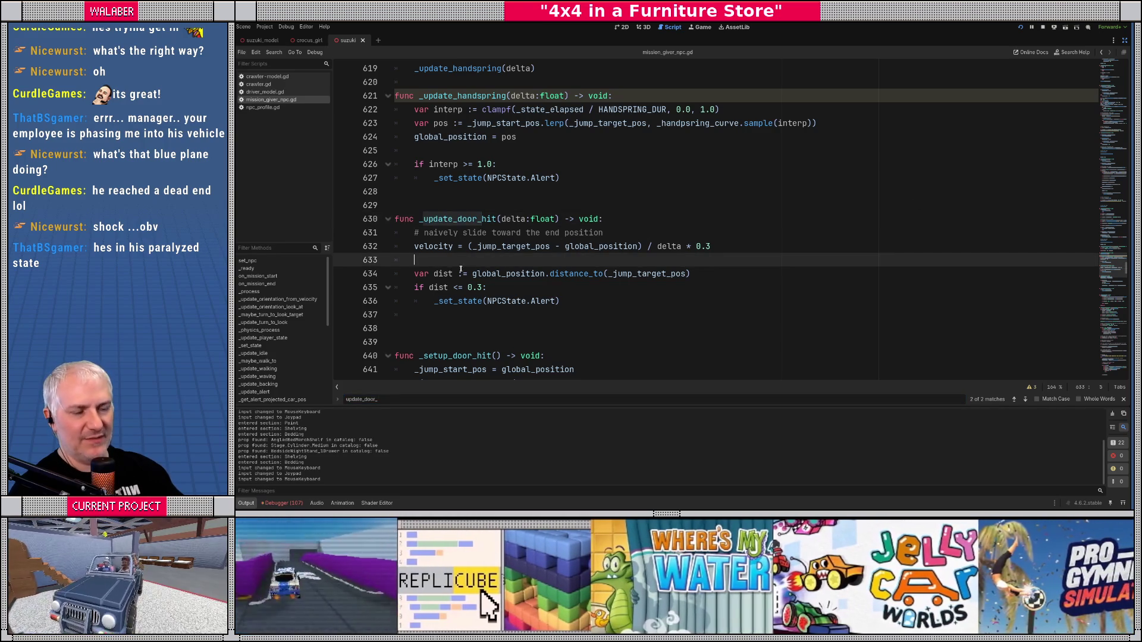
click(483, 288)
text(or _sta)
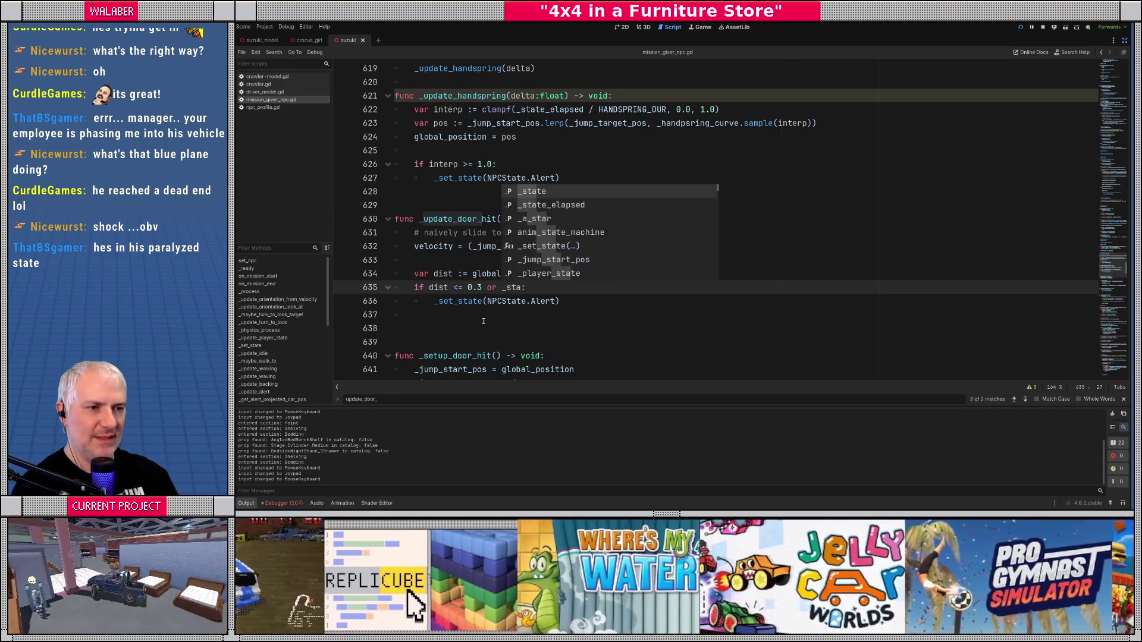
key(Down)
key(Return)
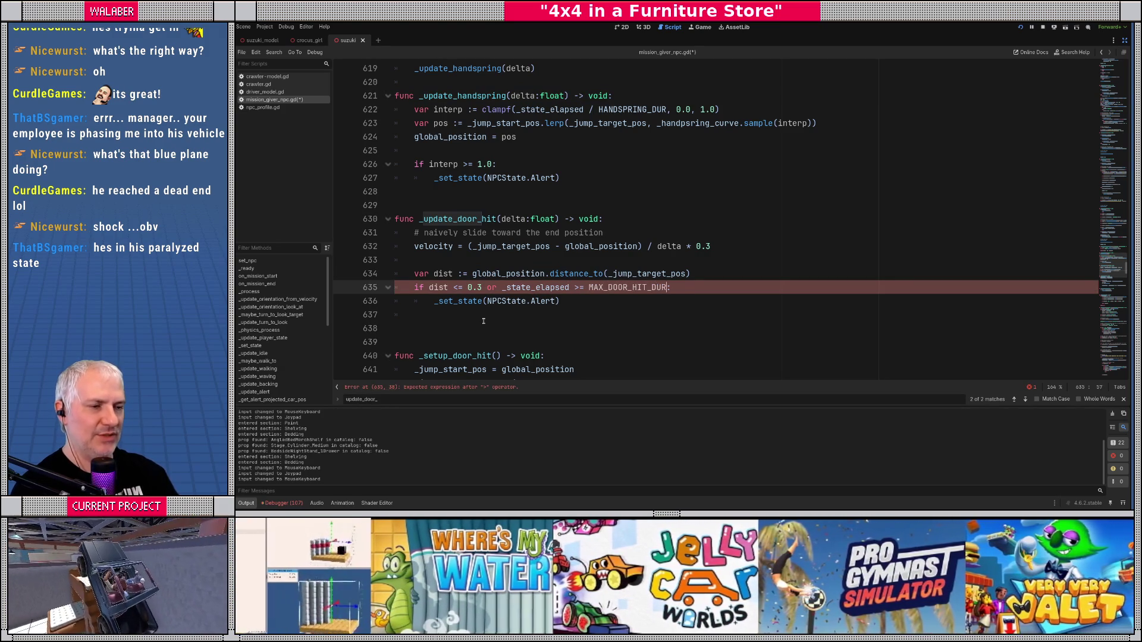
double_click(601, 288)
key(ctrl+c)
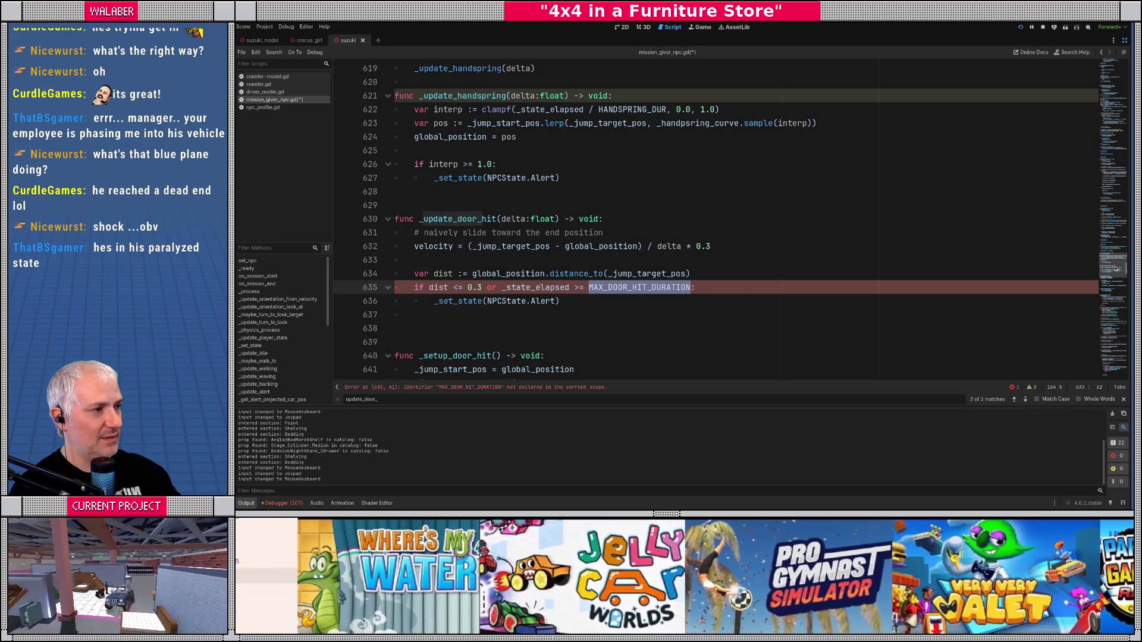
drag(1116, 269, 1113, 66)
scroll(479, 242, down, 5)
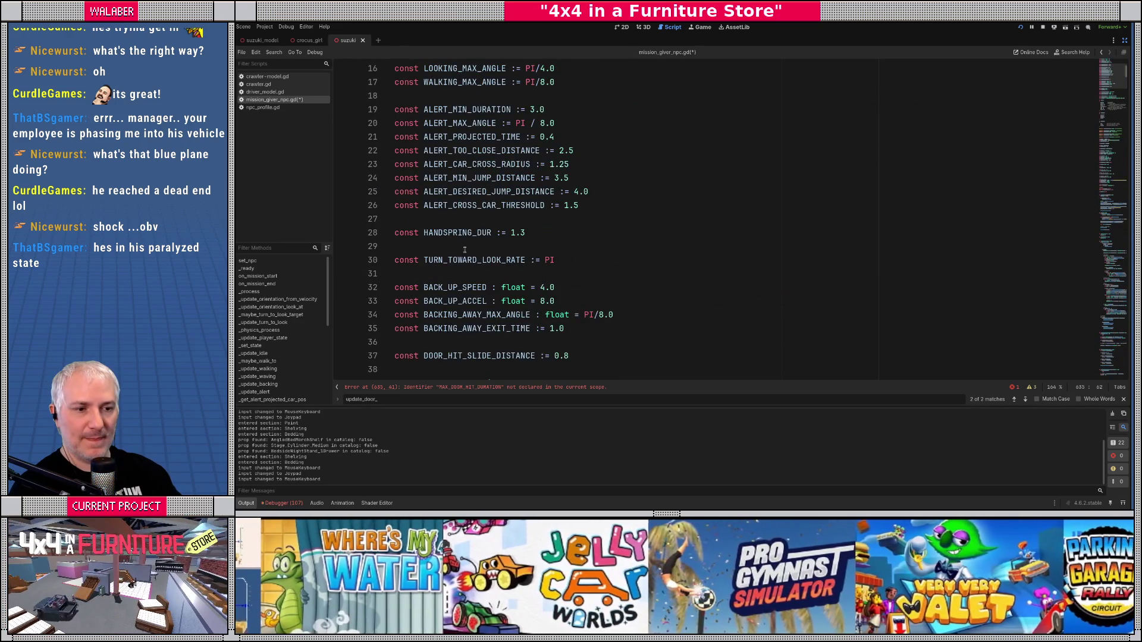
Step: Paste MAX_DOOR_HIT_DURATION as a new constant on line 38 and restore the side docks
scroll(464, 250, down, 2)
click(434, 284)
text(const)
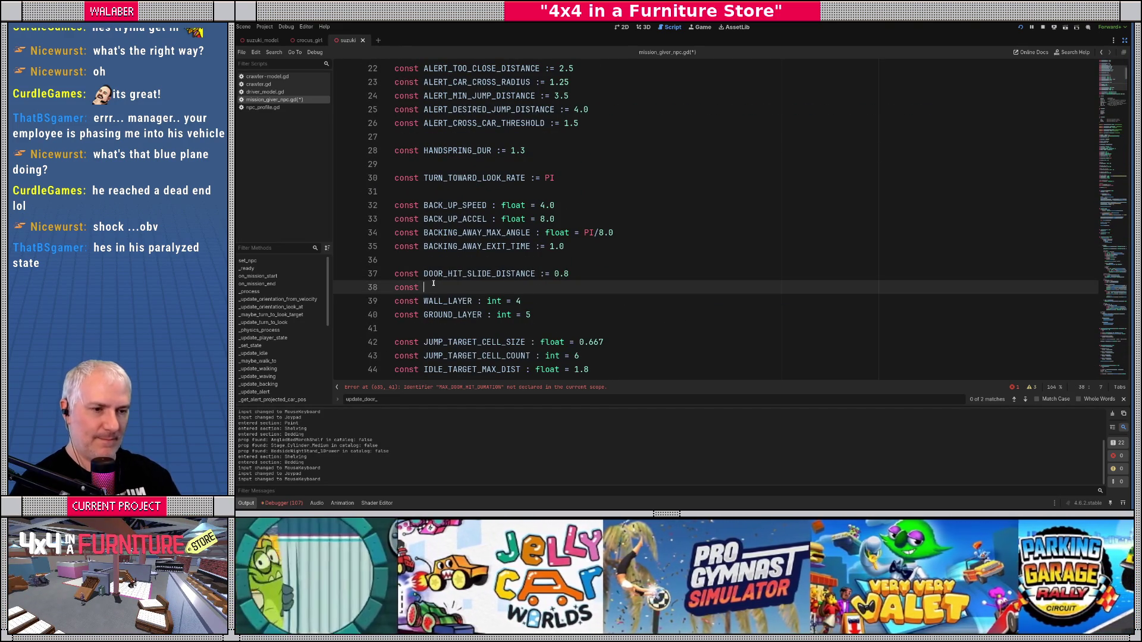
key(ctrl+v)
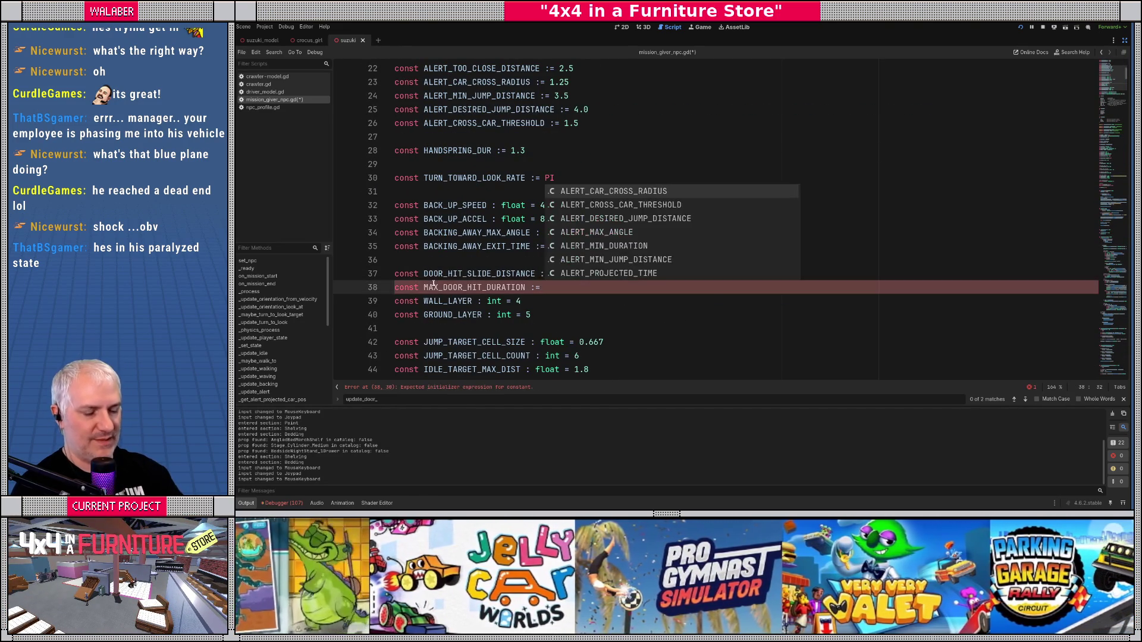
click(1125, 40)
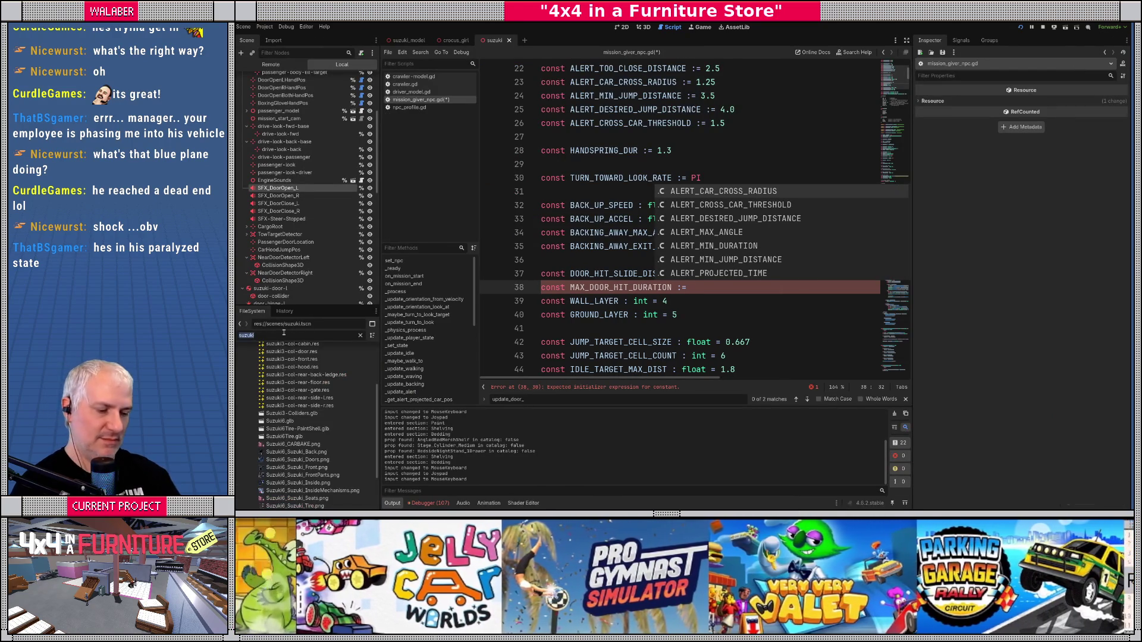
Step: Filter the FileSystem for 'turtle' and open turtleneck_tom.tscn in the 3D view
text(tom)
scroll(304, 417, down, 5)
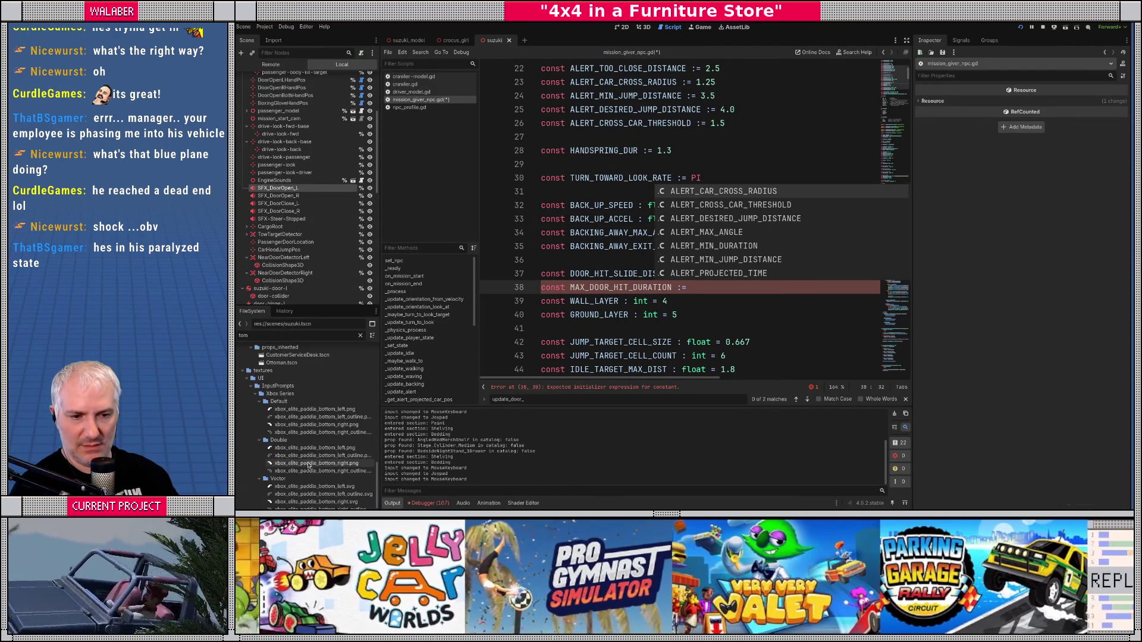
text(turtle)
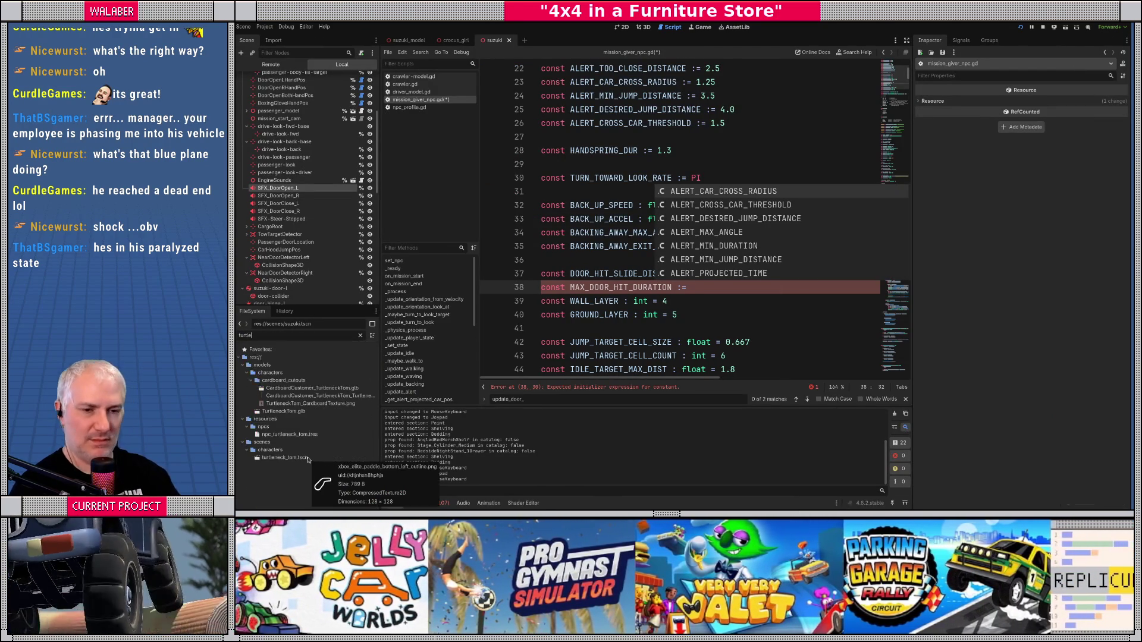
double_click(285, 458)
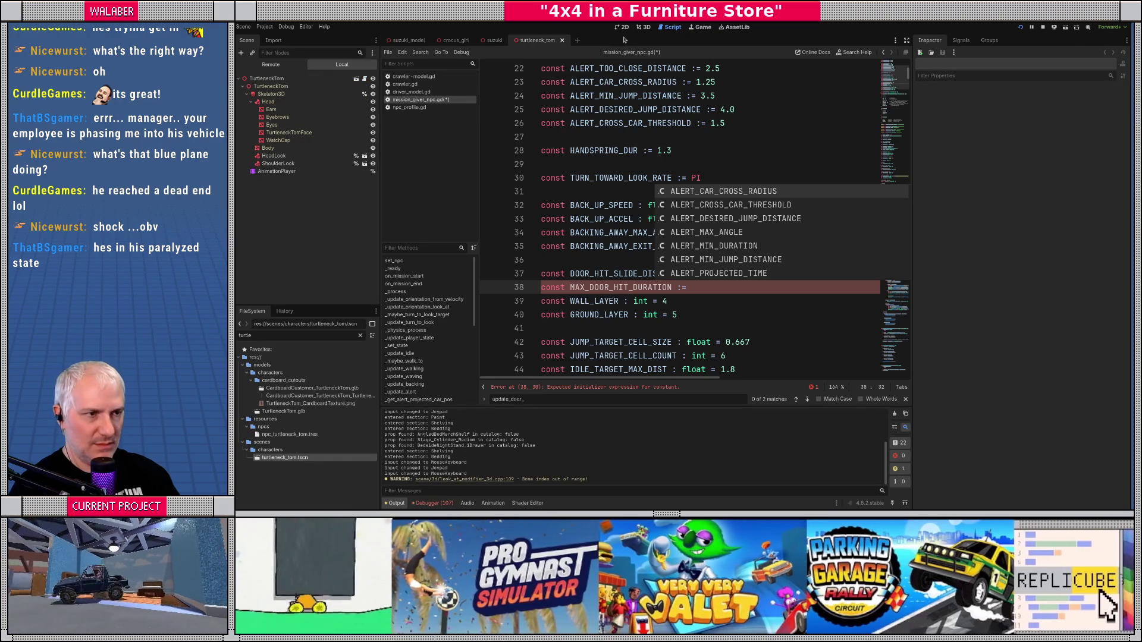
click(651, 30)
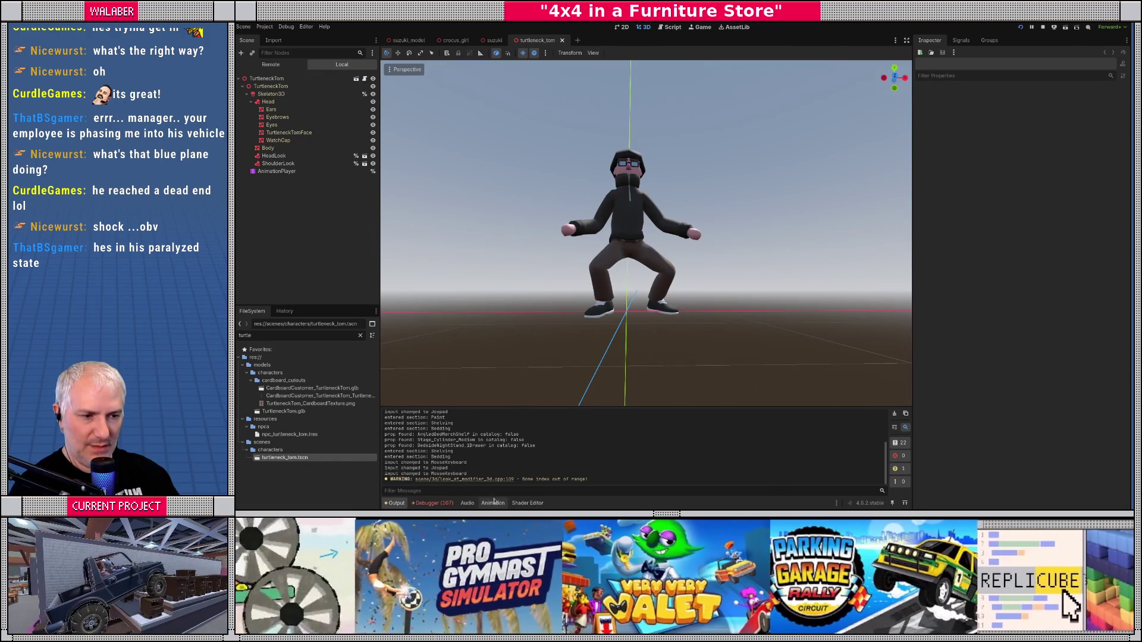
Step: Play and scrub the SharedAction_DoorDodge animation to gauge its roughly 0.47 s length
click(494, 504)
click(595, 348)
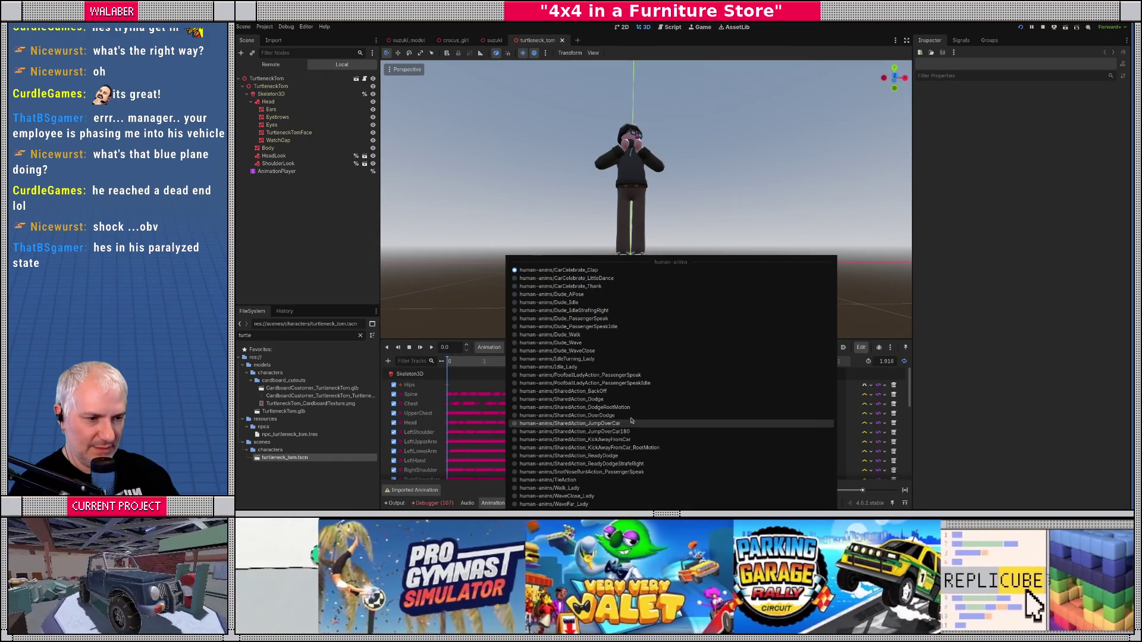
click(631, 415)
click(432, 347)
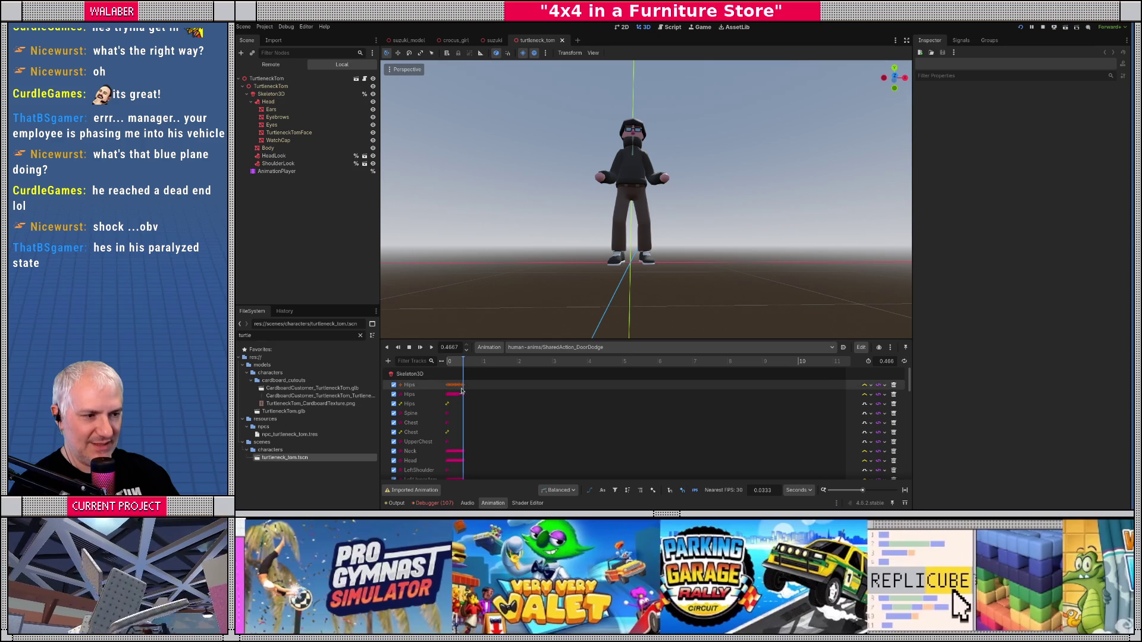
ctrl+scroll(472, 391, up, 5)
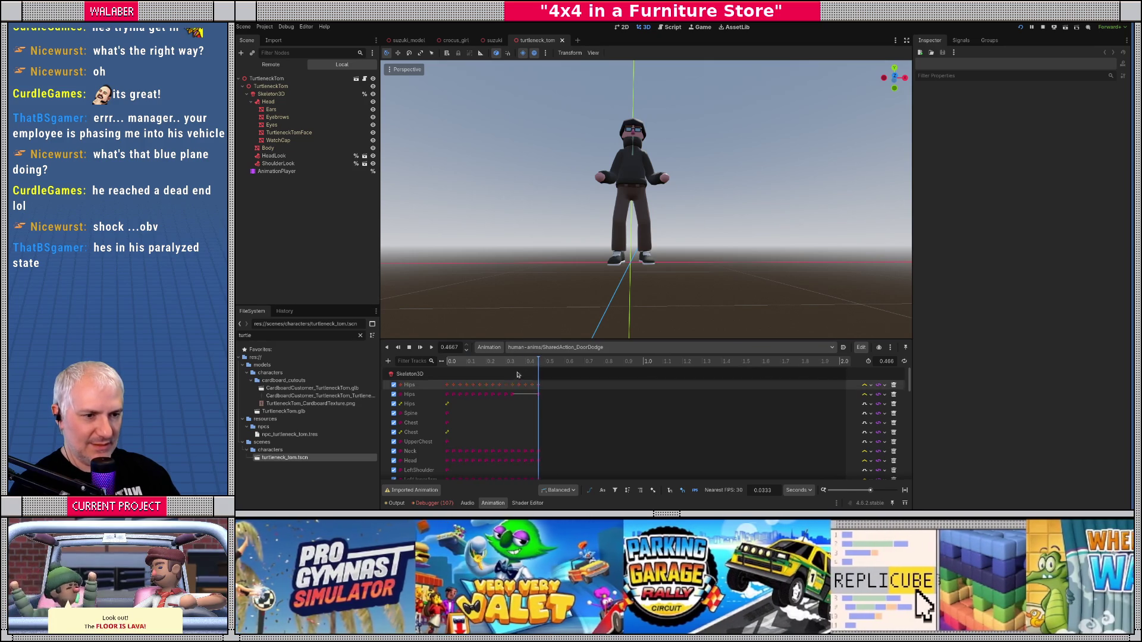
mouse_move(534, 364)
mouse_down()
mouse_move(448, 363)
mouse_move(542, 363)
mouse_up()
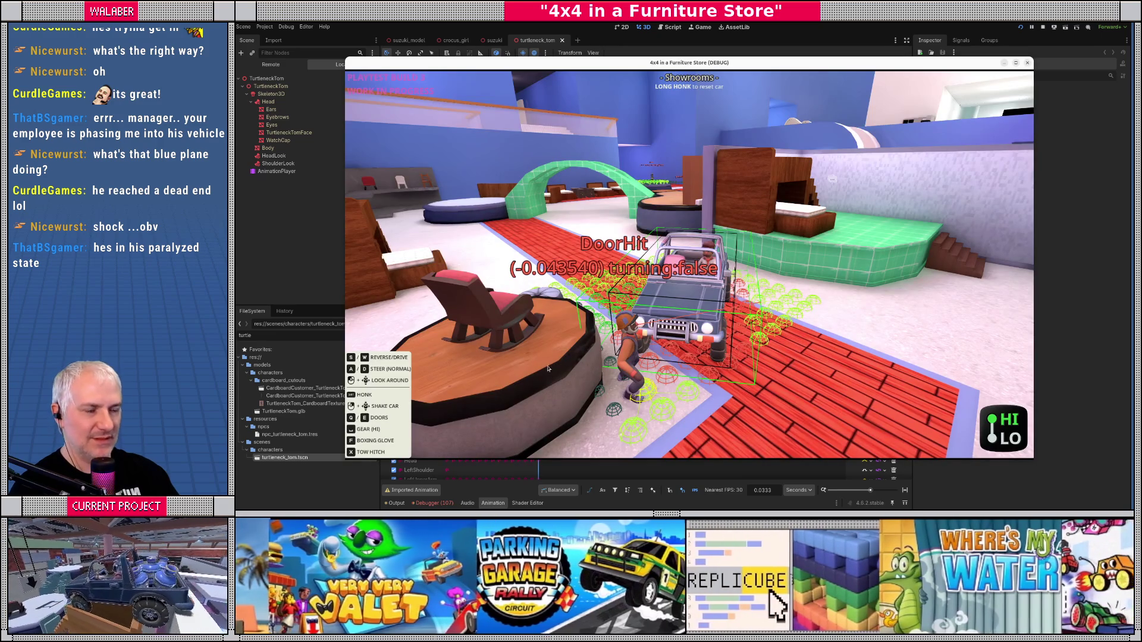
key(F8)
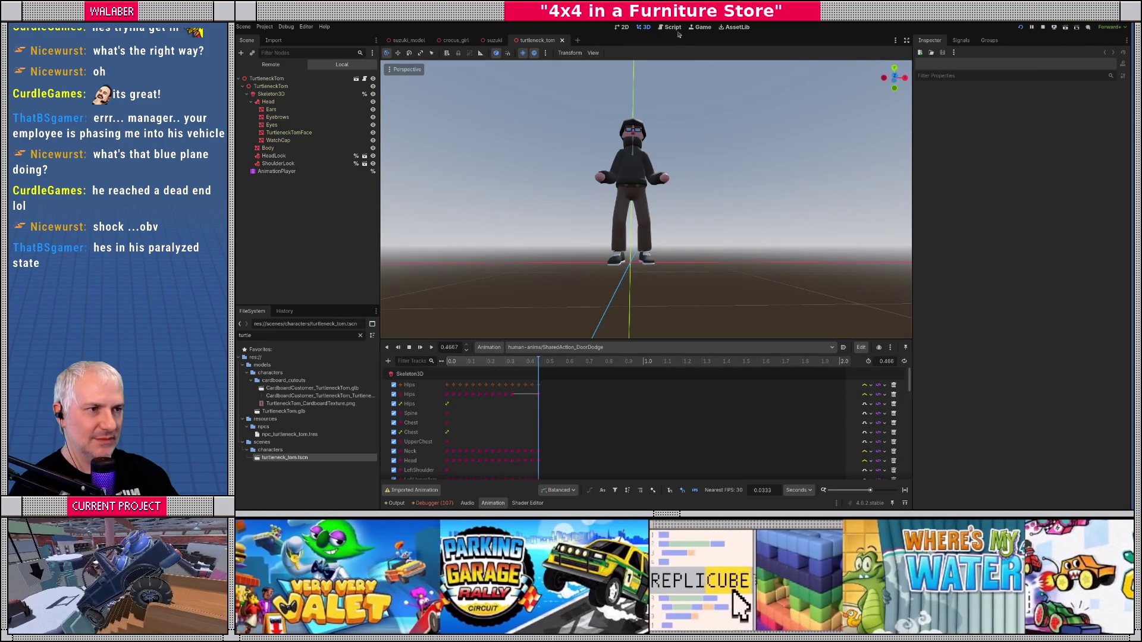
Step: Set MAX_DOOR_HIT_DURATION to 0.45 on line 38 and save the script
click(673, 27)
text(0.4)
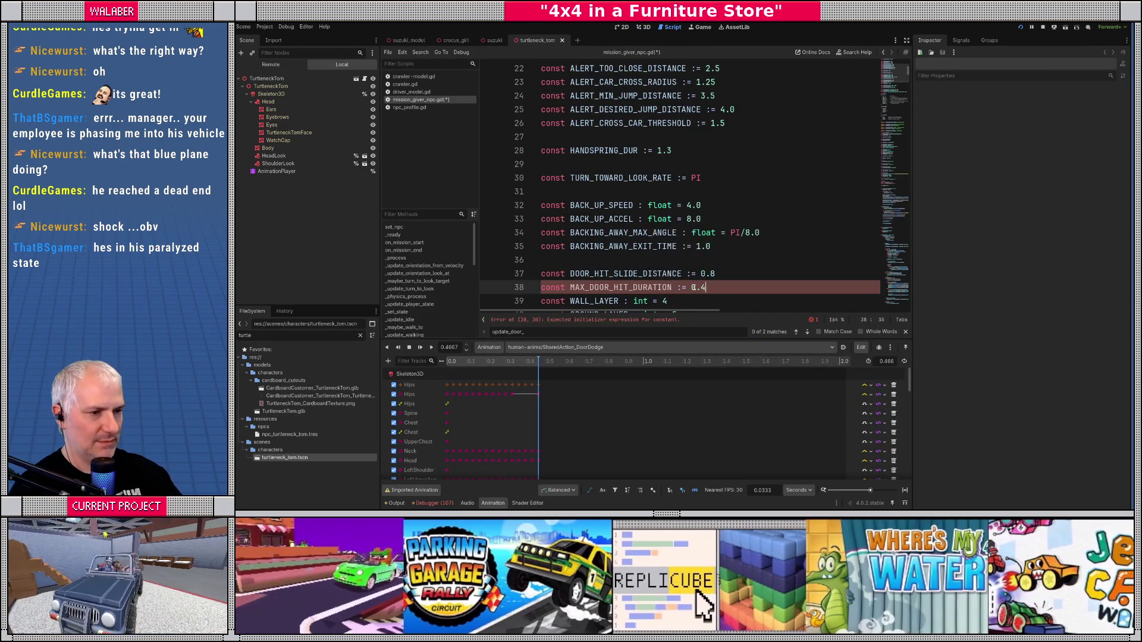
key(Return)
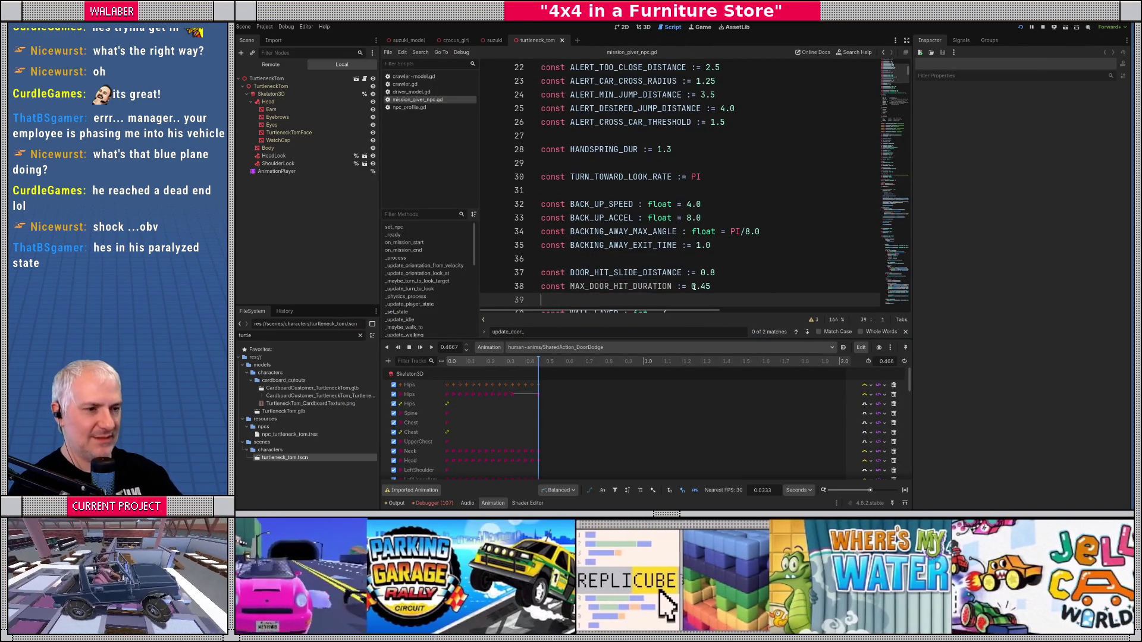
key(ctrl+s)
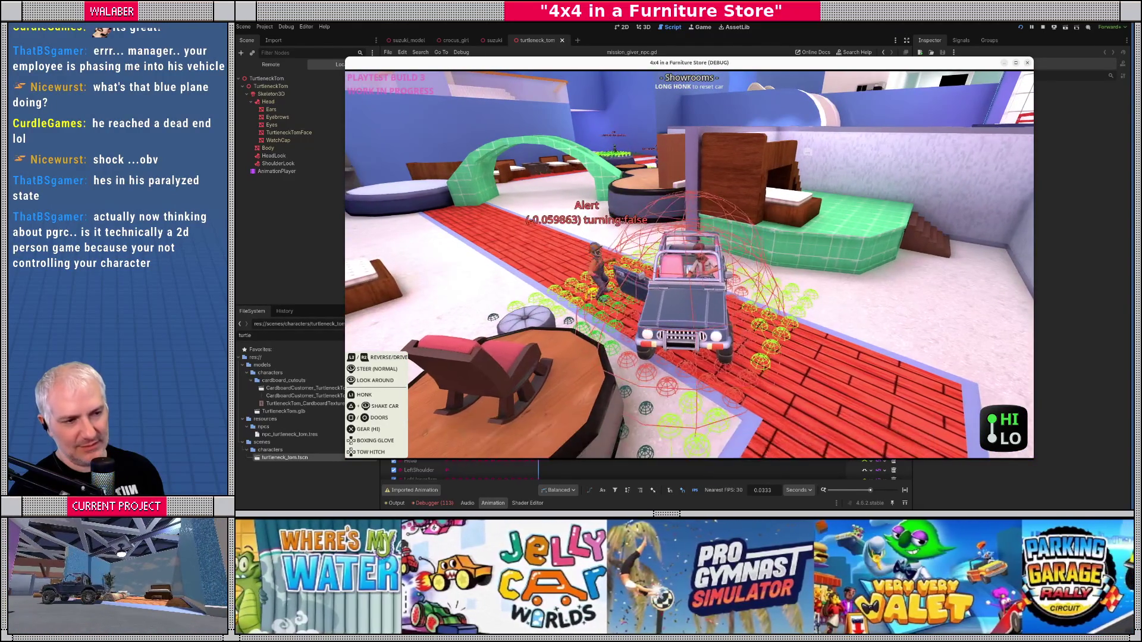
Step: Stop the playtest and start a new line inside _update_door_hit
key(F8)
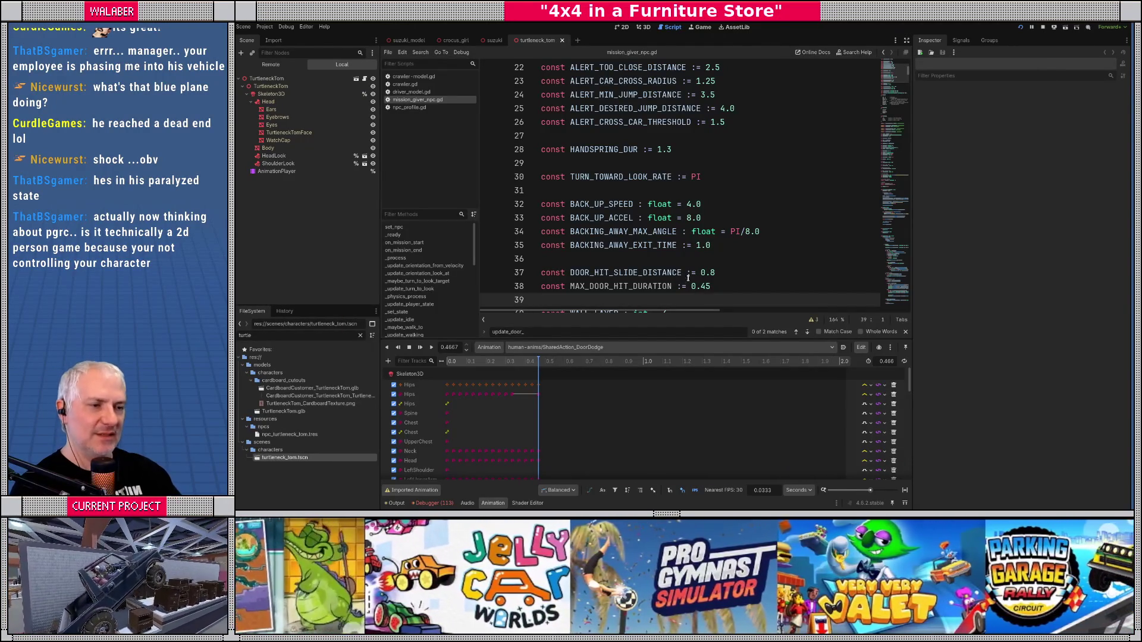
key(ctrl+f)
key(BackSpace)
key(BackSpace)
key(BackSpace)
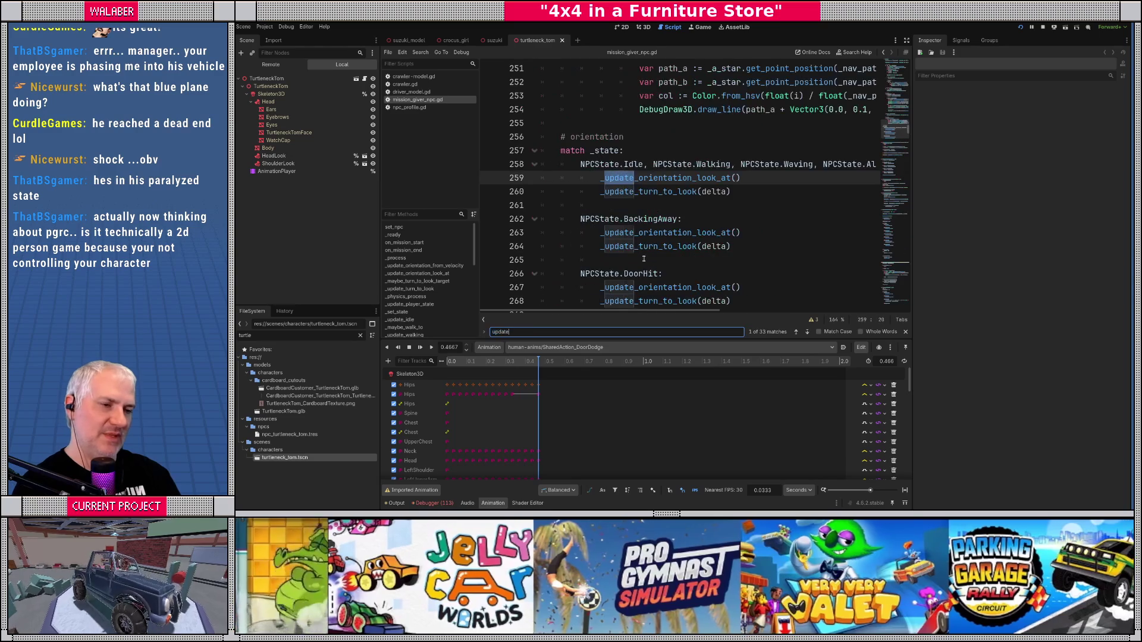
text(_door_hi)
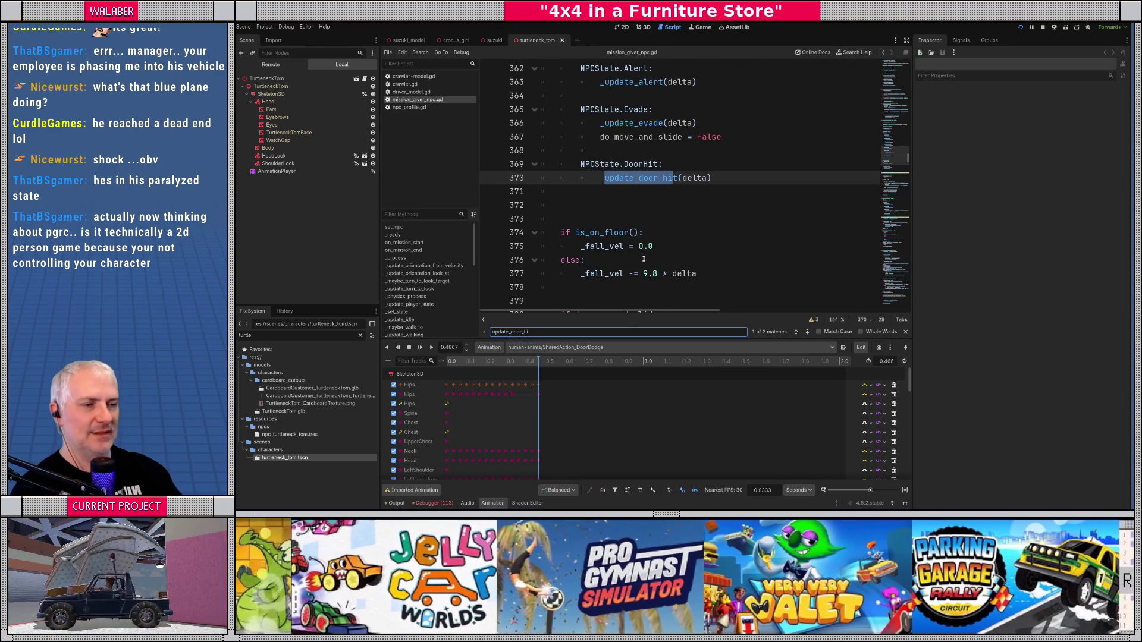
key(Escape)
ctrl+click(638, 178)
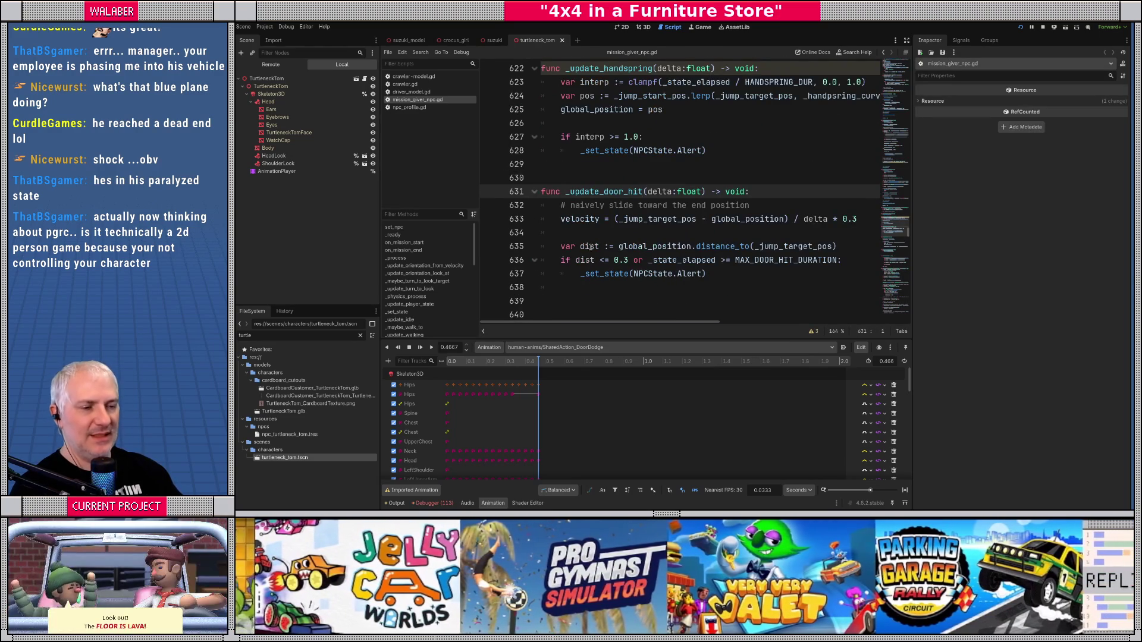
scroll(589, 244, down, 2)
click(573, 209)
key(Return)
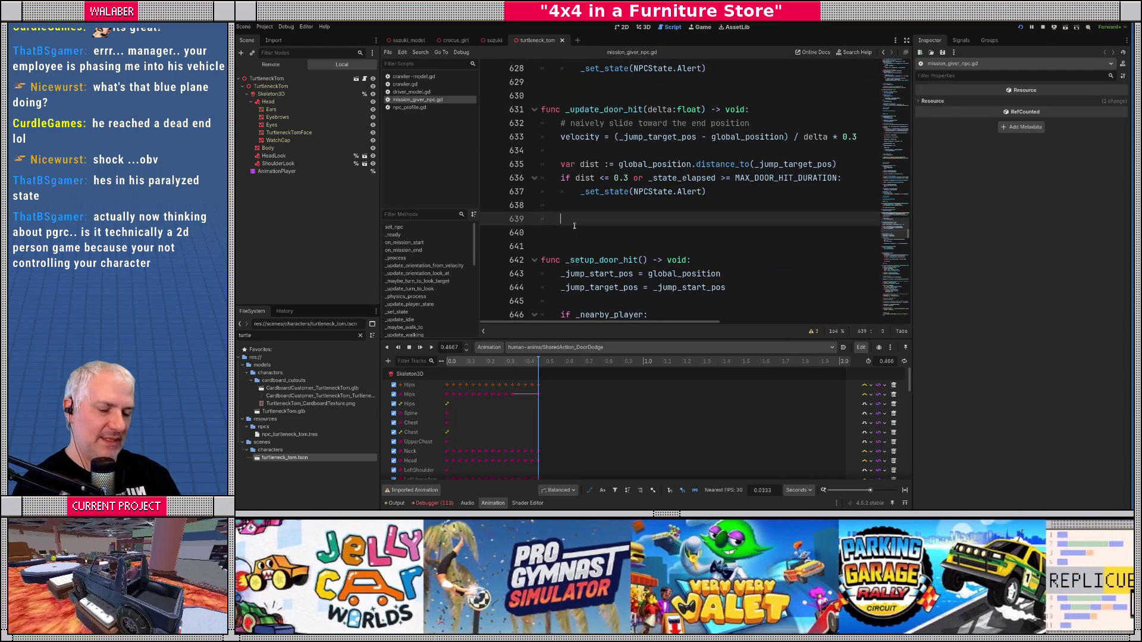
Step: Add an if _debug_on block drawing a magenta line from _jump_start_pos to _jump_target_pos, then run
text(if _debug_on:)
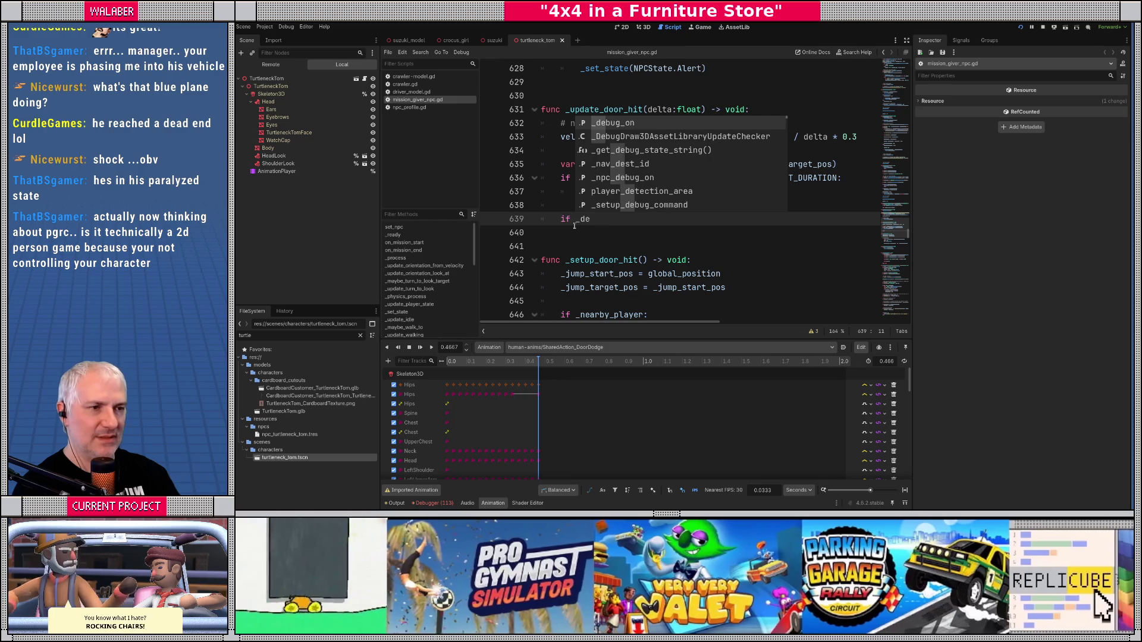
key(Return)
text(DebugDraw)
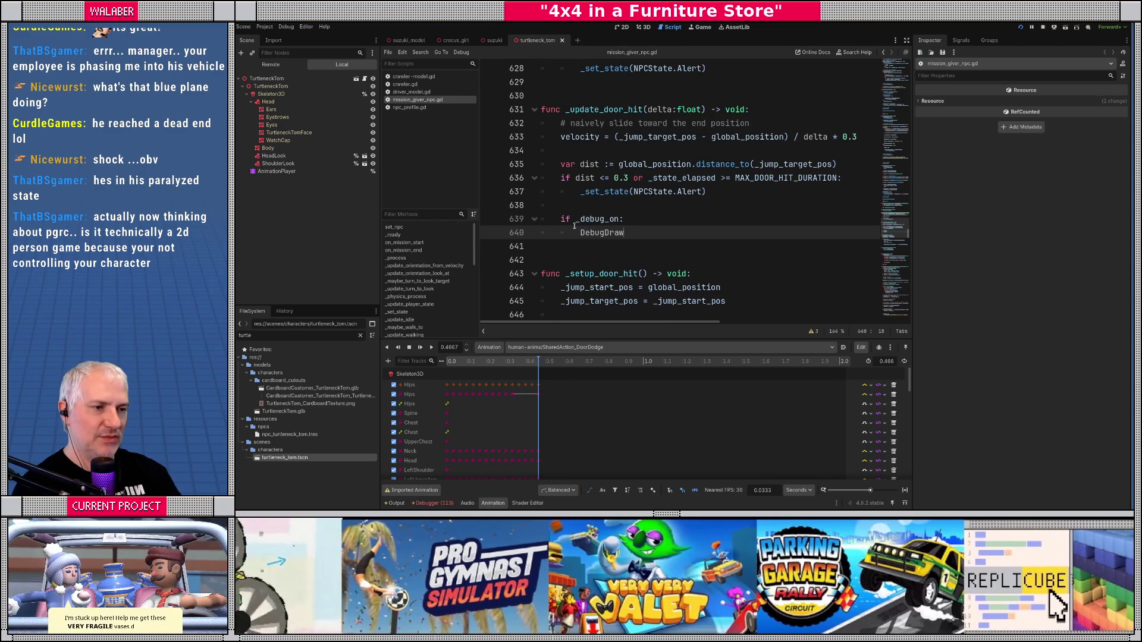
text(L)
key(BackSpace)
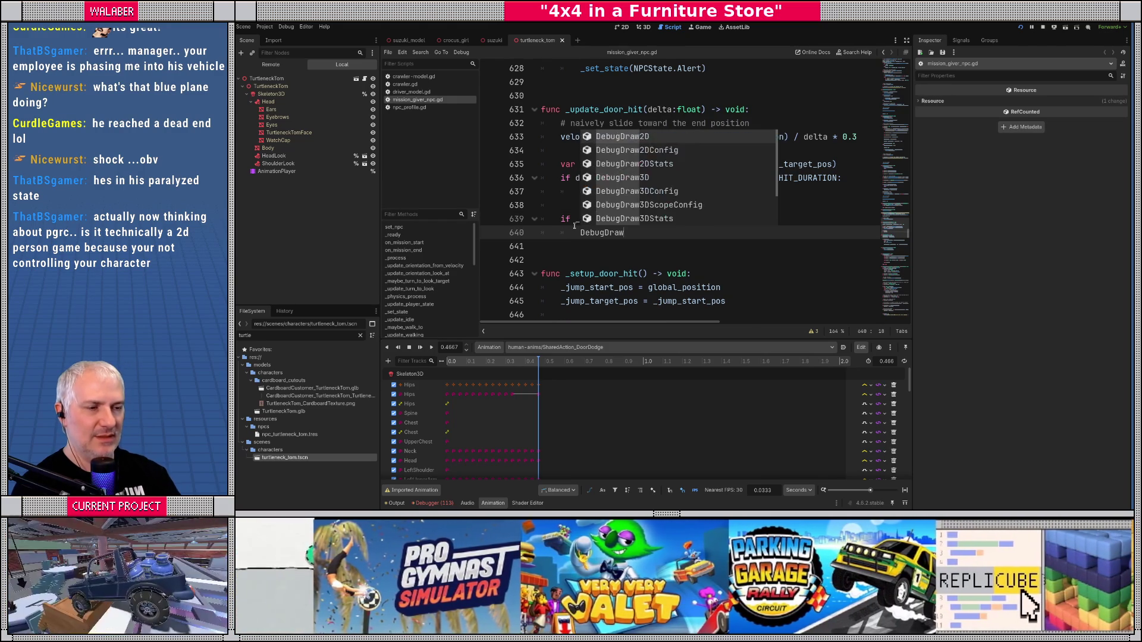
text(3D.d)
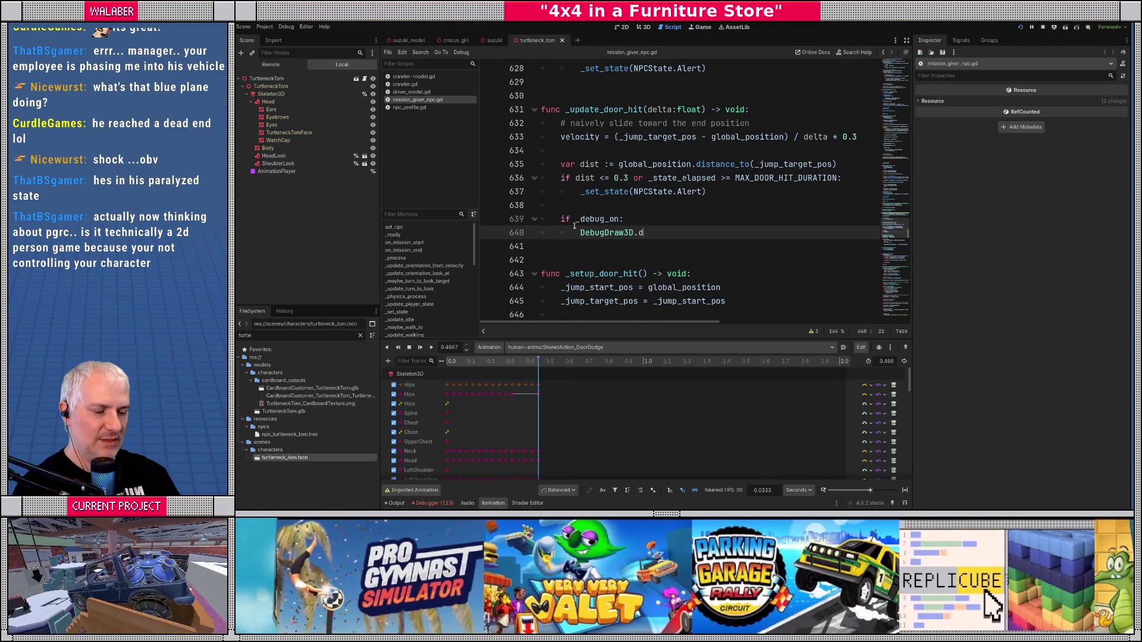
text(()
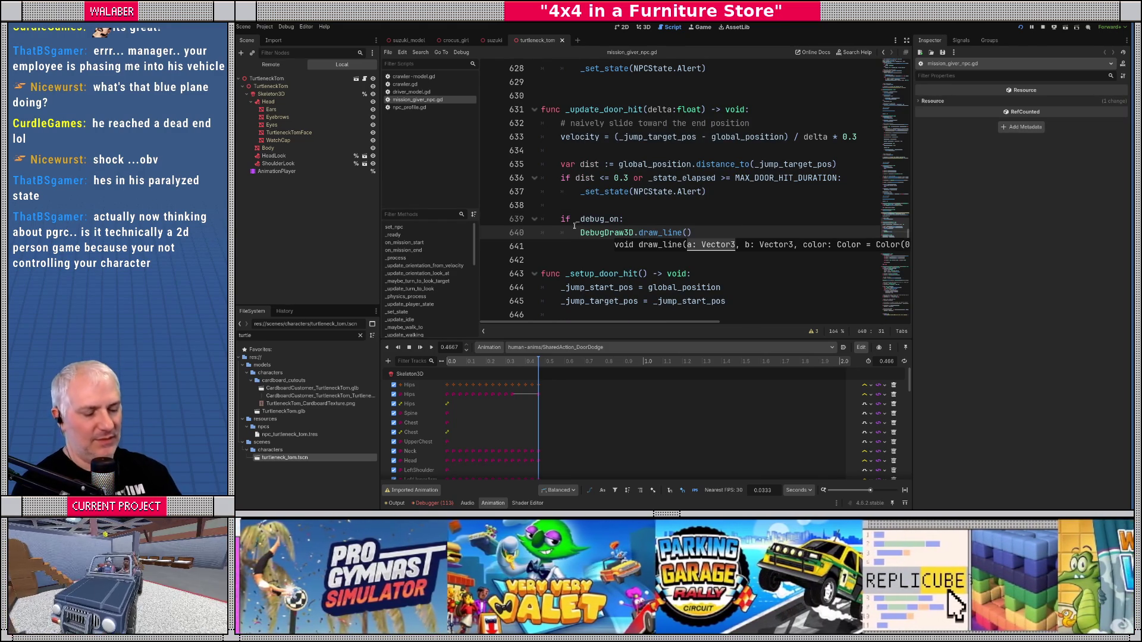
text(u)
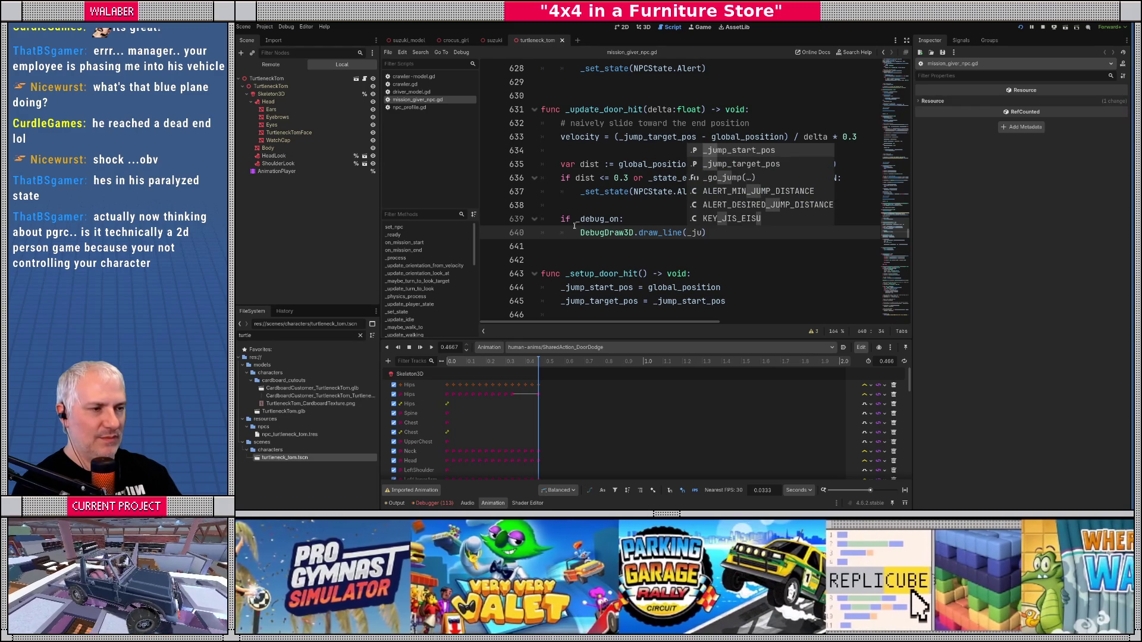
key(Return)
text(, _ju)
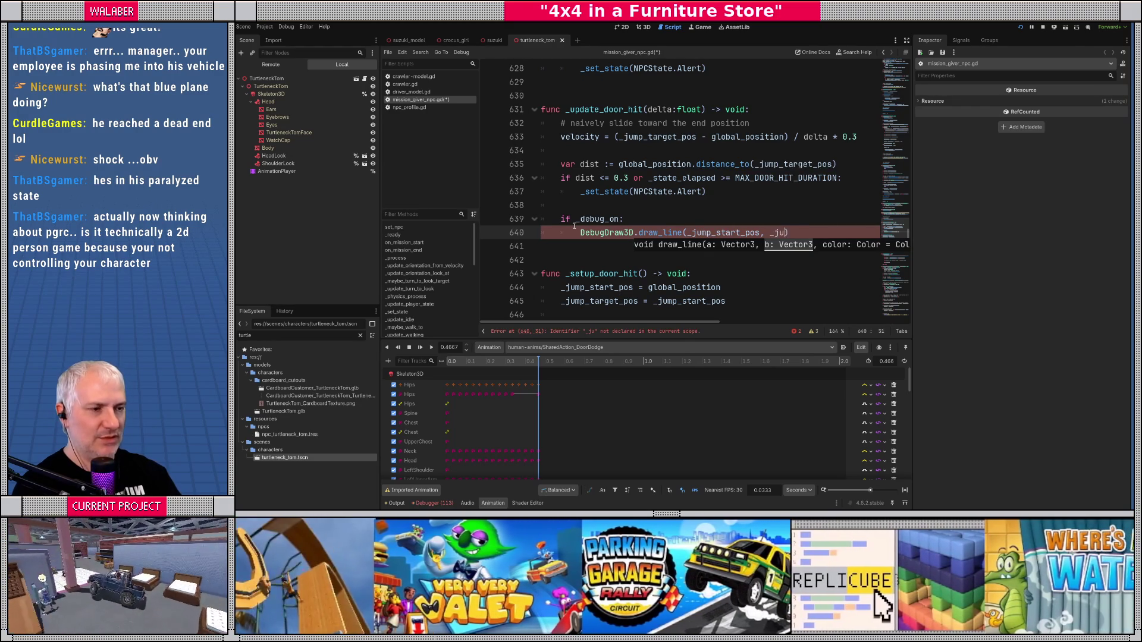
text(mp_tar)
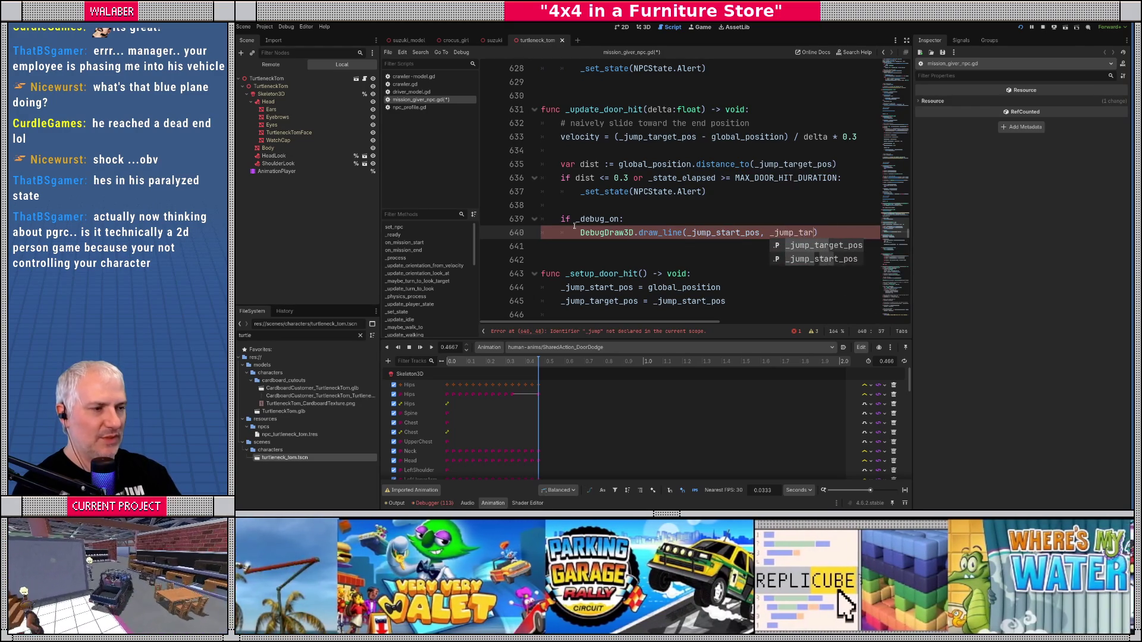
key(Return)
text(olor.)
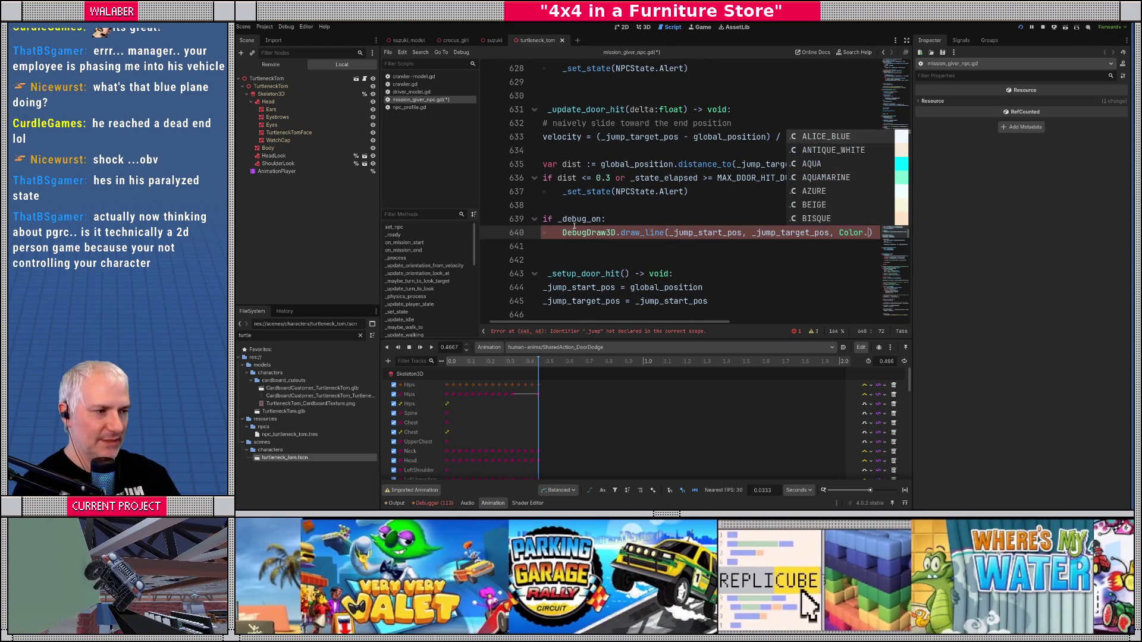
text(mag)
key(Return)
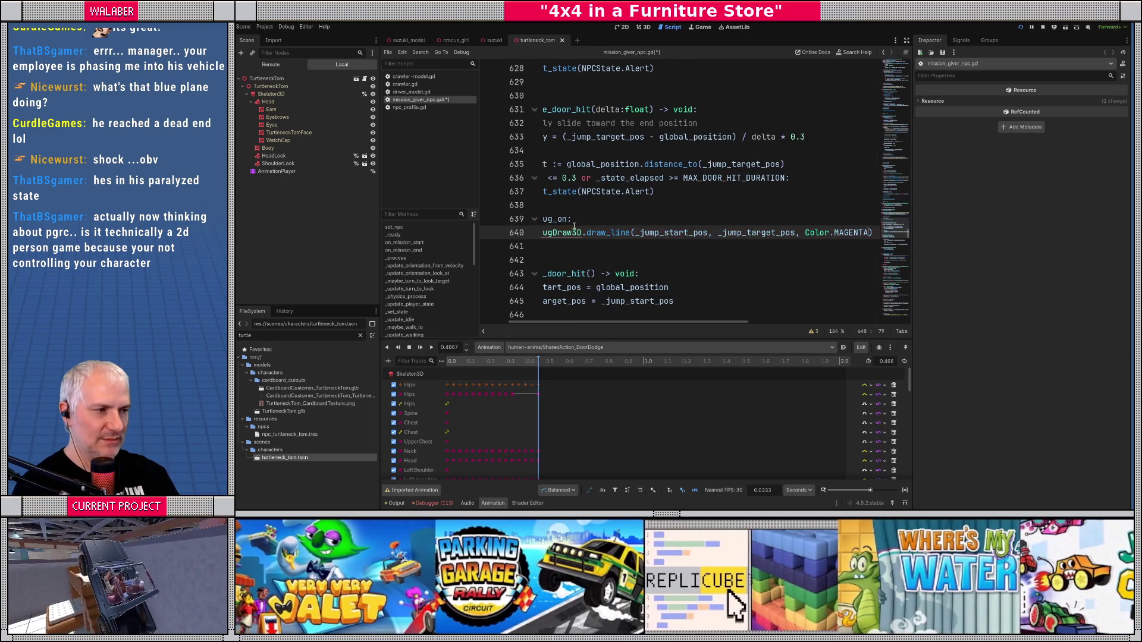
key(F5)
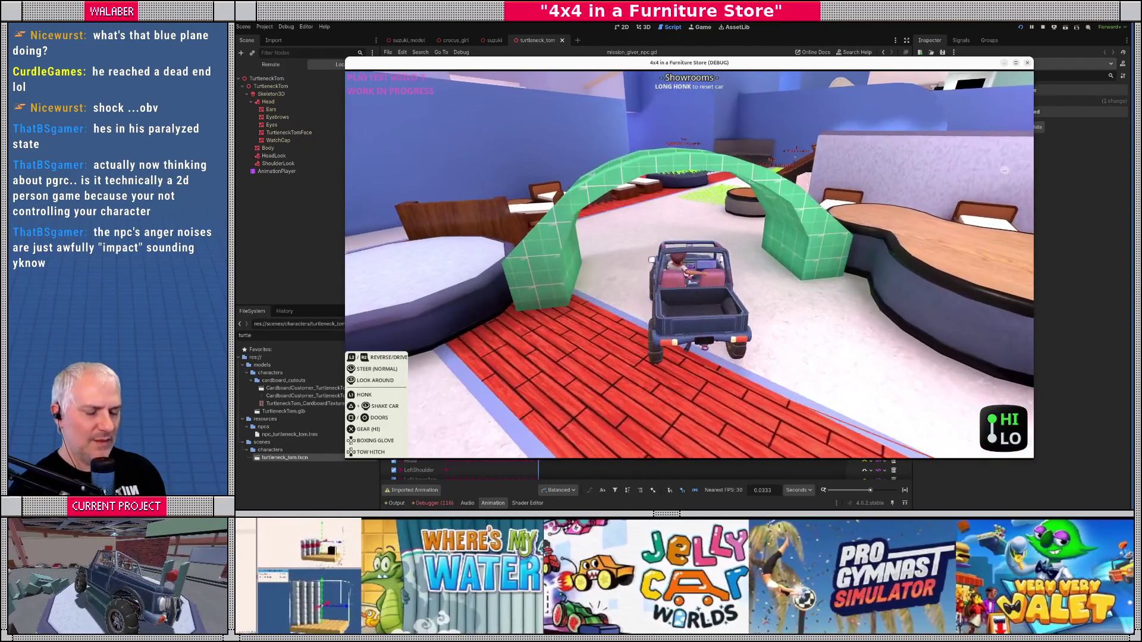
Step: Stop the playtest, scroll to the top of mission_giver_npc.gd and hide the side docks
key(F8)
drag(891, 181, 892, 63)
click(907, 40)
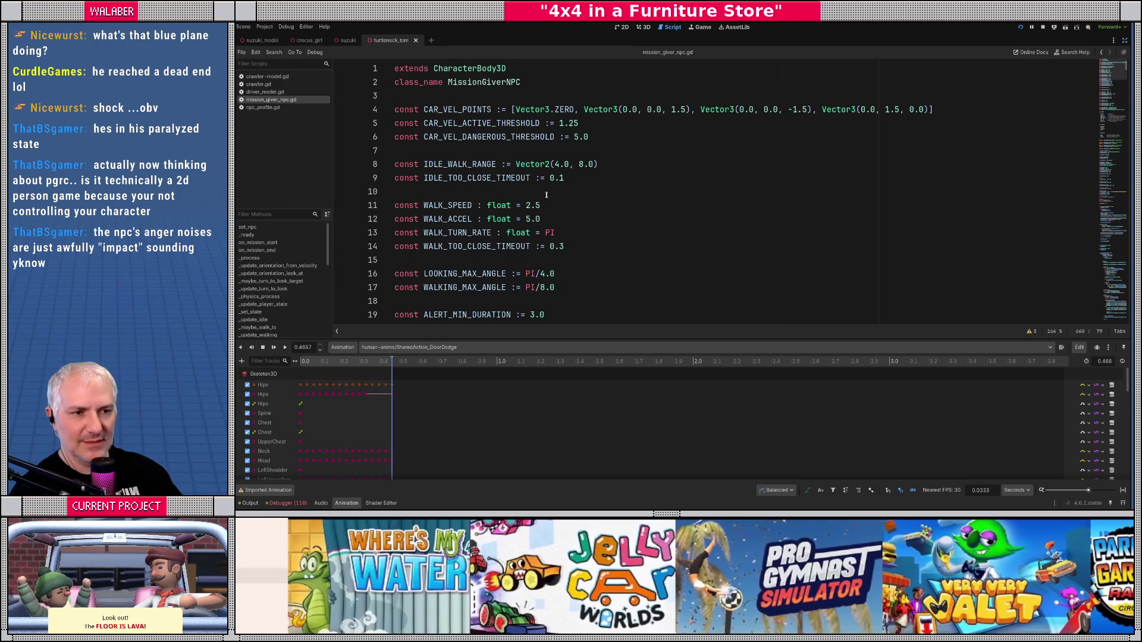
Step: Add 'const TURN_ALERT_RATE := TAU' below TURN_TOWARD_LOOK_RATE
click(545, 192)
scroll(544, 191, down, 4)
scroll(543, 191, down, 2)
click(551, 219)
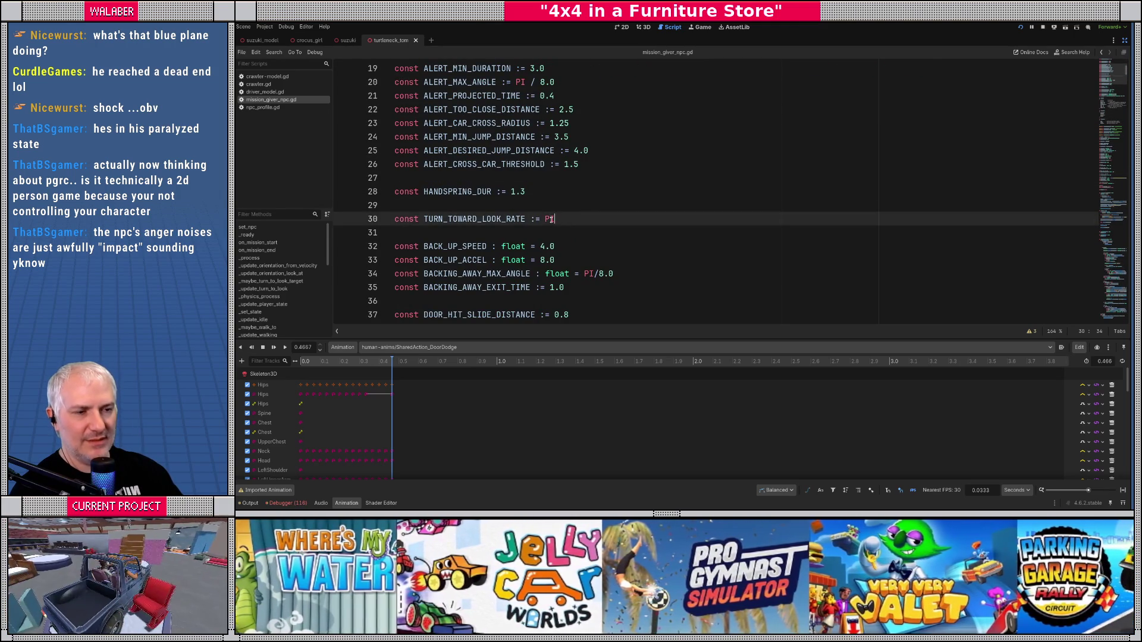
key(Return)
text(const TURN_ALERT_RATE := TAU)
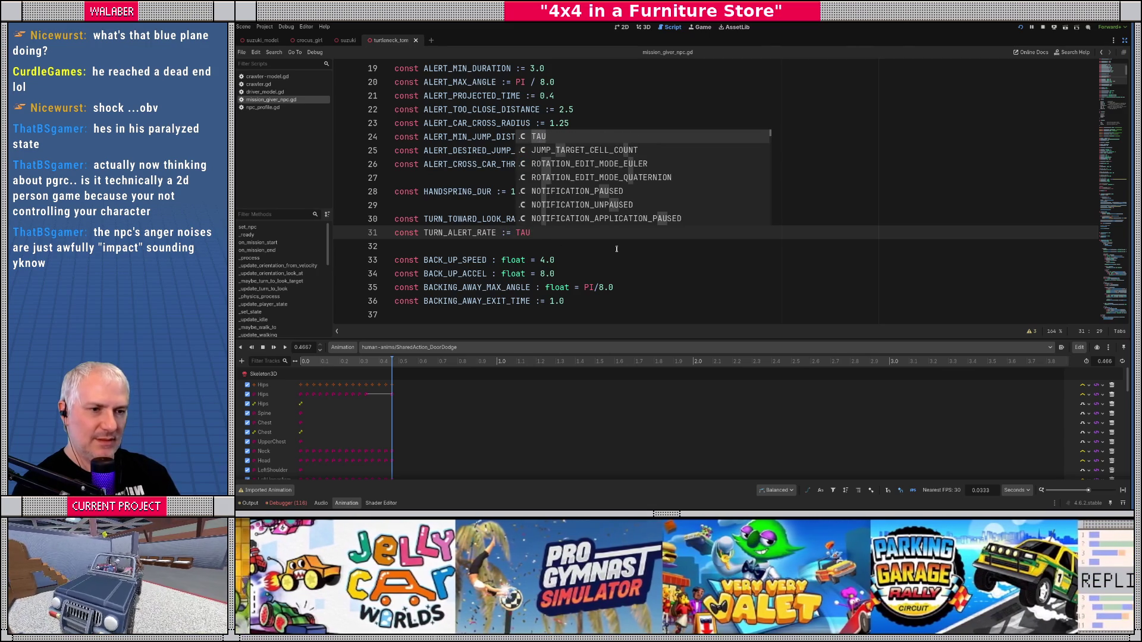
key(Return)
key(Return)
text(const TURN_)
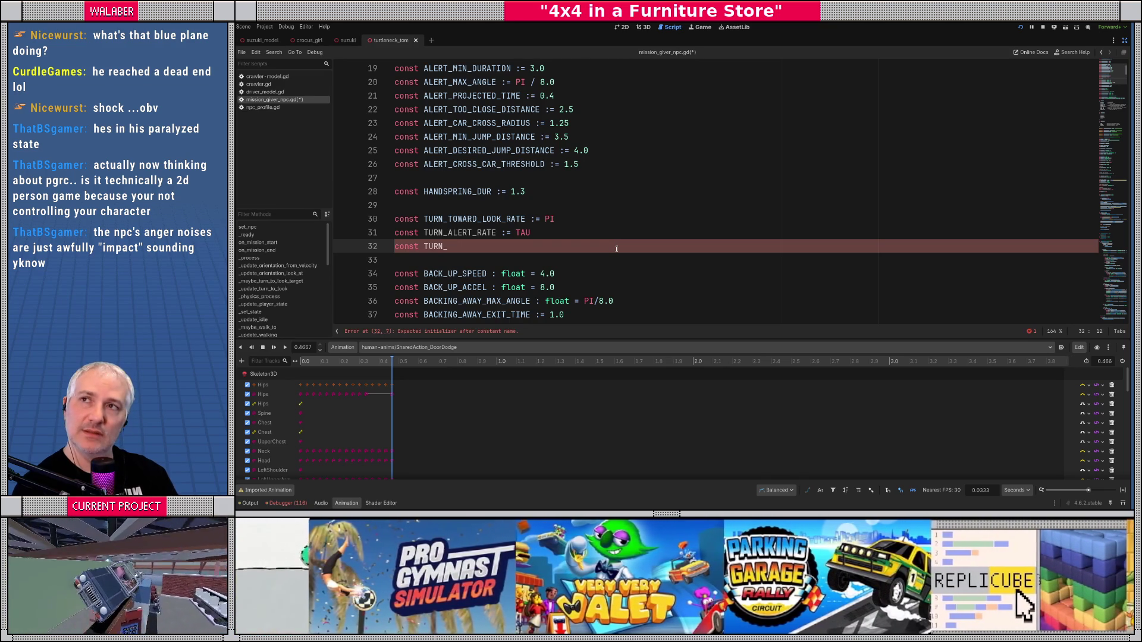
key(BackSpace)
key(BackSpace)
key(BackSpace)
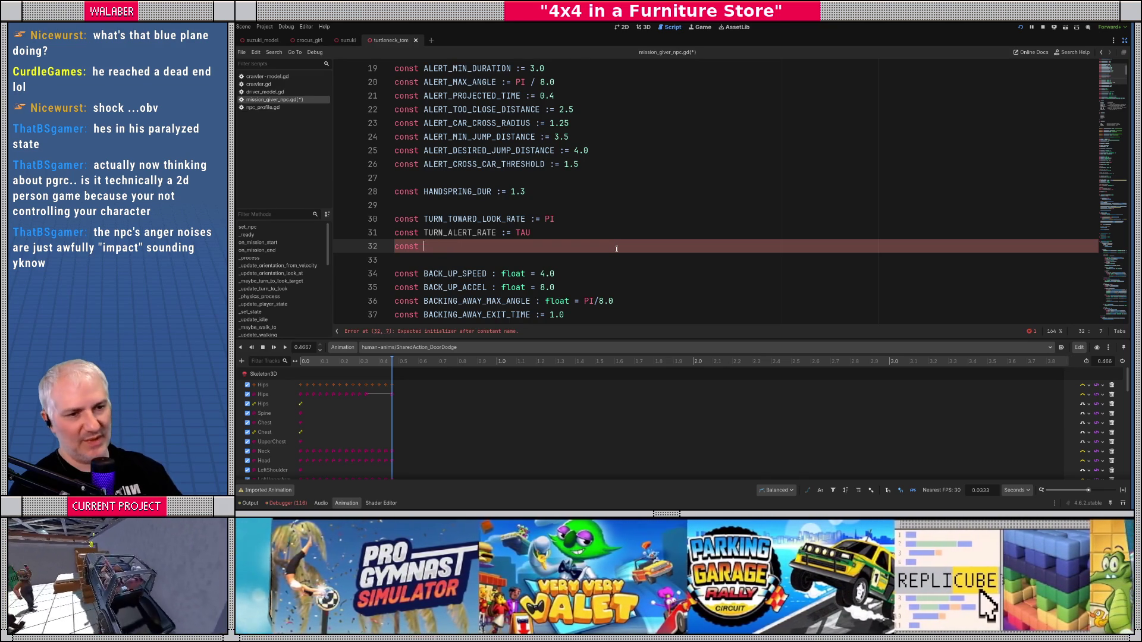
Step: Look up TURN_TOWARD_LOOK_RATE to reach its usage in _update_turn_to_look
double_click(478, 232)
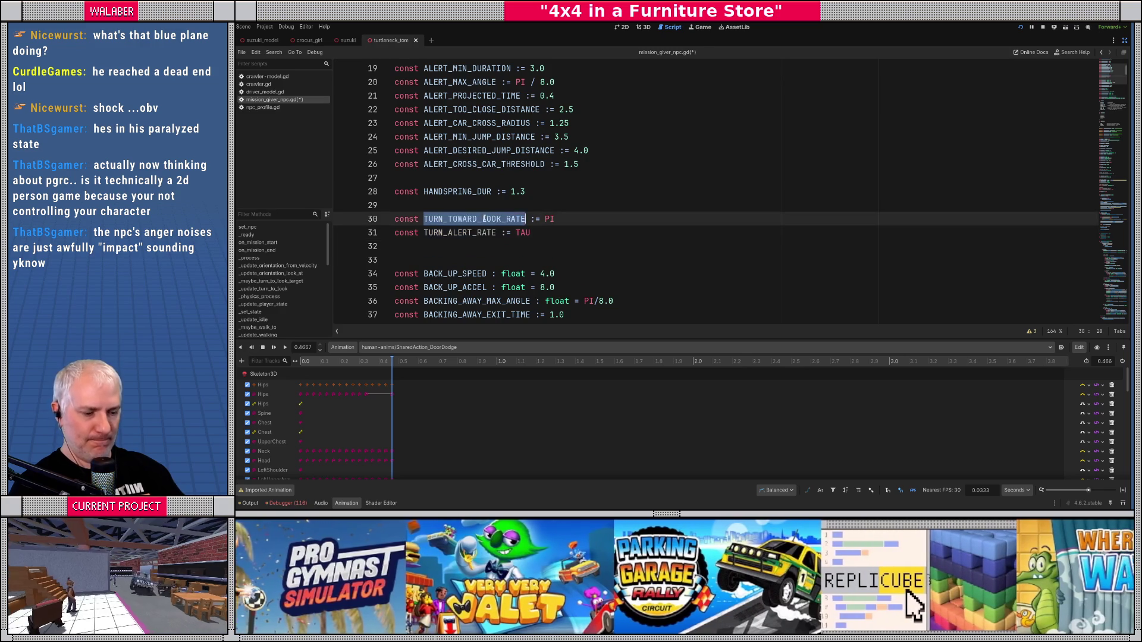
double_click(483, 219)
key(ctrl+d)
scroll(495, 159, up, 1)
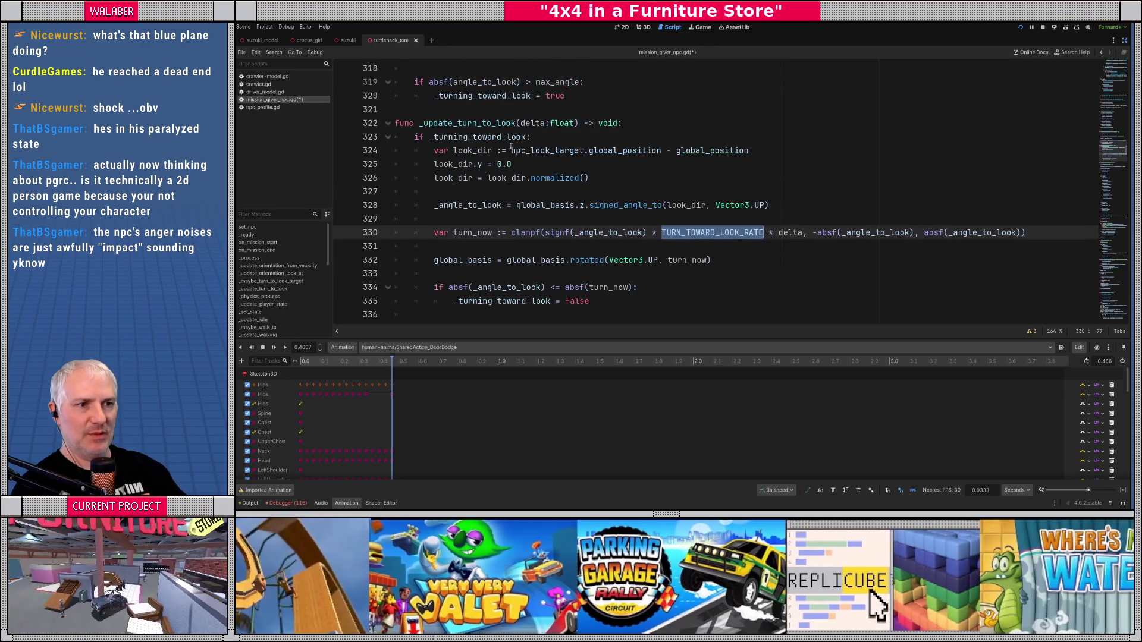
Step: Declare 'var turn_rate := TURN_TOWARD_LOOK_RATE' inside the turning block
click(550, 138)
key(Return)
text(var turn)
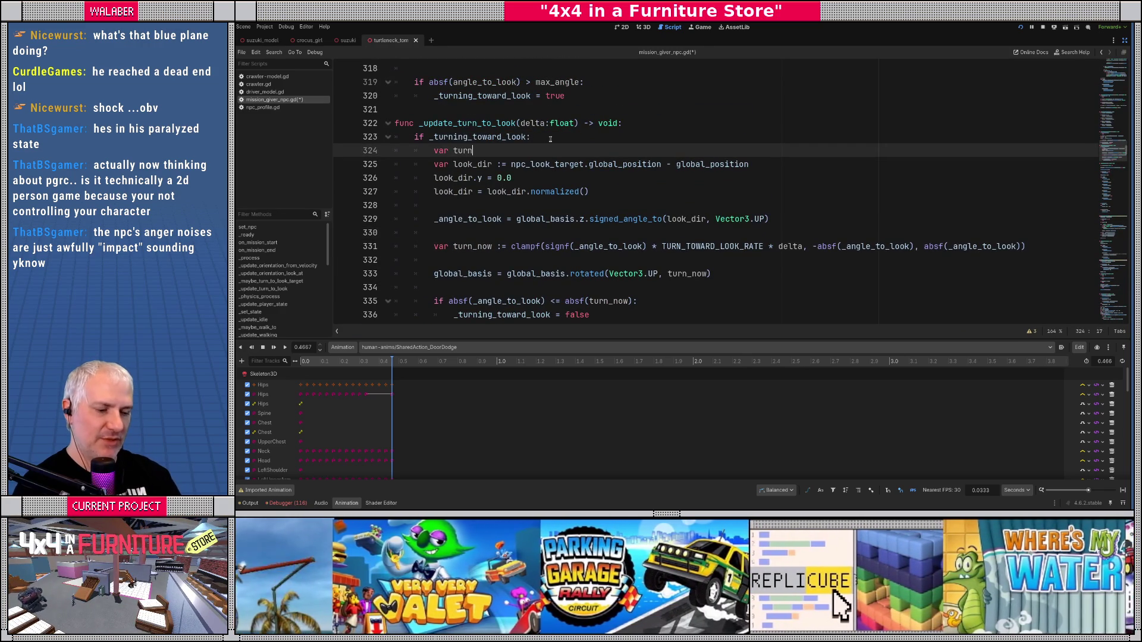
text(_rate := TURN_ALERT_RATE)
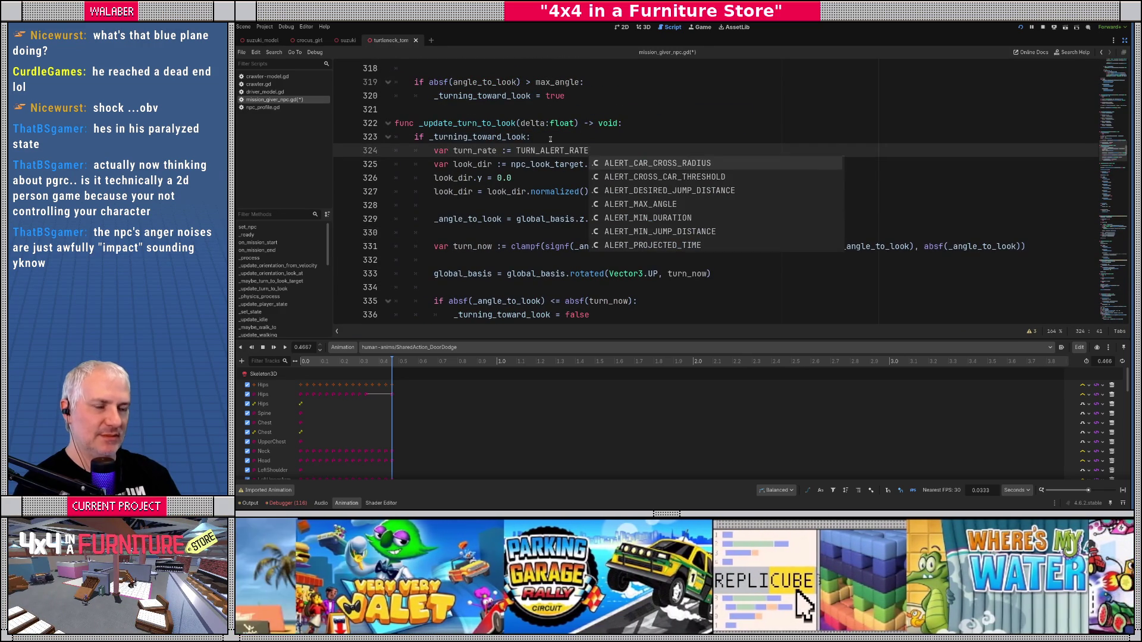
key(BackSpace)
key(BackSpace)
key(BackSpace)
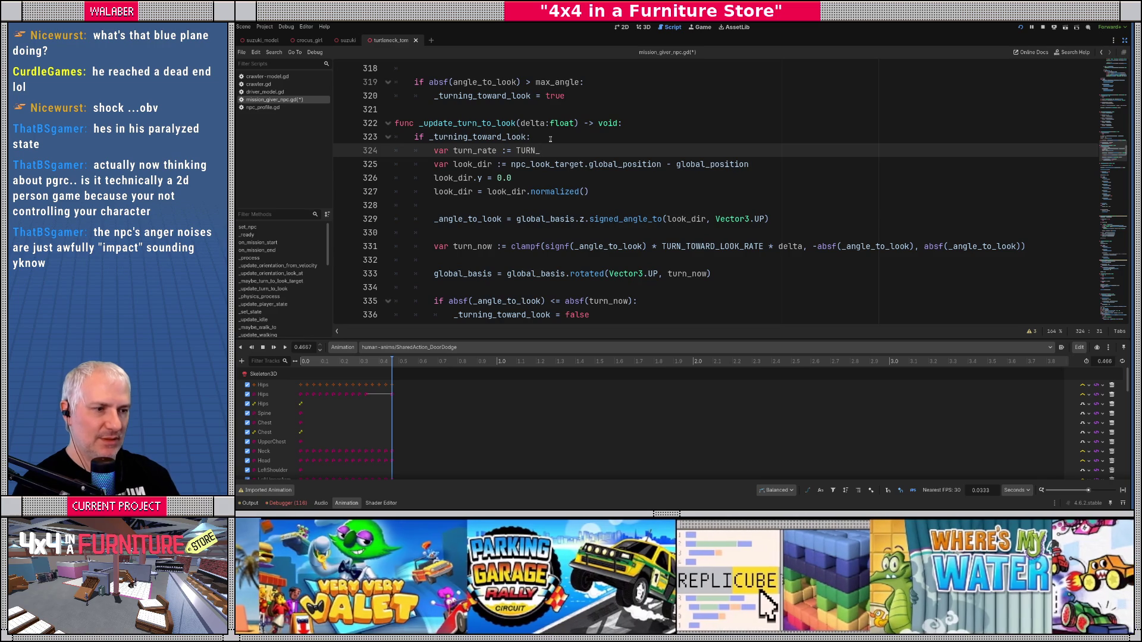
text(TOW)
key(Return)
key(Return)
Step: Set turn_rate = TURN_ALERT_RATE when _state is Alert, BackingAway, DoorHit or Evade
text(i)
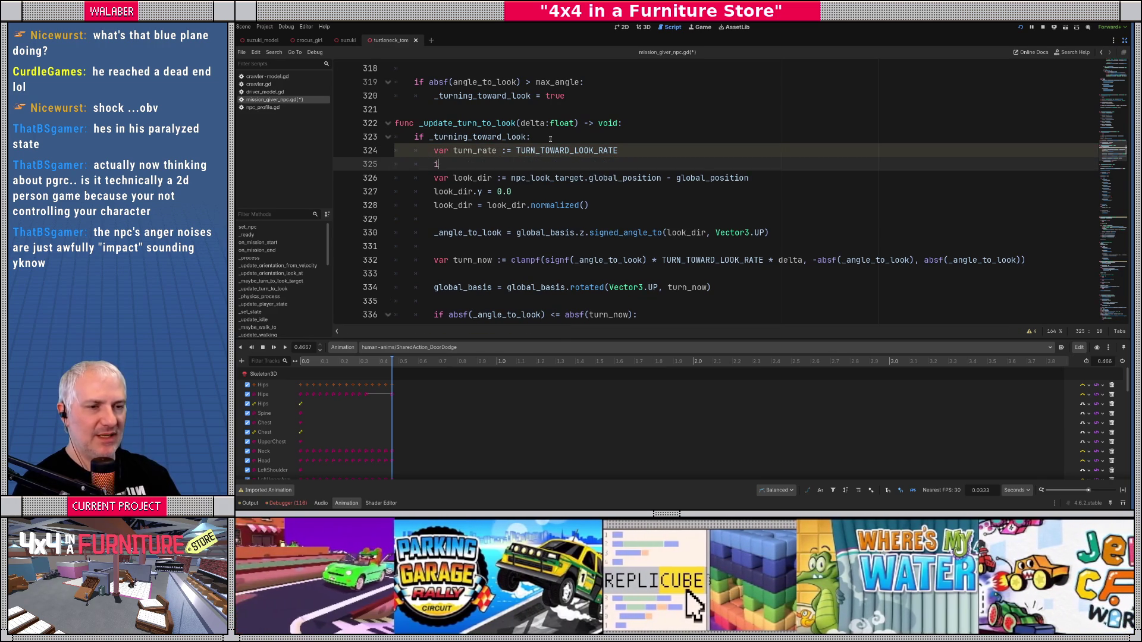
text(f _st)
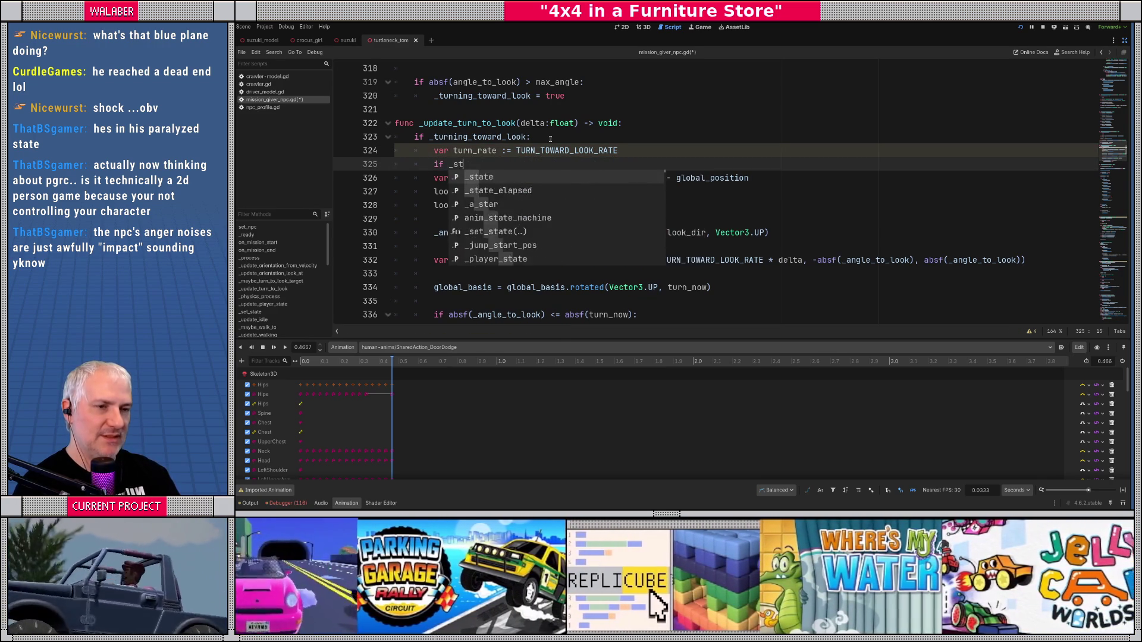
text(ate in [NPCState.)
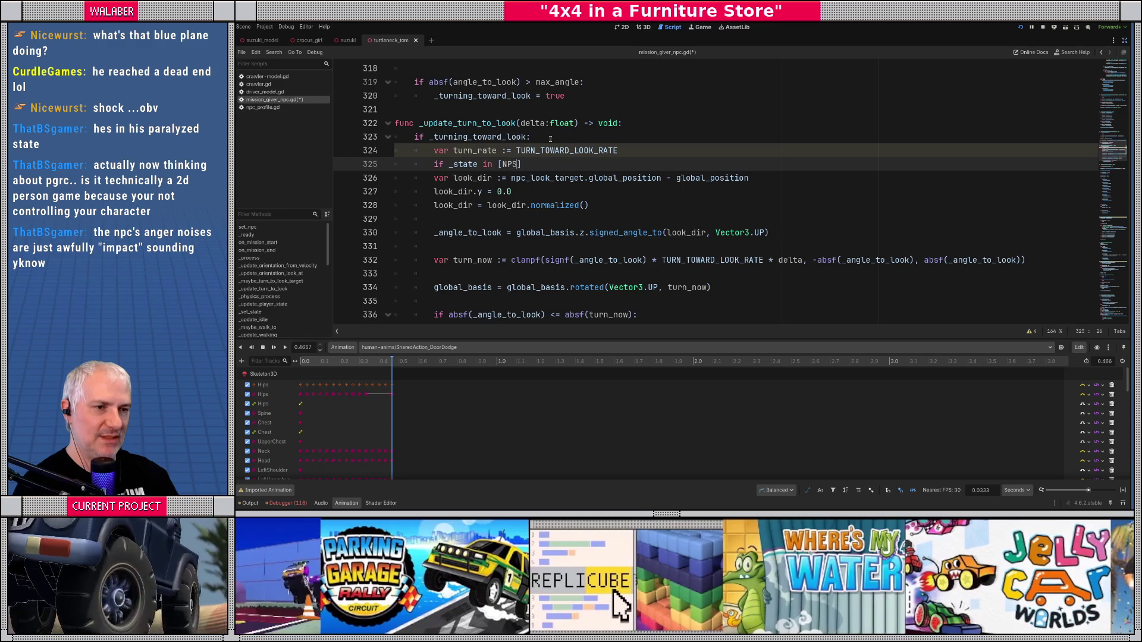
text(a)
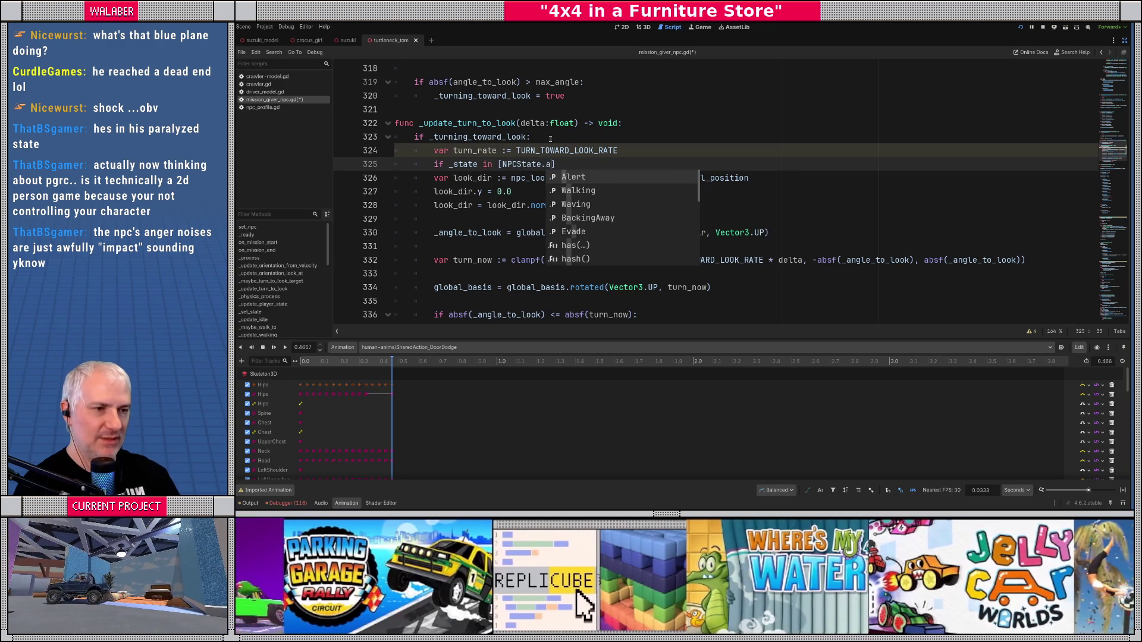
key(Return)
text(, NPCState.)
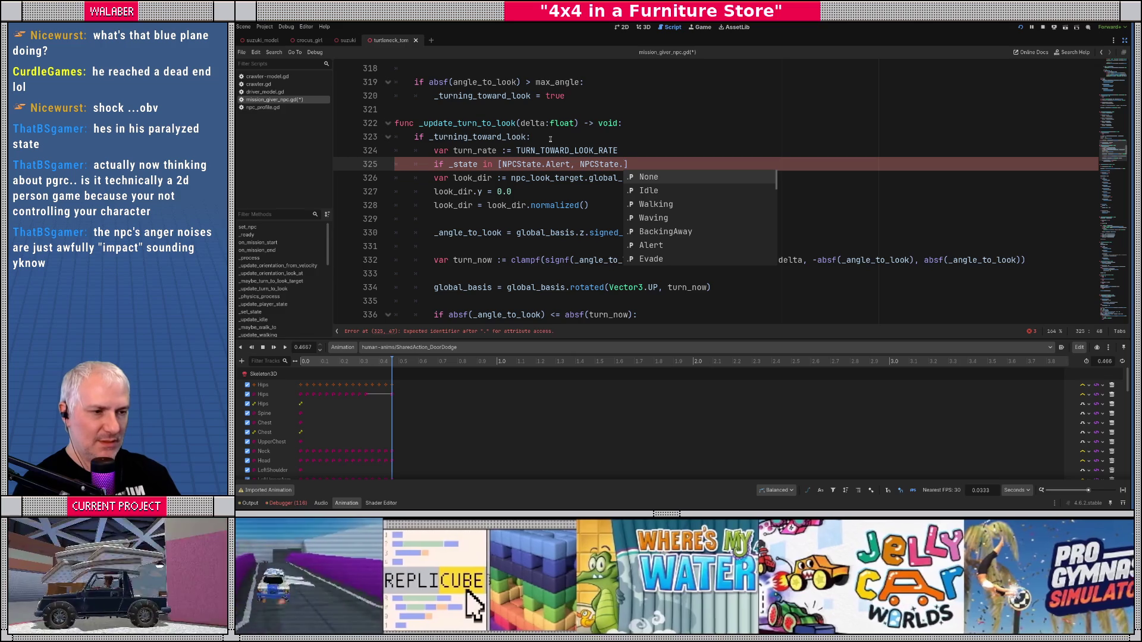
text(Ba)
key(Return)
text(, NP)
text(CState.do)
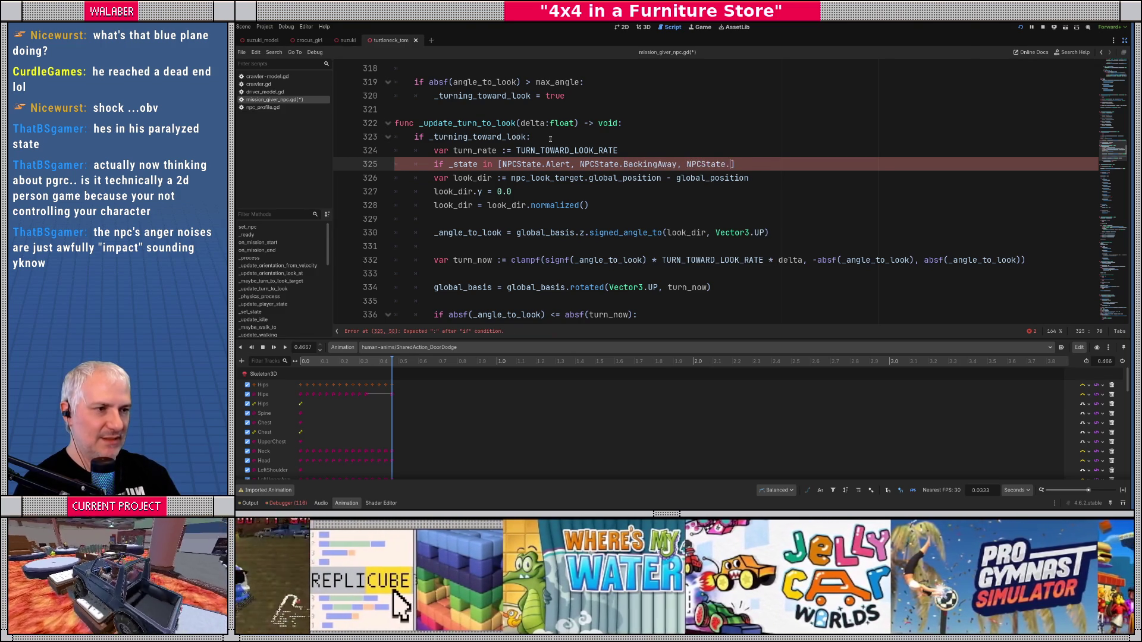
key(Return)
text(, NPCSt)
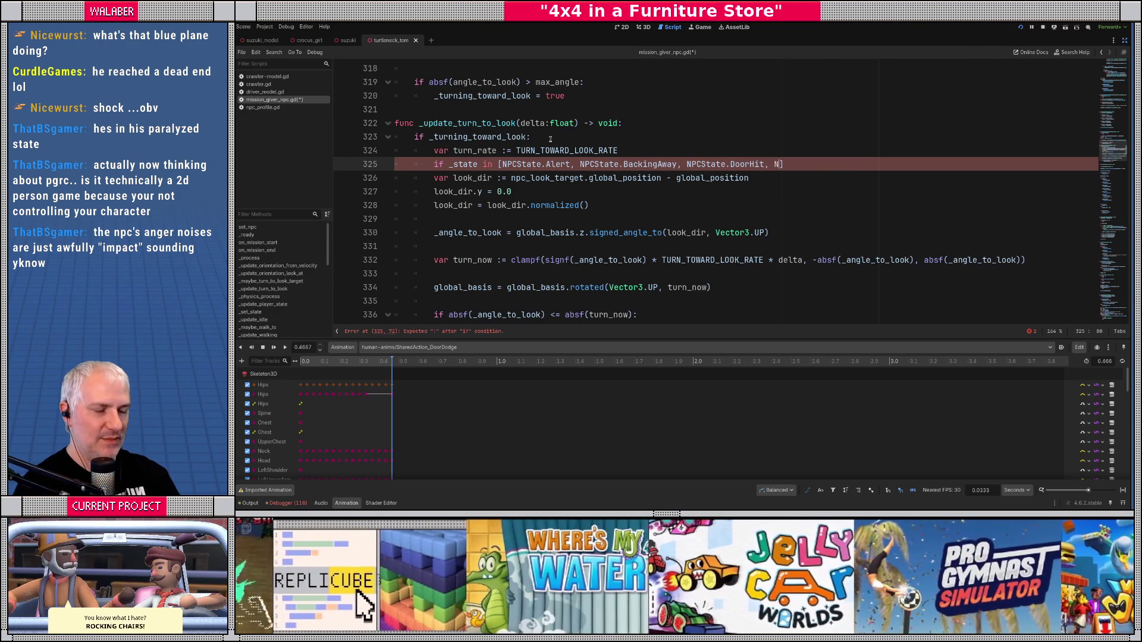
text(ate.ev)
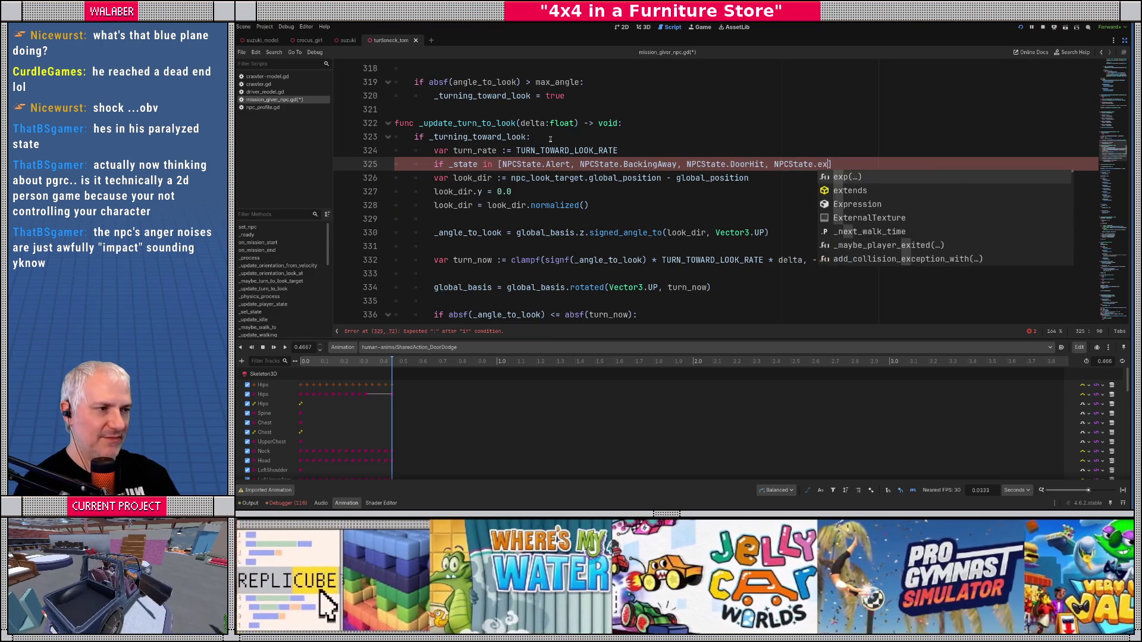
key(Return)
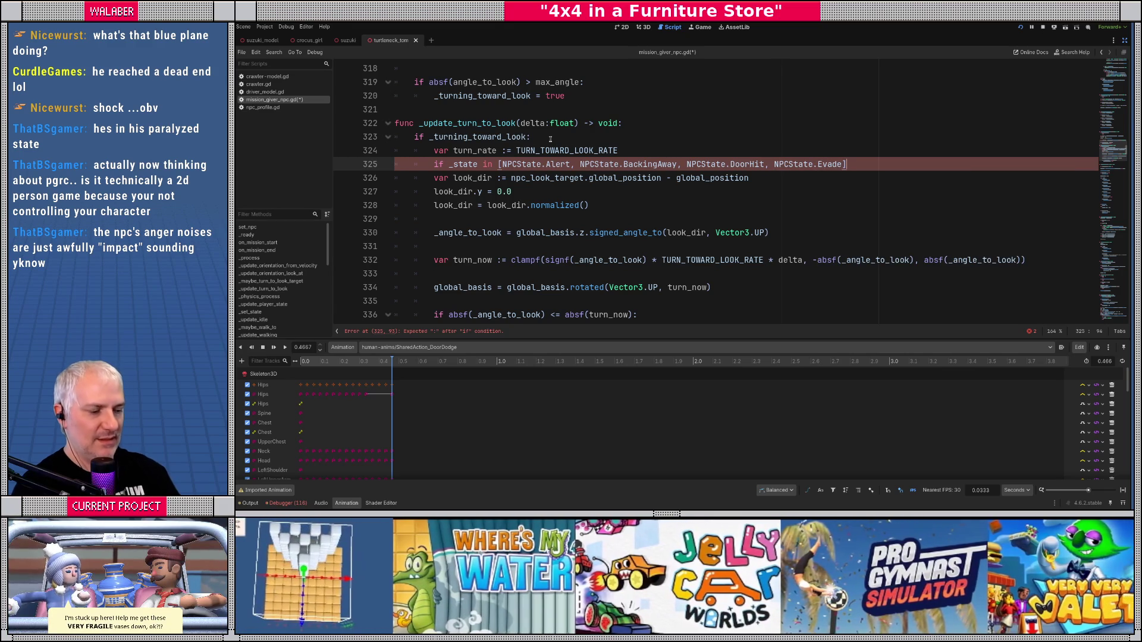
text(:)
key(Return)
text(turn_rate )
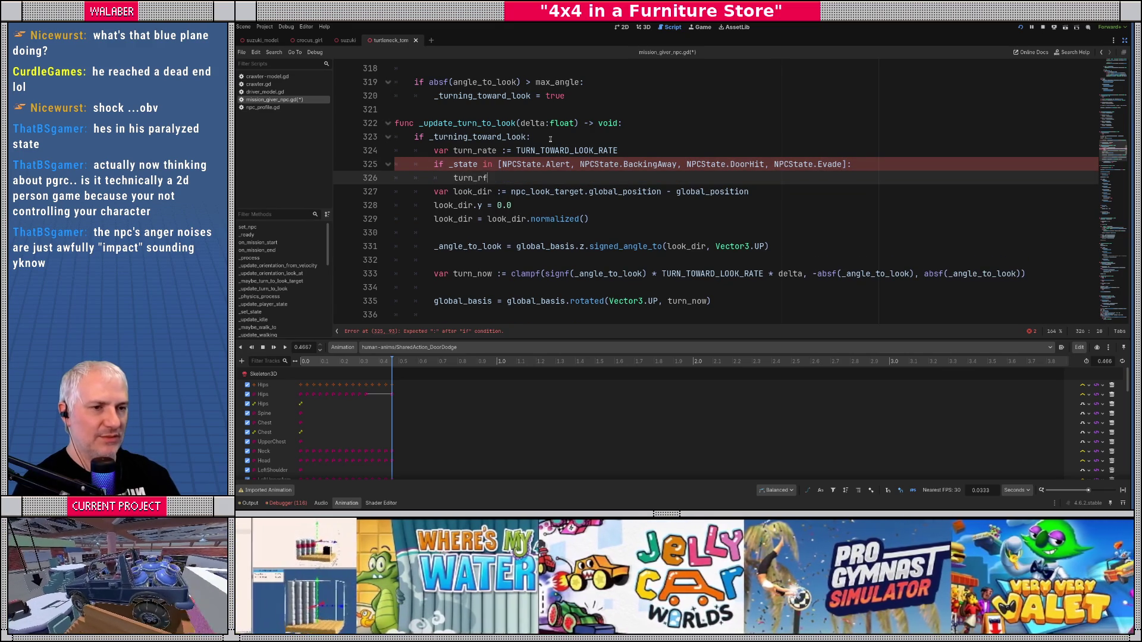
text(= TURN_)
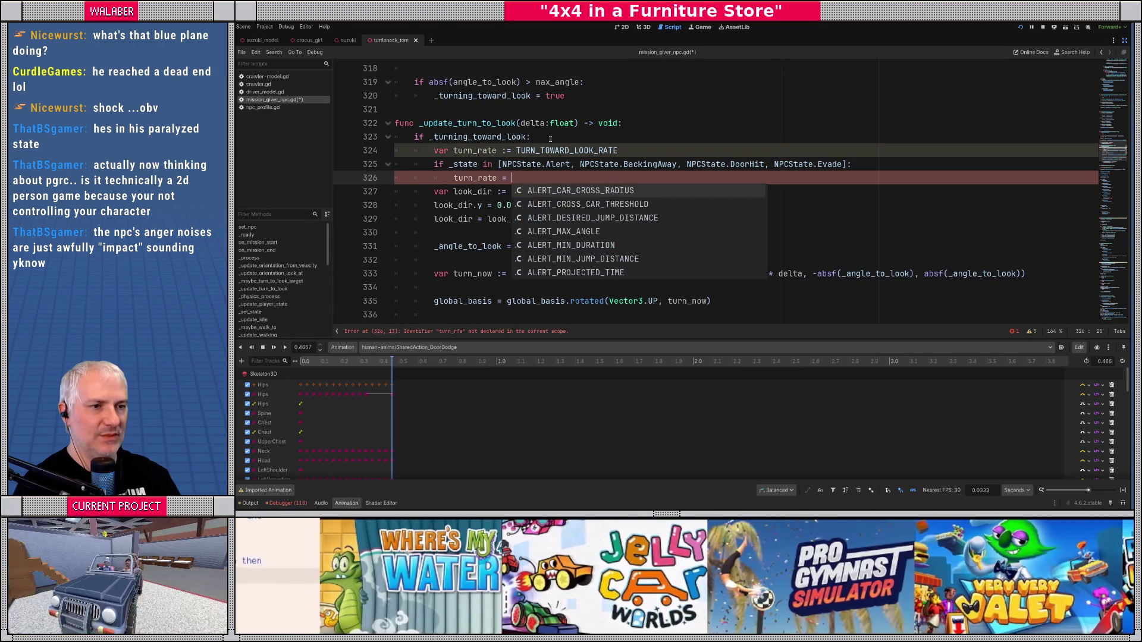
key(Return)
key(Return)
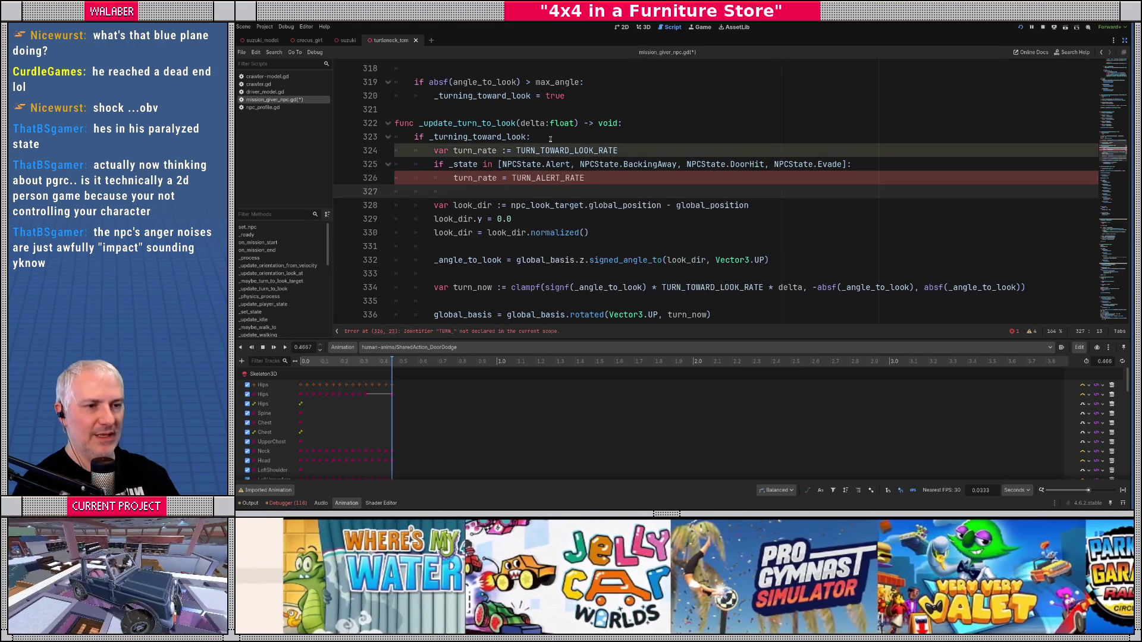
Step: Replace the fixed turn-rate constant on line 334 with turn_rate
double_click(470, 178)
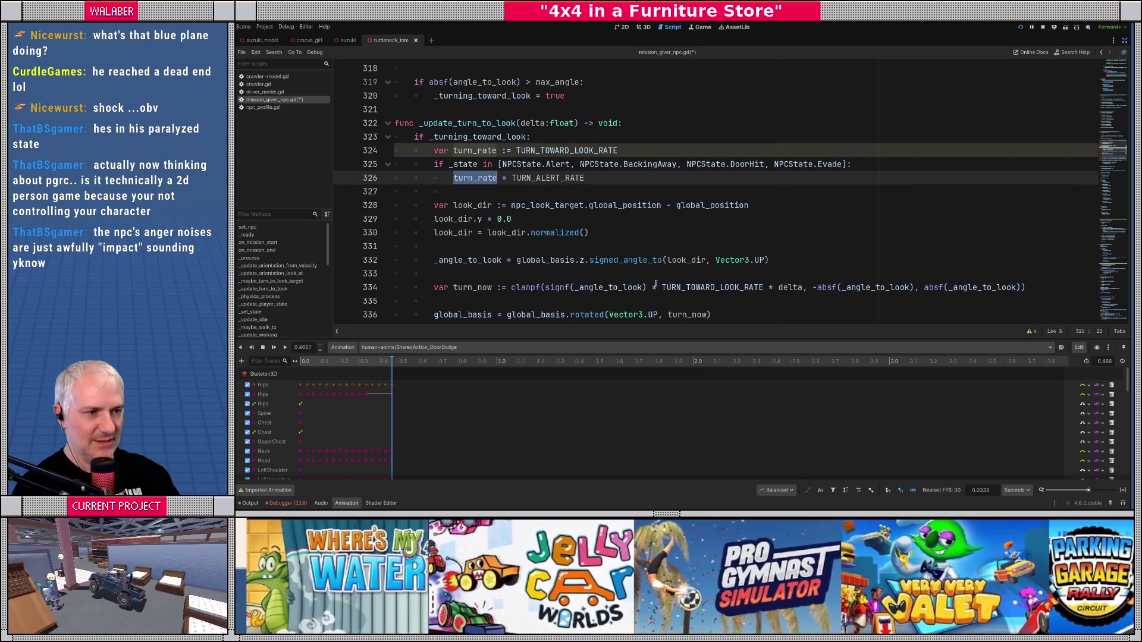
double_click(693, 287)
text(turn_rate)
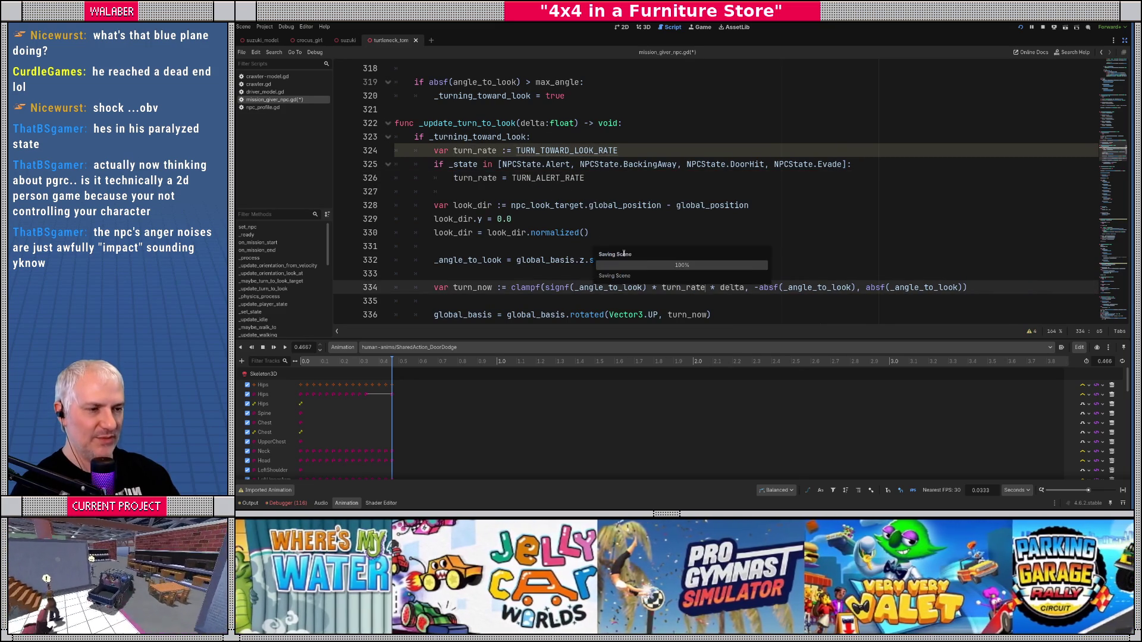
click(859, 196)
drag(1102, 169, 1101, 86)
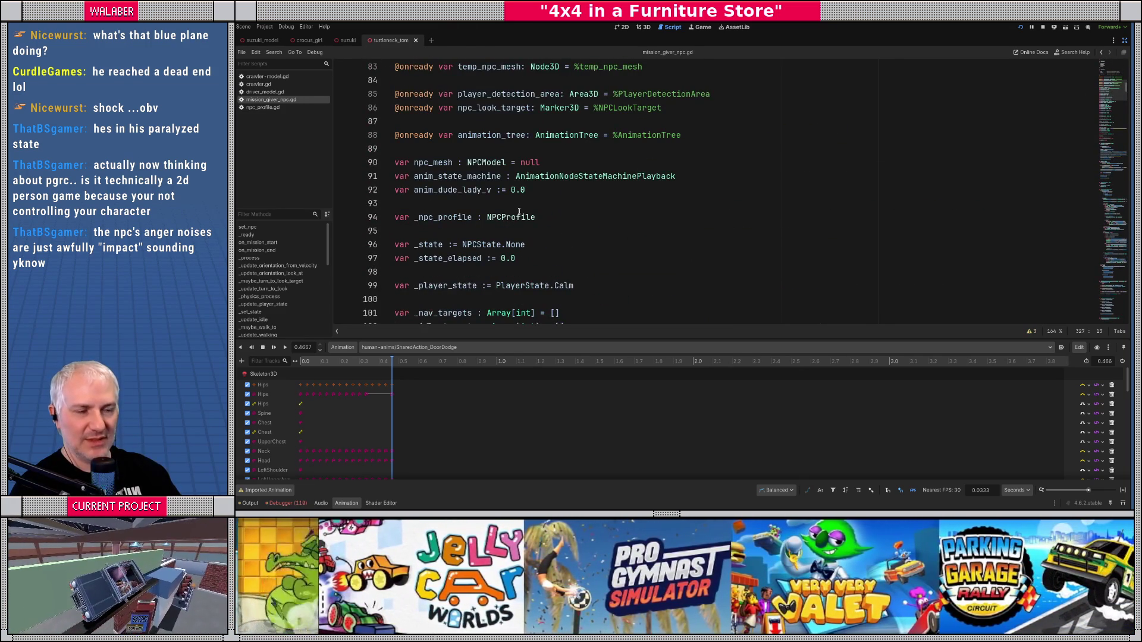
Step: Scroll up to the constants and put the caret after TAU on the TURN_ALERT_RATE line
scroll(517, 208, up, 2)
scroll(511, 196, down, 7)
scroll(503, 174, up, 8)
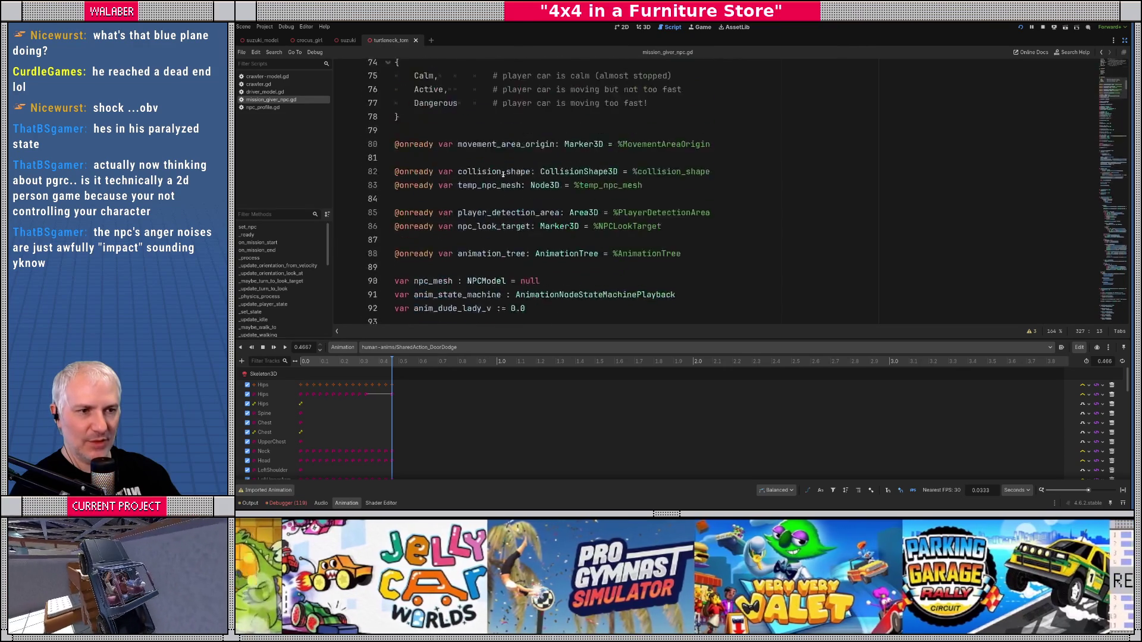
scroll(503, 173, up, 15)
scroll(585, 182, up, 2)
click(538, 138)
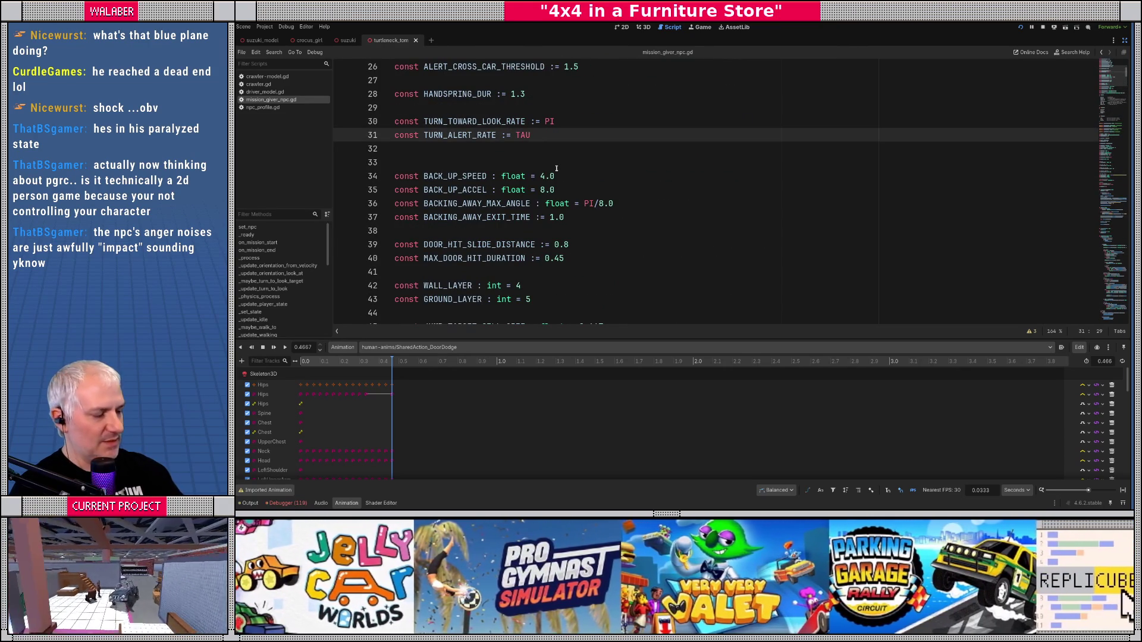
Step: Playtest the NPC's alert turning in the furniture store, then stop the game
key(F5)
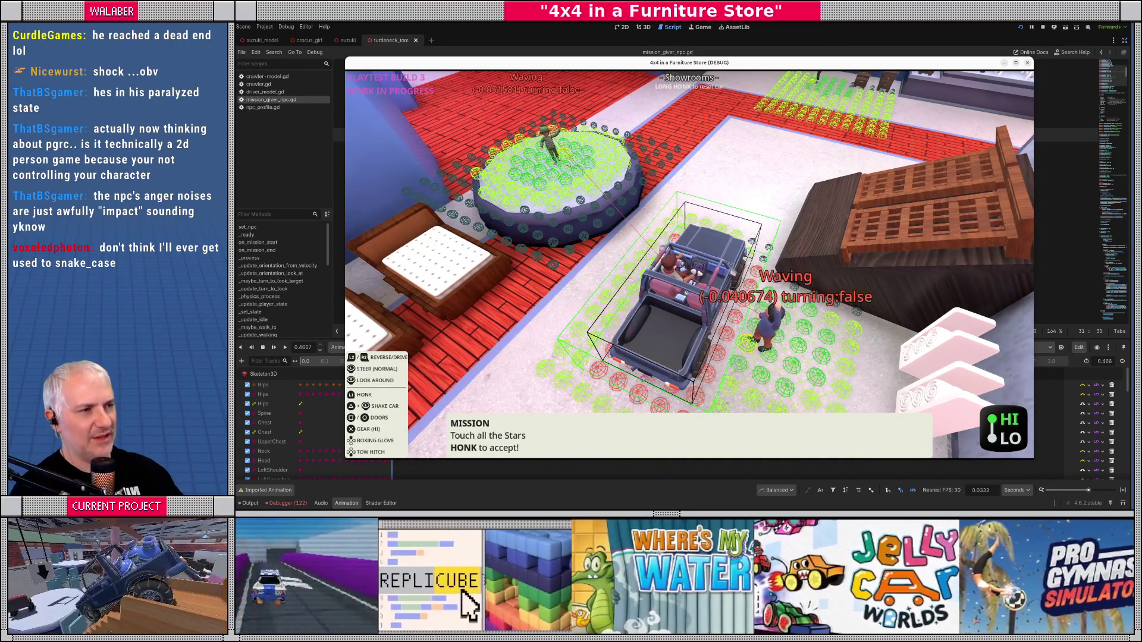
key(F8)
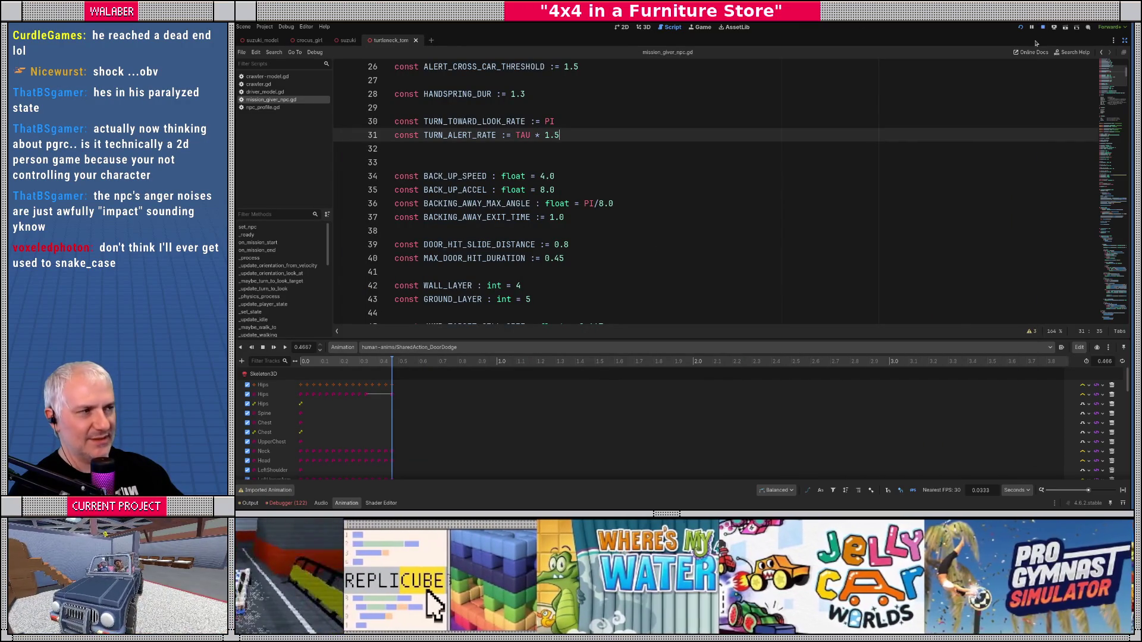
Step: Relaunch the game with the new turn rate and select the TURN_TOWARD_LOOK_RATE constant
click(616, 151)
key(F5)
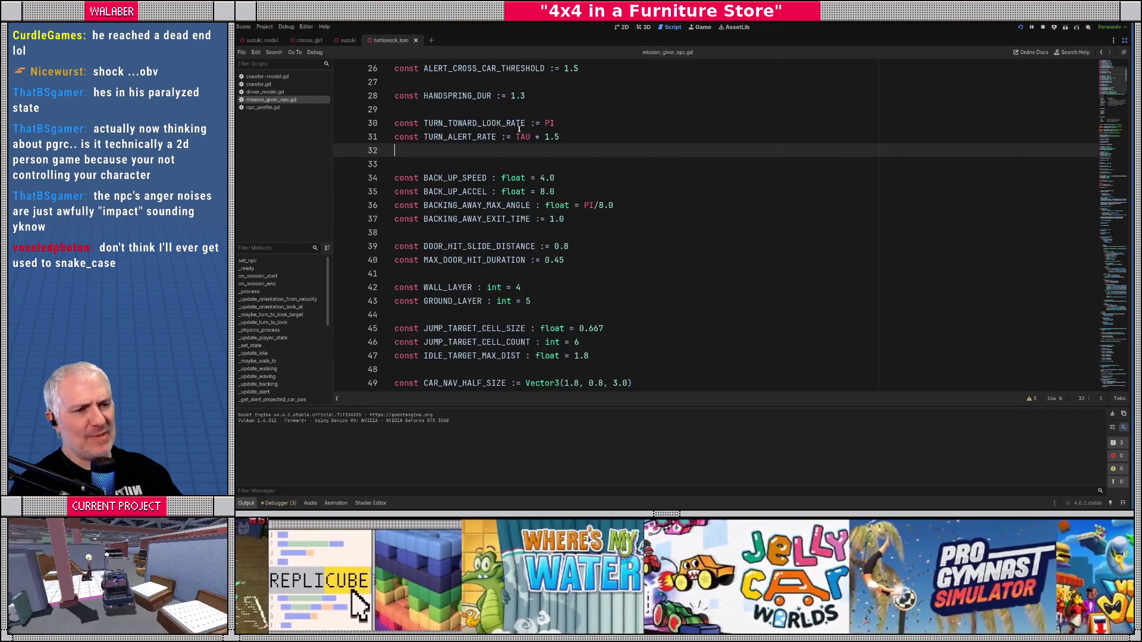
click(517, 125)
double_click(517, 123)
Step: Search the script for 'setup_' and go to the _setup_door_hit definition
key(ctrl+f)
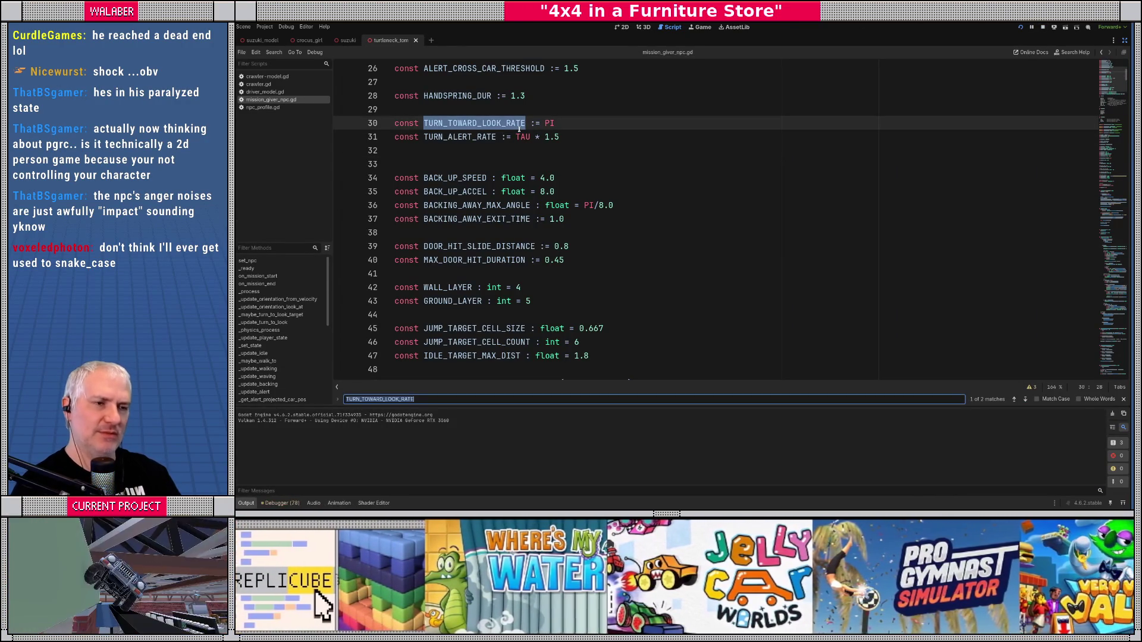
text(setup_)
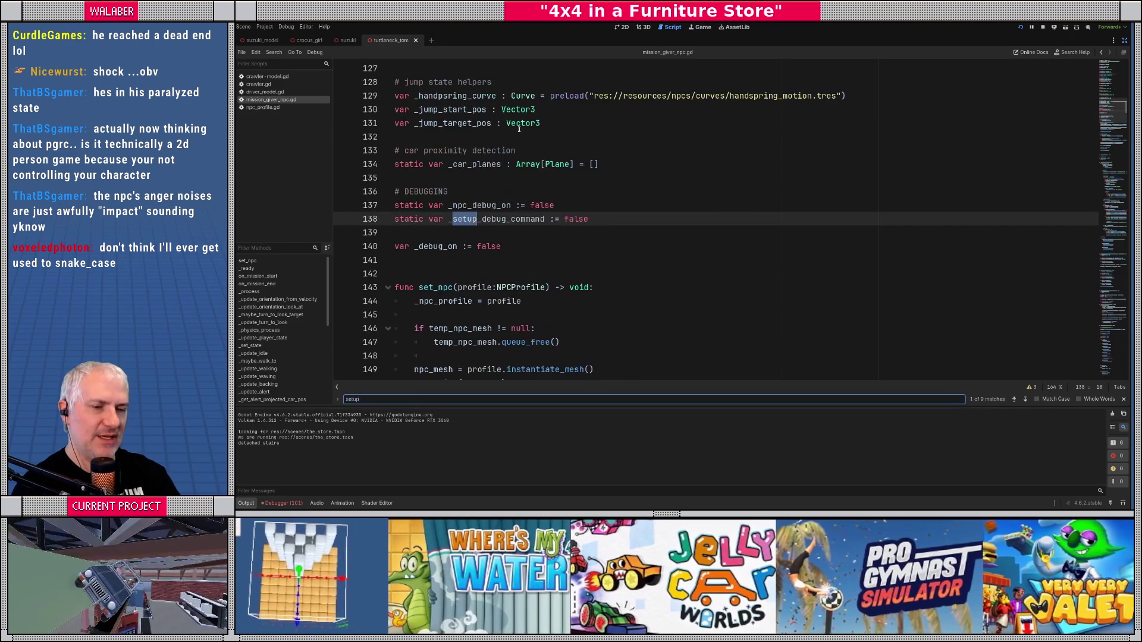
text(_dor)
key(Return)
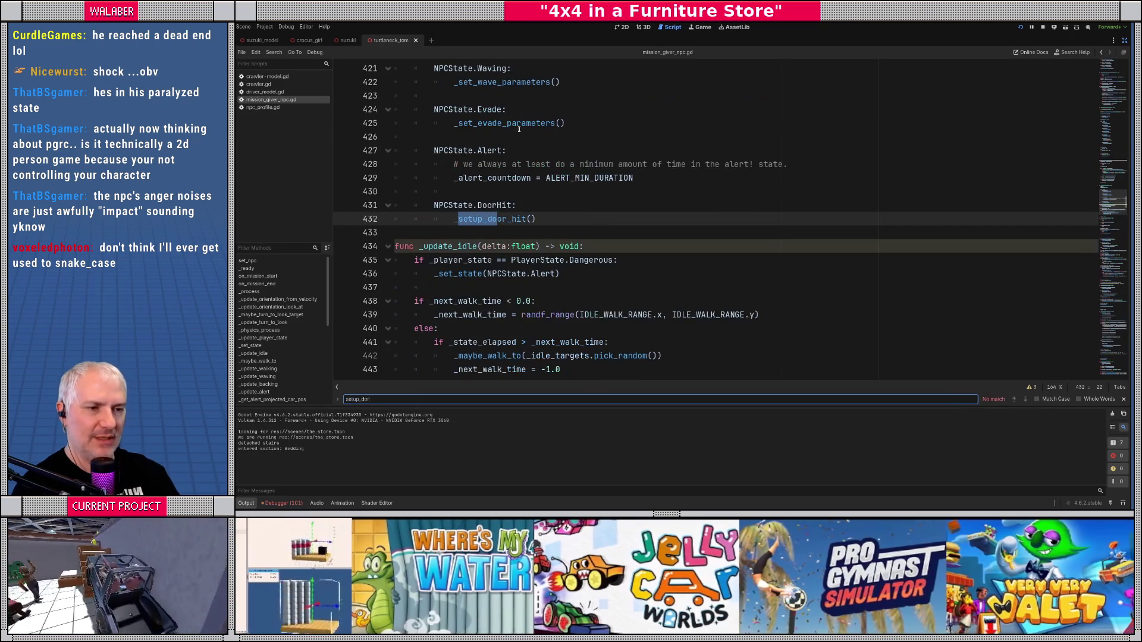
key(Escape)
ctrl+click(489, 219)
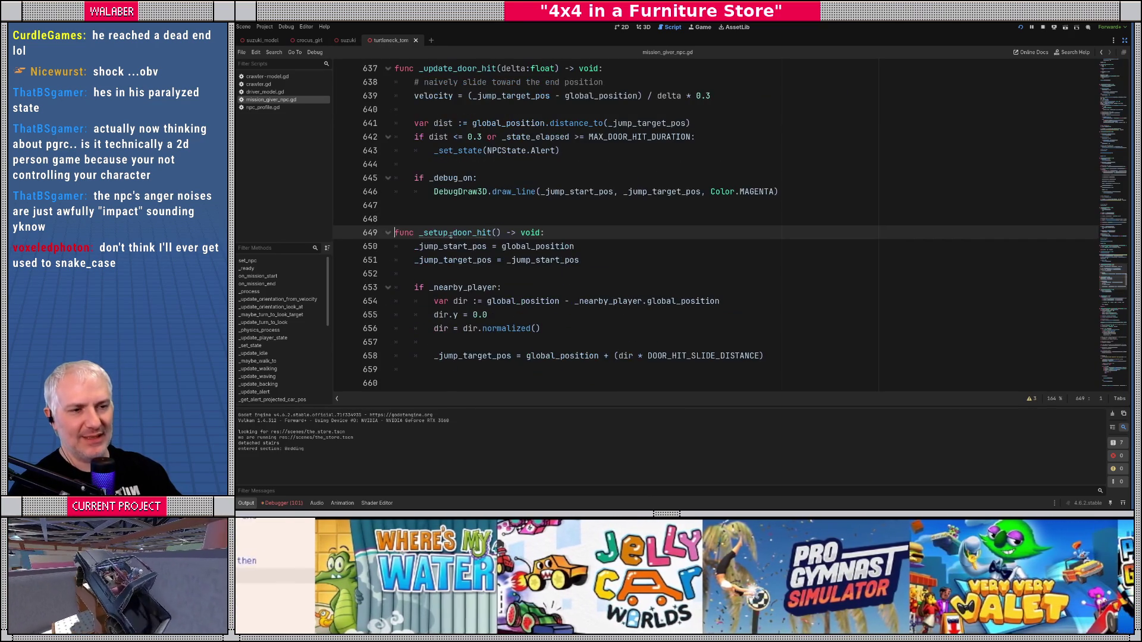
Step: Change _nearby_player to _nearby_player.car_body on line 654, then relaunch the game
scroll(439, 250, down, 2)
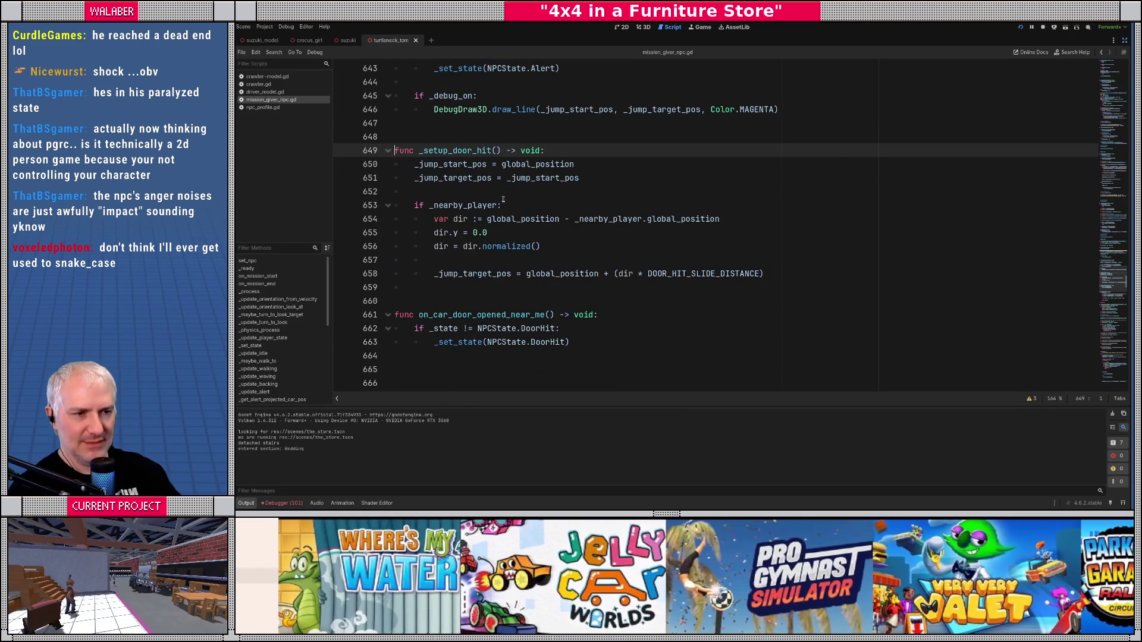
click(498, 189)
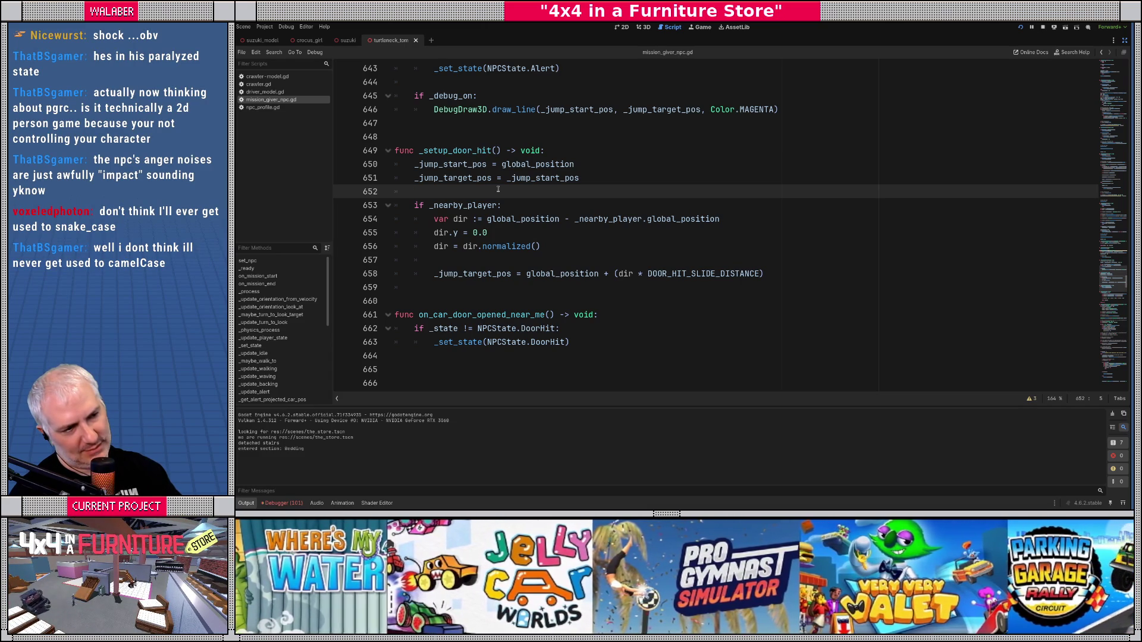
click(641, 220)
text(.car_b)
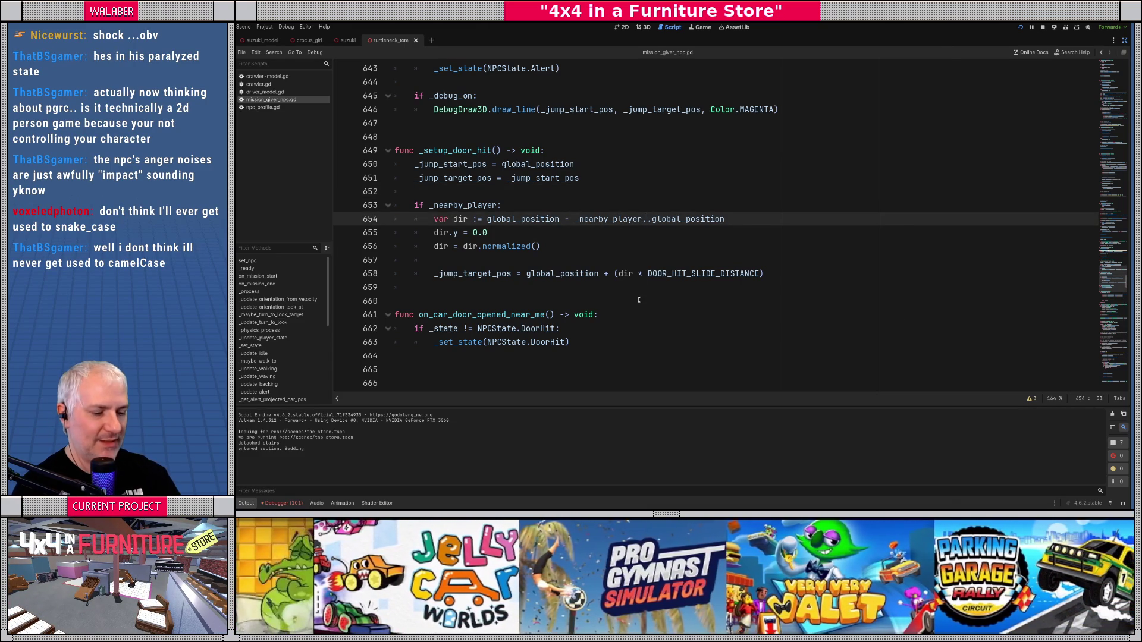
key(Return)
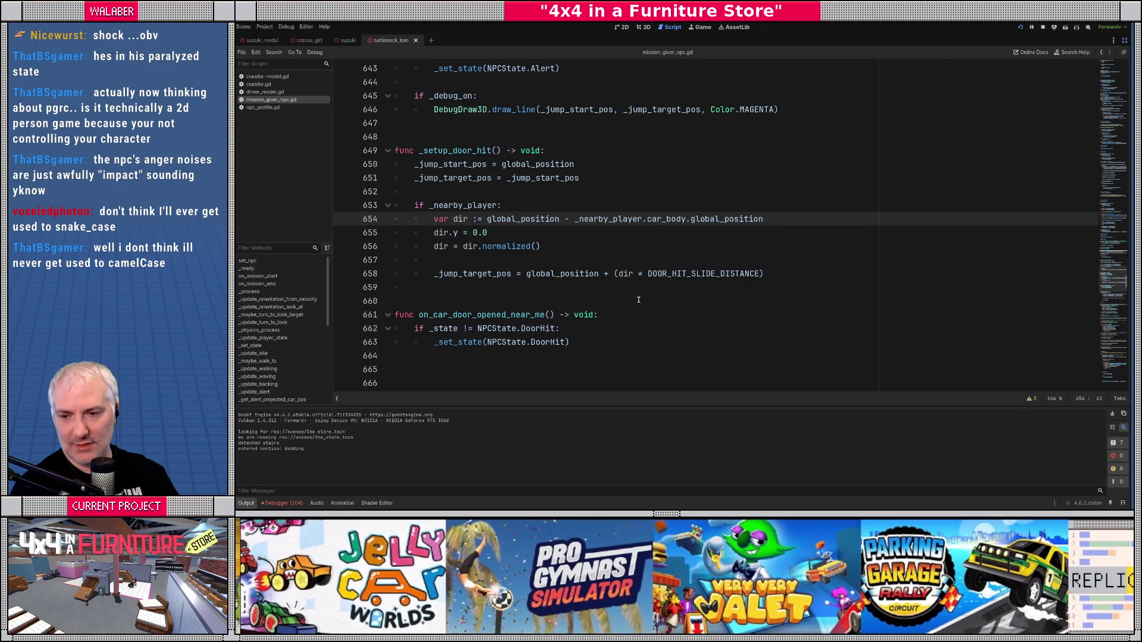
key(F5)
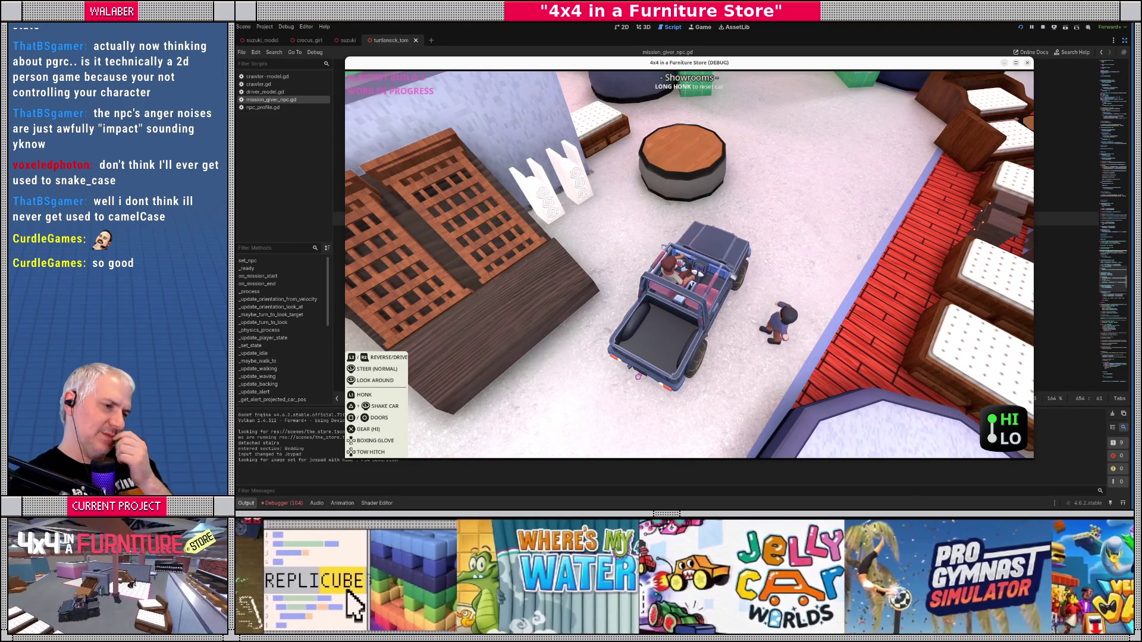
click(640, 303)
key(F8)
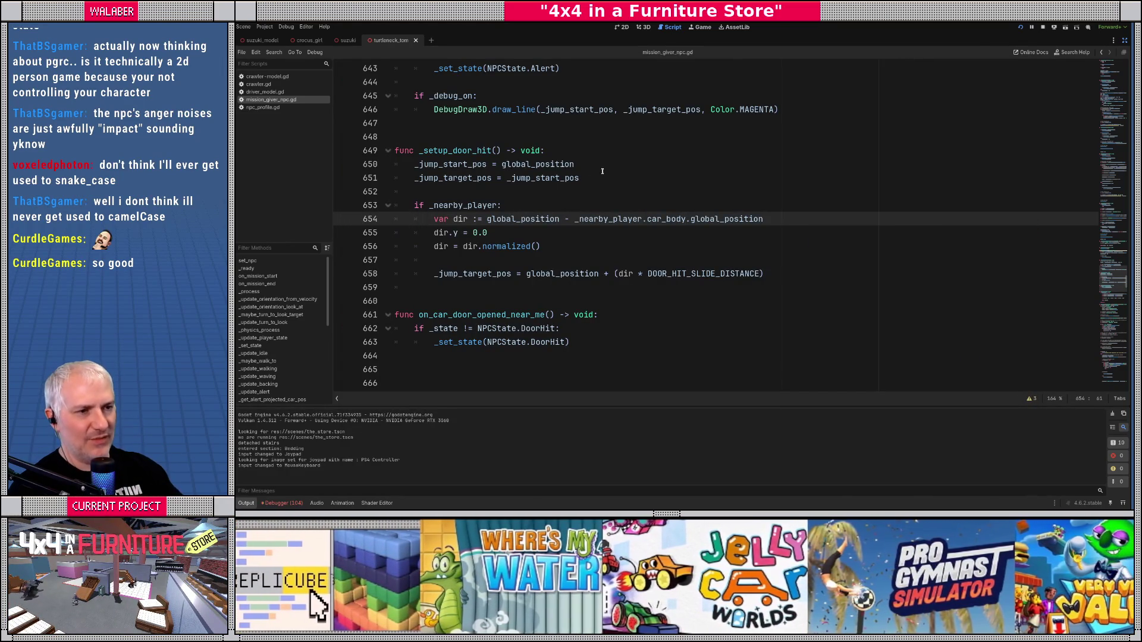
Step: Search for 'update_walk' and go to the _update_walking function definition
click(601, 173)
key(ctrl+f)
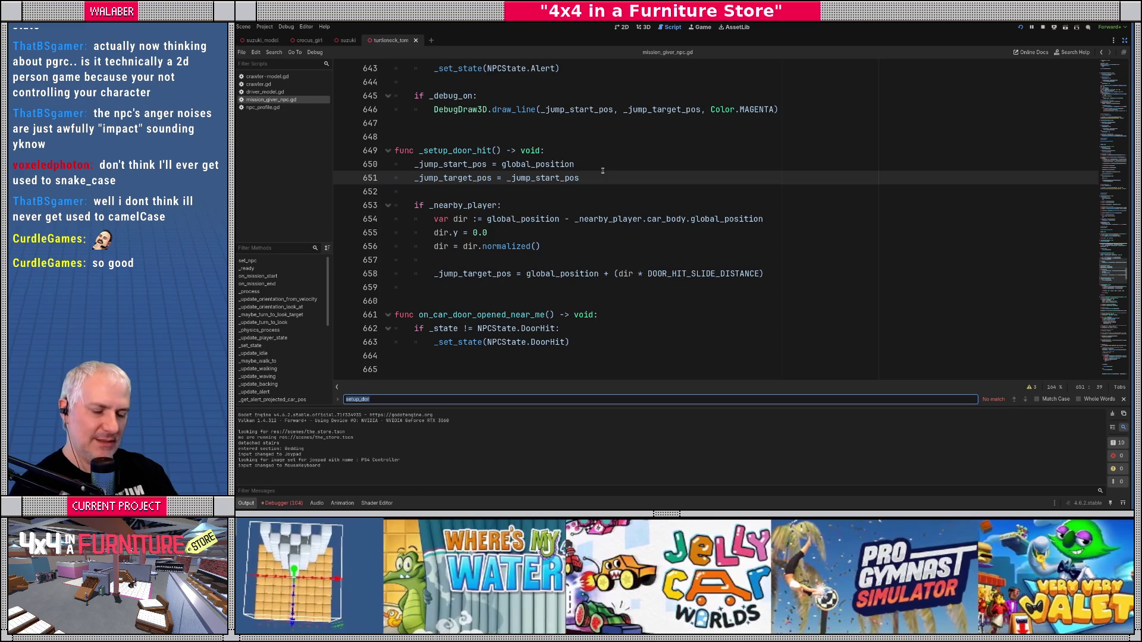
text(update_walk)
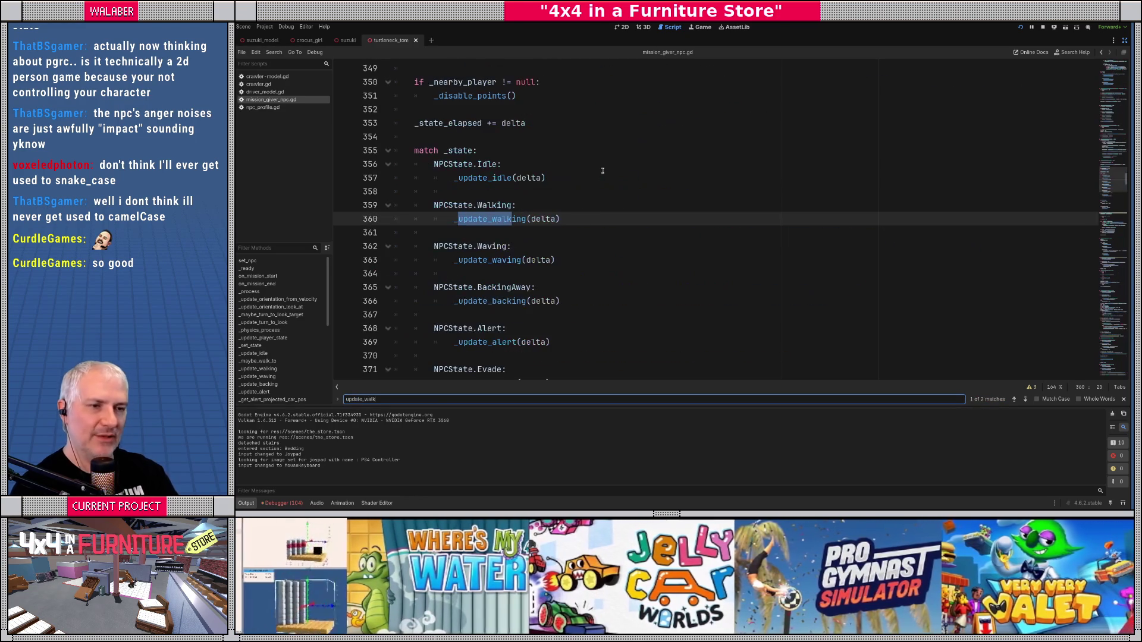
click(602, 171)
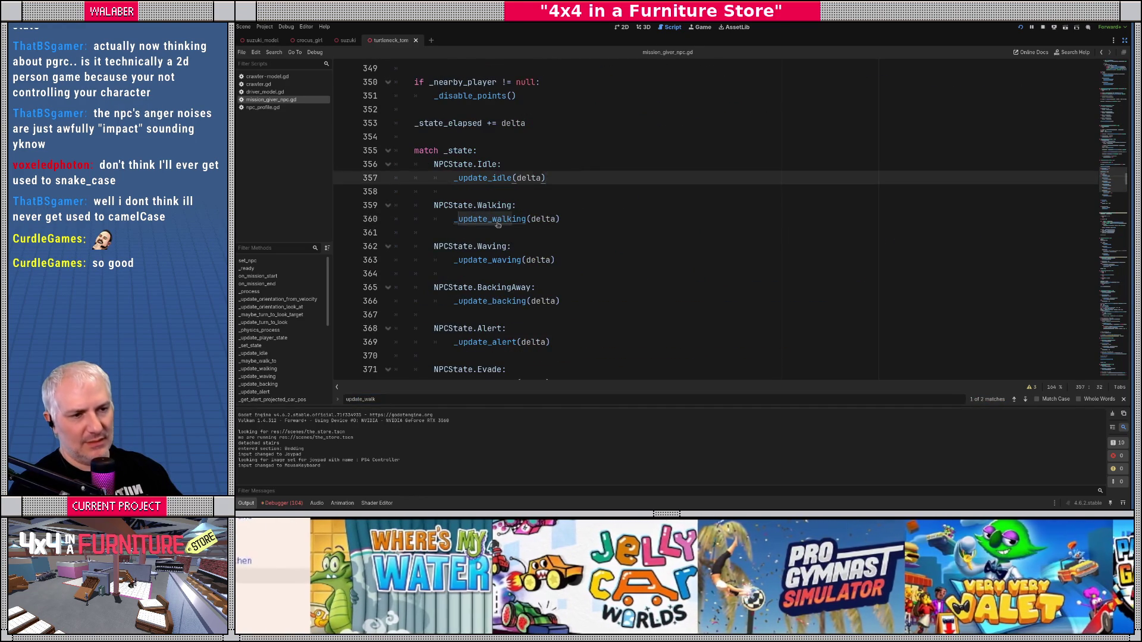
ctrl+click(499, 219)
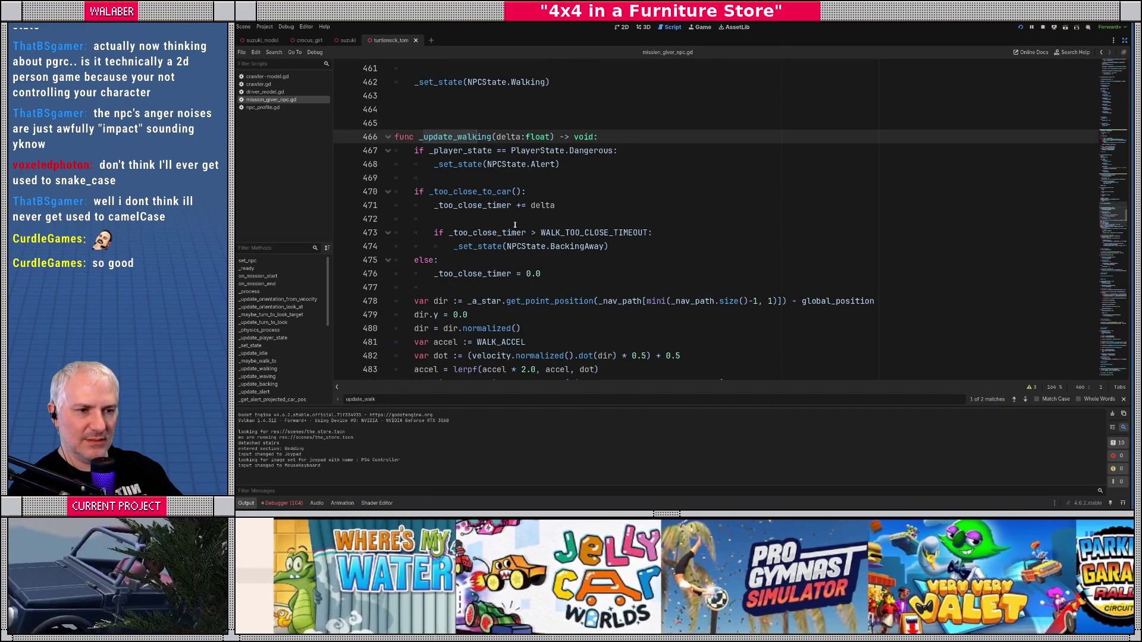
Step: Inspect the empty-path size() check on line 497 and its documentation
scroll(507, 227, down, 6)
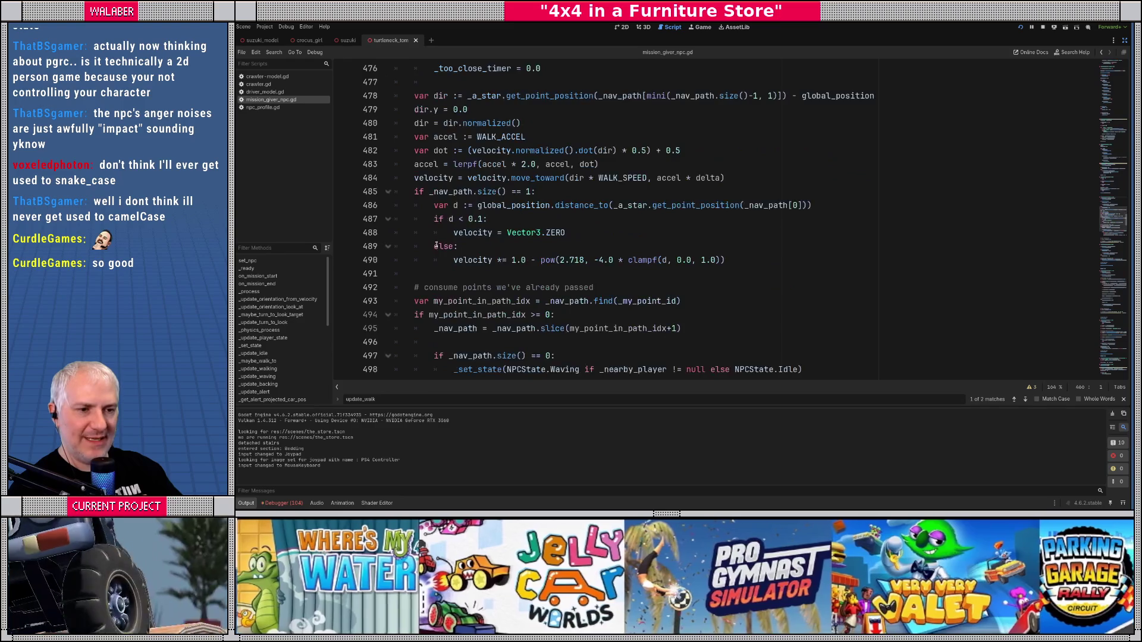
scroll(436, 246, down, 2)
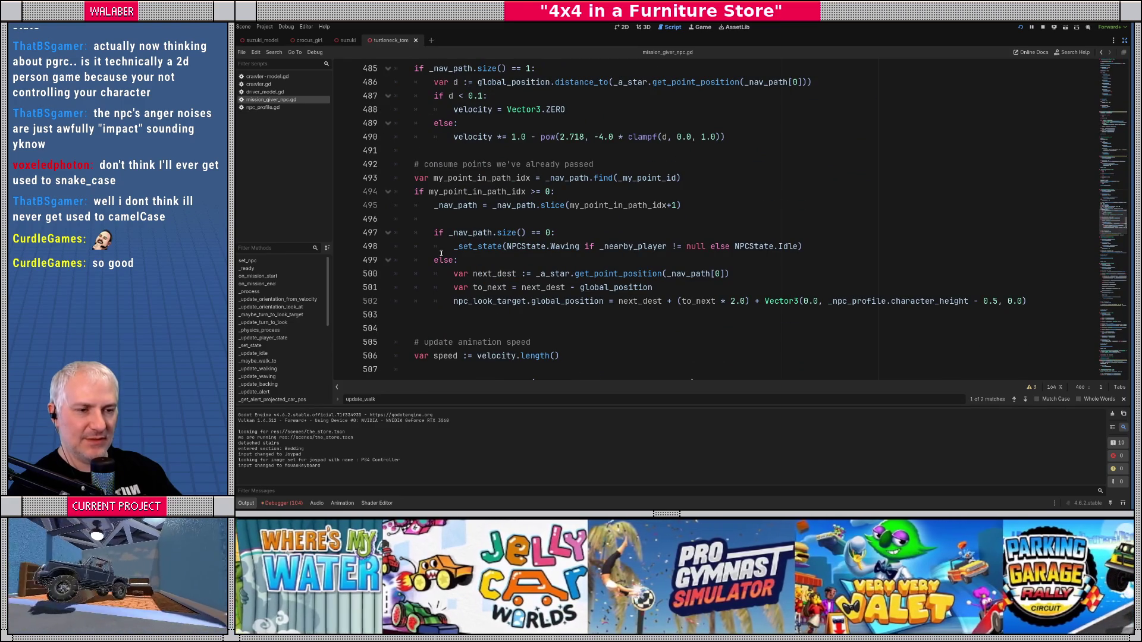
drag(434, 233, 577, 232)
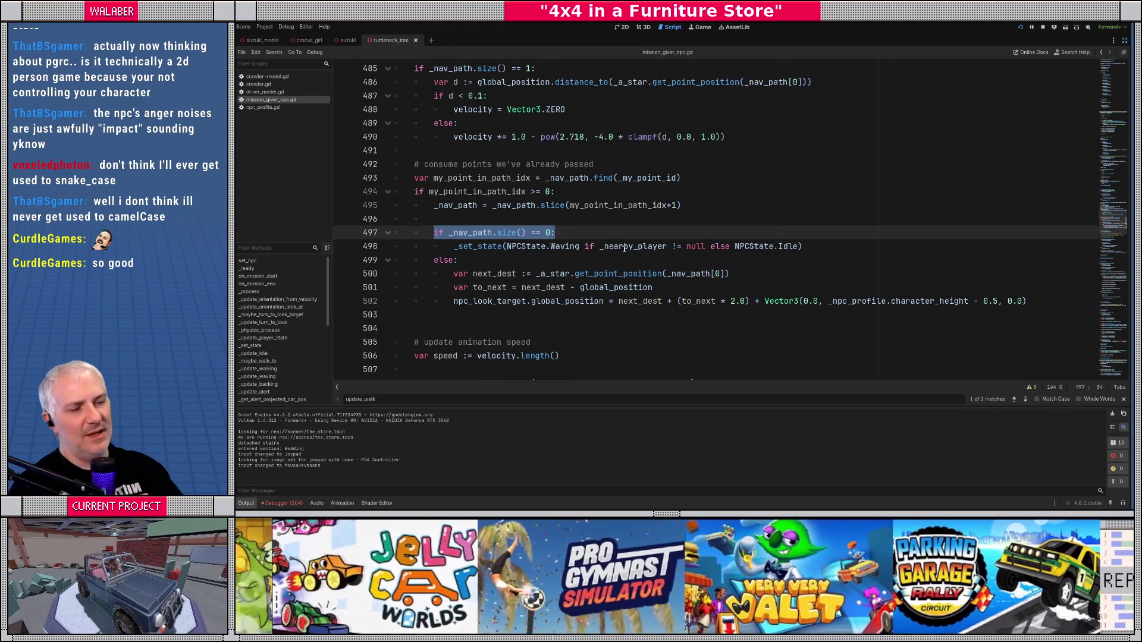
click(594, 234)
drag(437, 233, 557, 233)
drag(482, 233, 511, 233)
mouse_move(511, 232)
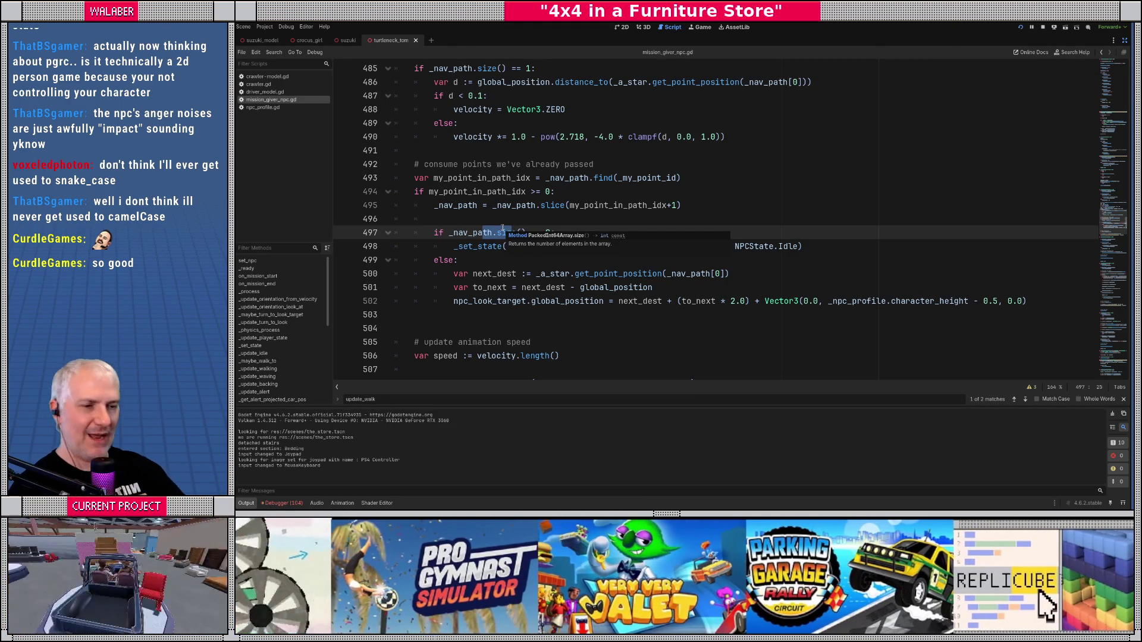
click(519, 256)
Step: Start a 'const WALK_' declaration on a new line below WALK_TOO_CLOSE_TIMEOUT
click(521, 221)
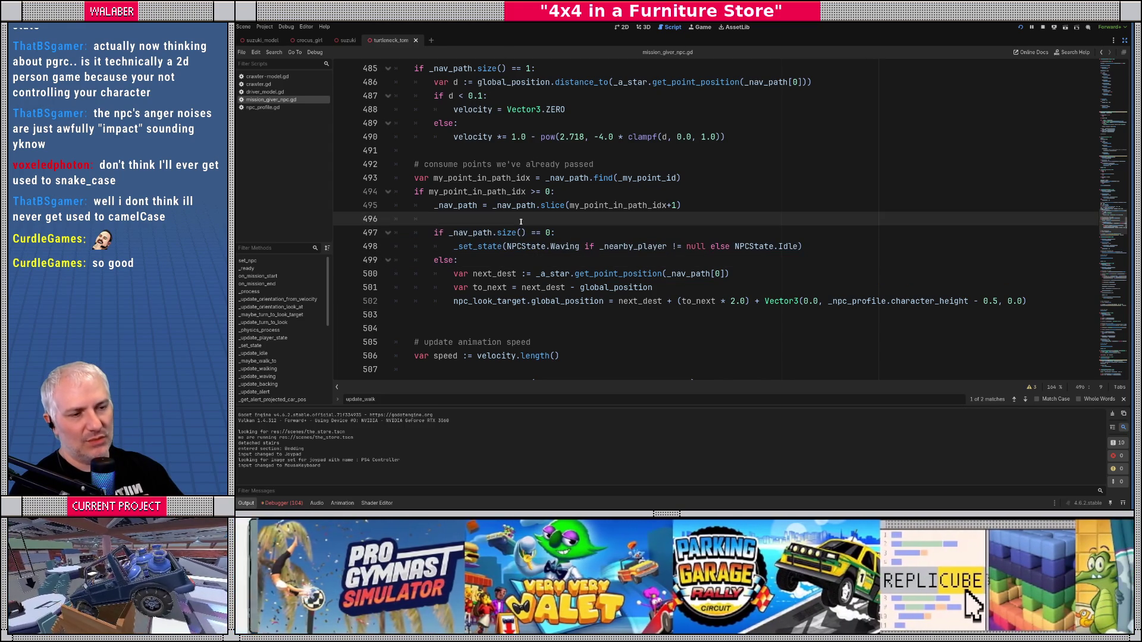
drag(1119, 238, 1115, 66)
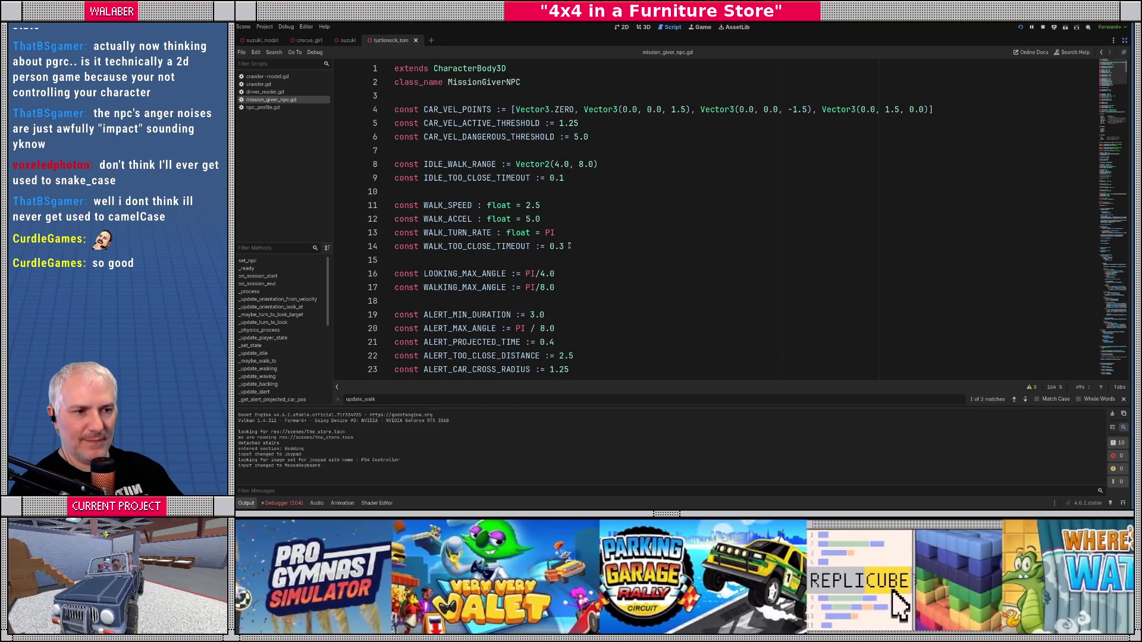
click(591, 246)
key(Return)
text(const WALK_)
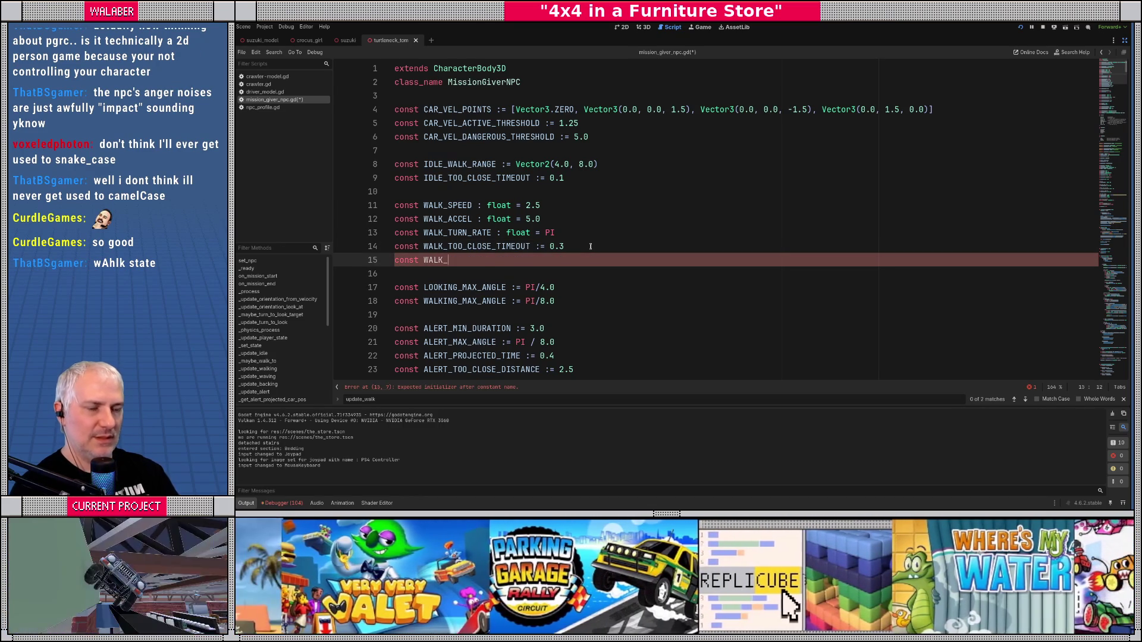
Step: Change line 14's timeout from 0.3 to 0.1 and finish const WALK_LAST_SEGMENT_TIMEOUT := 0.5
click(591, 247)
key(BackSpace)
text(1)
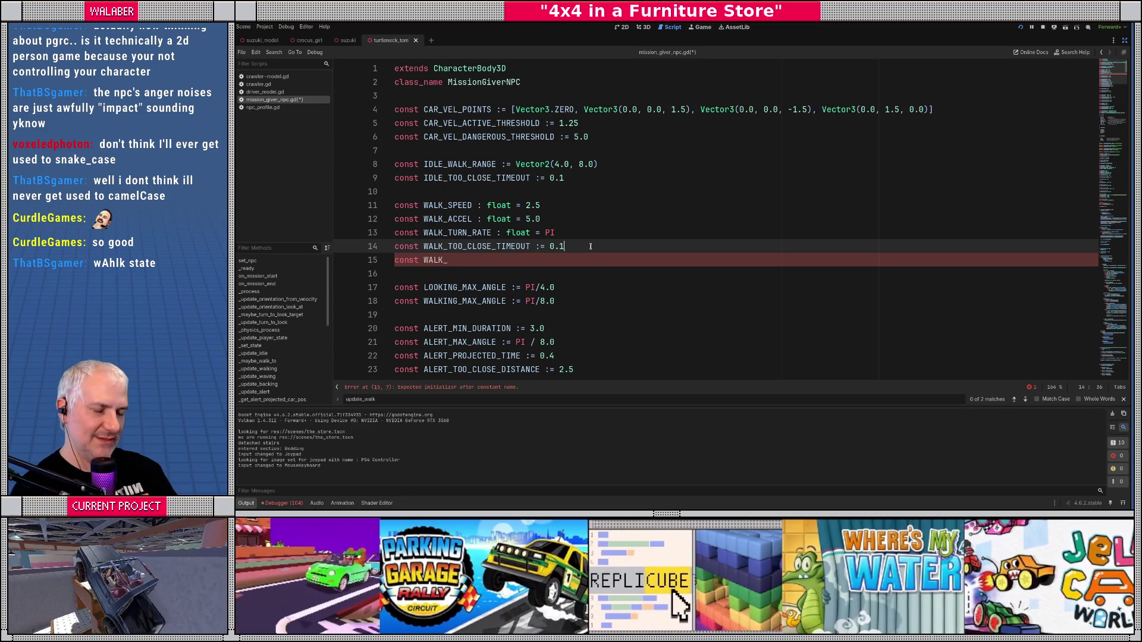
key(Down)
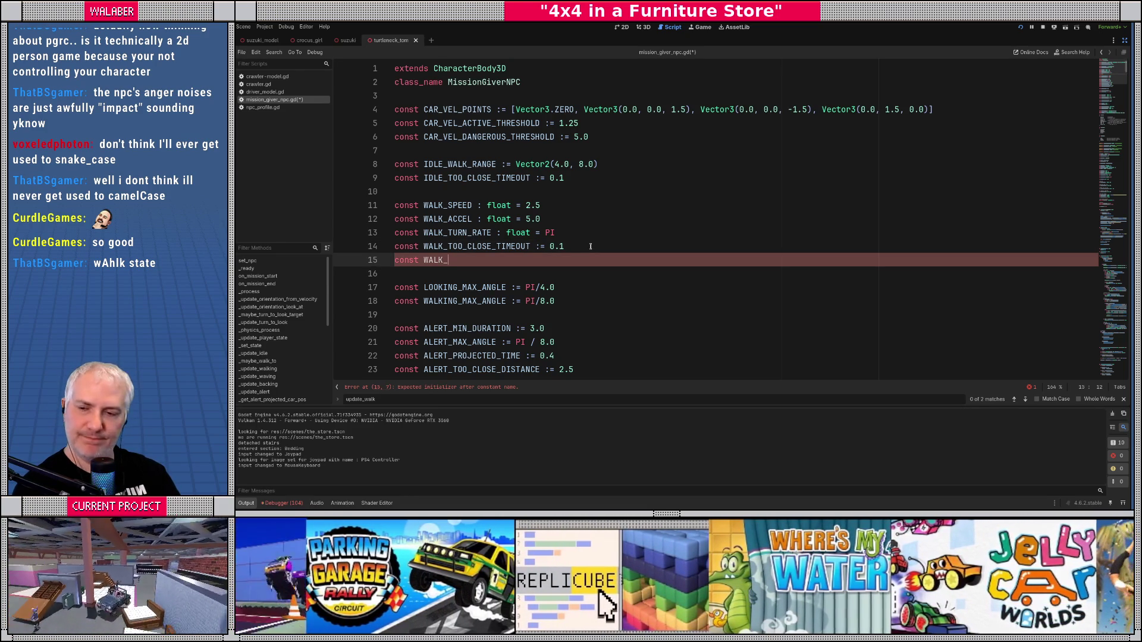
text(LAST_)
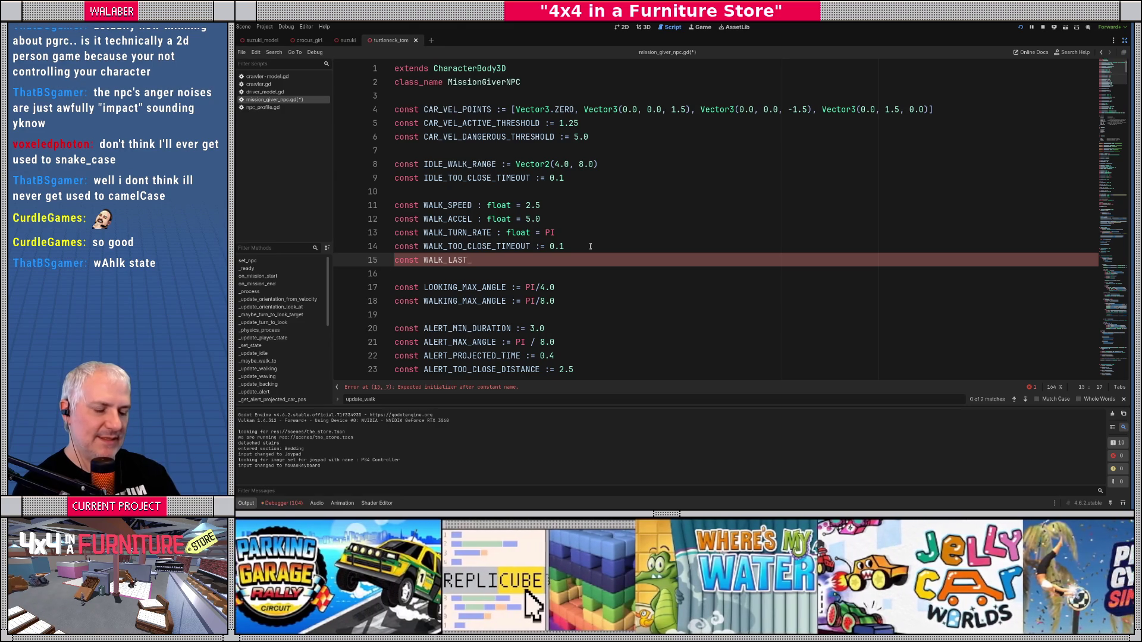
text(SEGMENT_)
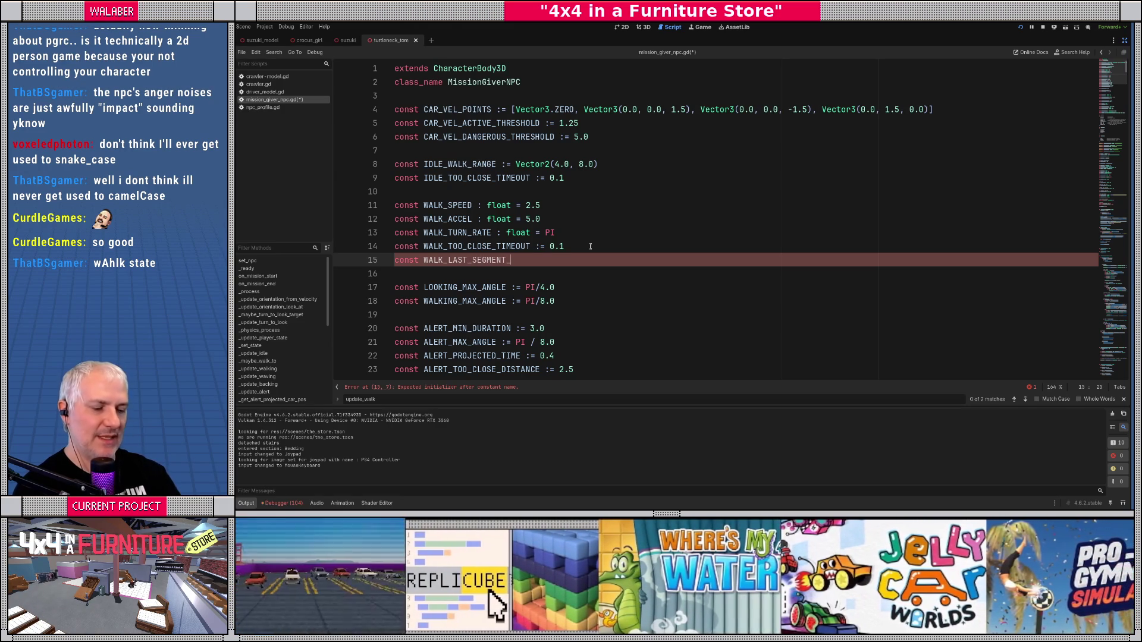
text(TIMEOUT :=)
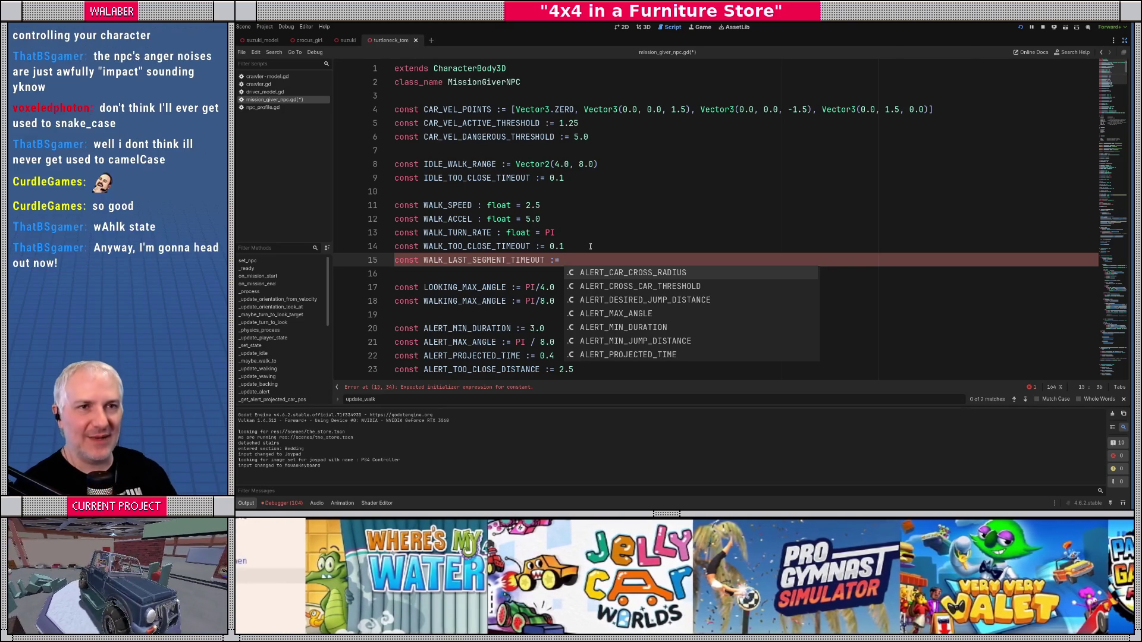
text(0.5)
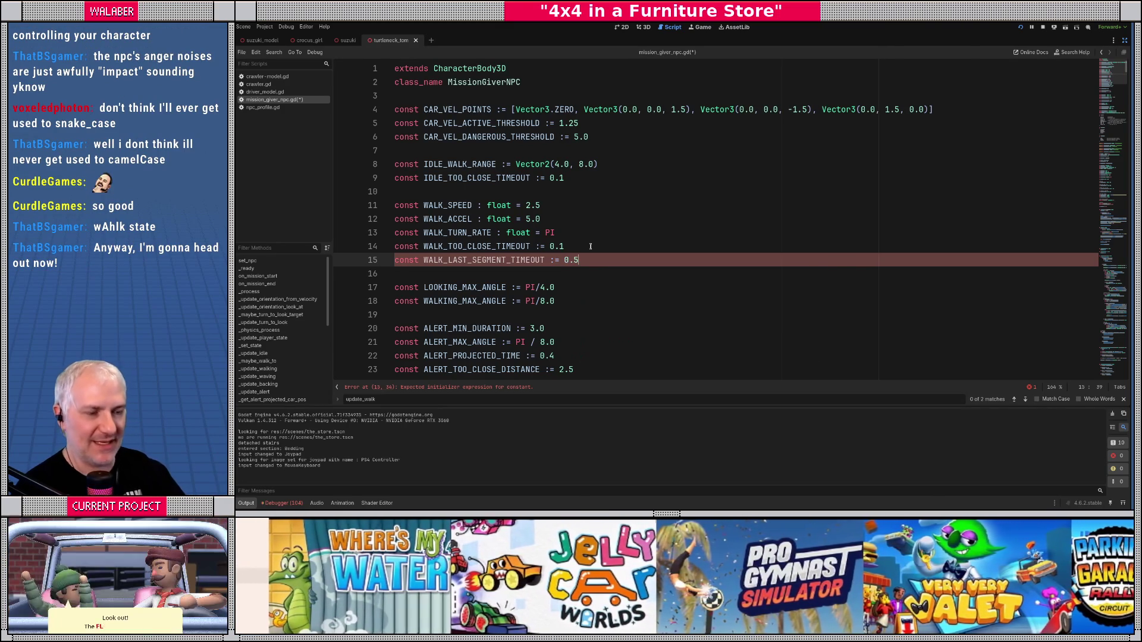
double_click(484, 260)
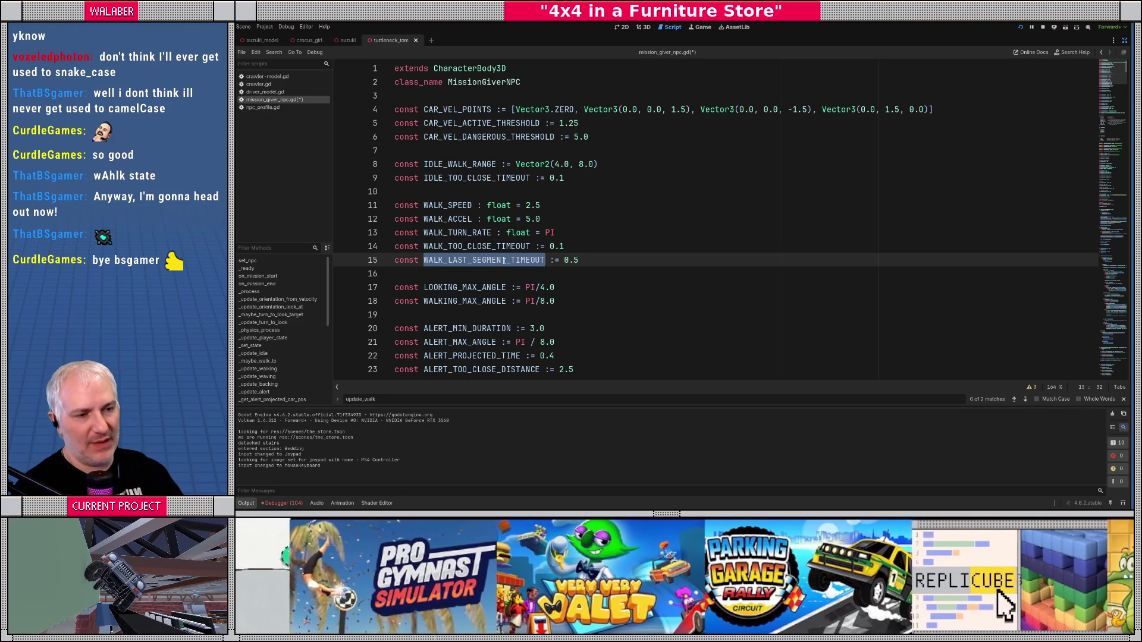
Step: Find the _state member variable among the NPC's declarations
scroll(450, 264, down, 10)
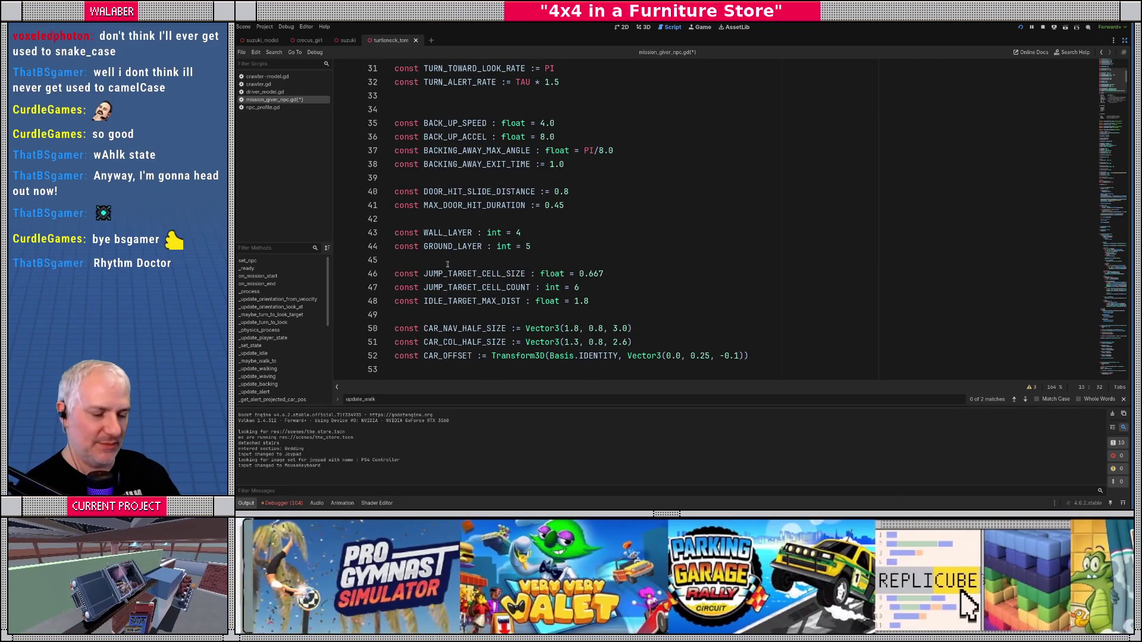
key(ctrl+f)
text(state)
key(Return)
key(Return)
key(Return)
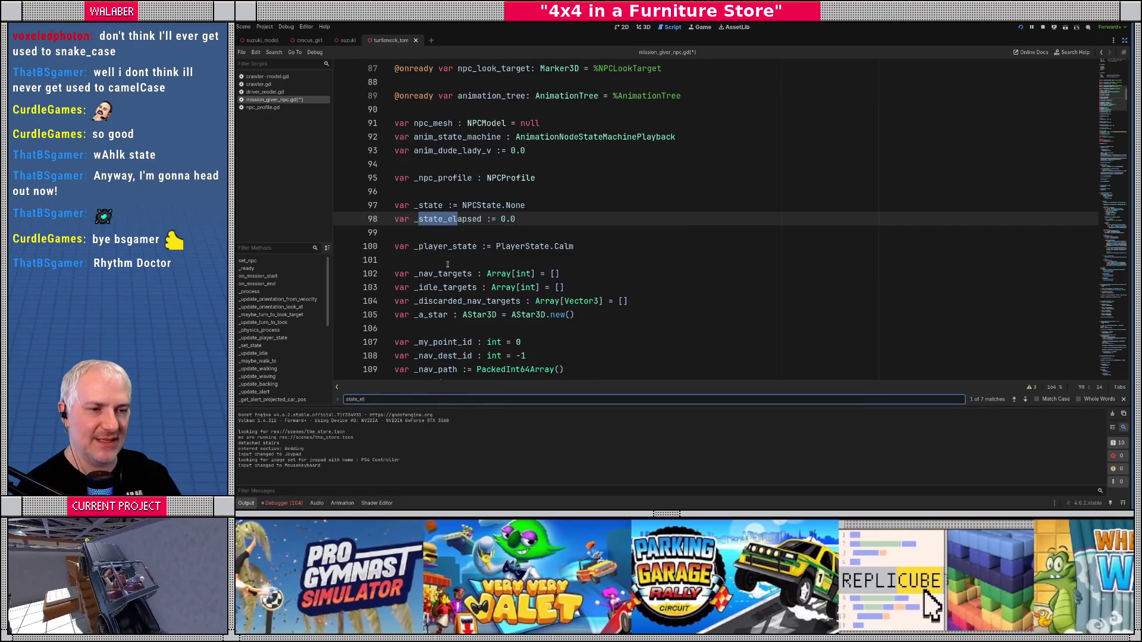
key(Escape)
scroll(500, 280, down, 1)
click(536, 287)
Step: Add 'var _walk_last_segment_timer := 0.0' below empty line 112
scroll(545, 315, down, 1)
scroll(545, 315, down, 1)
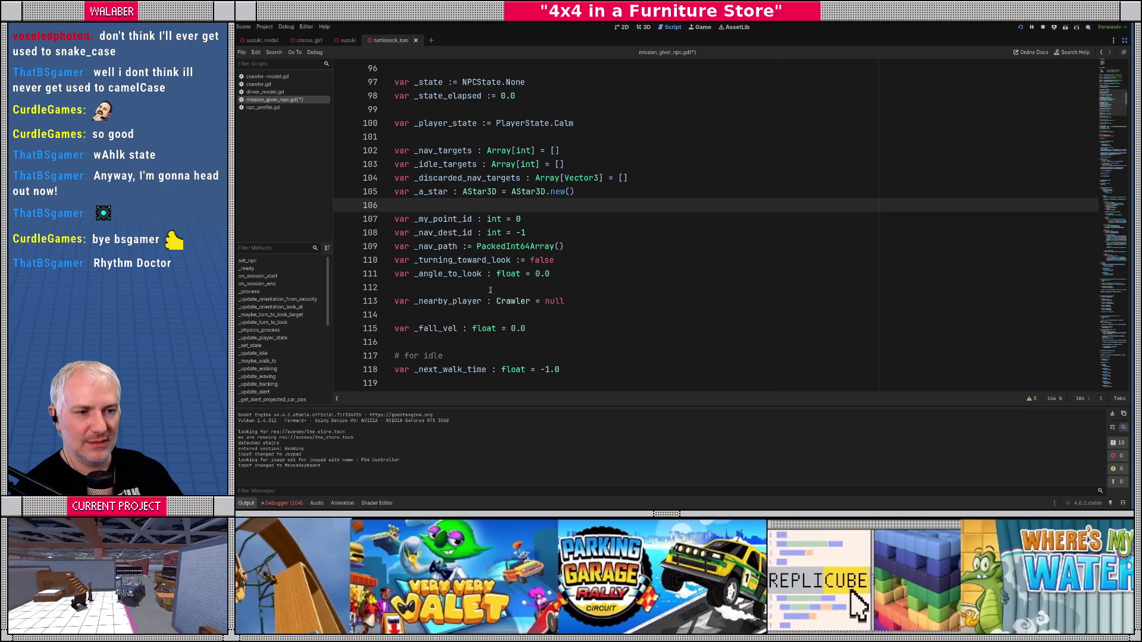
click(492, 289)
key(Return)
text(var _walk_)
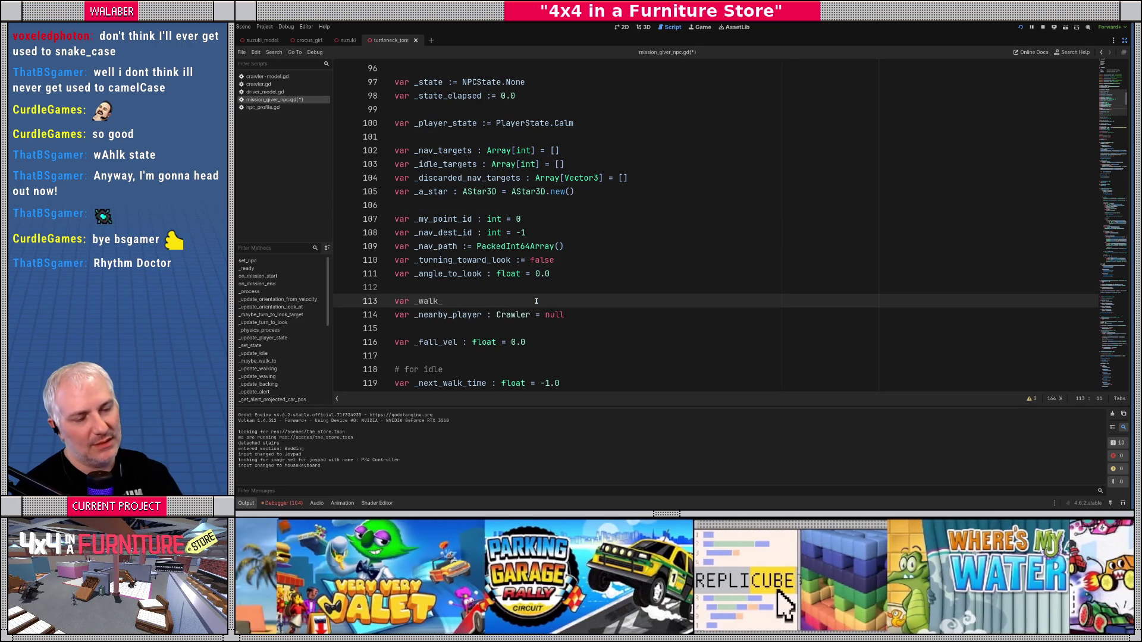
text(last_se)
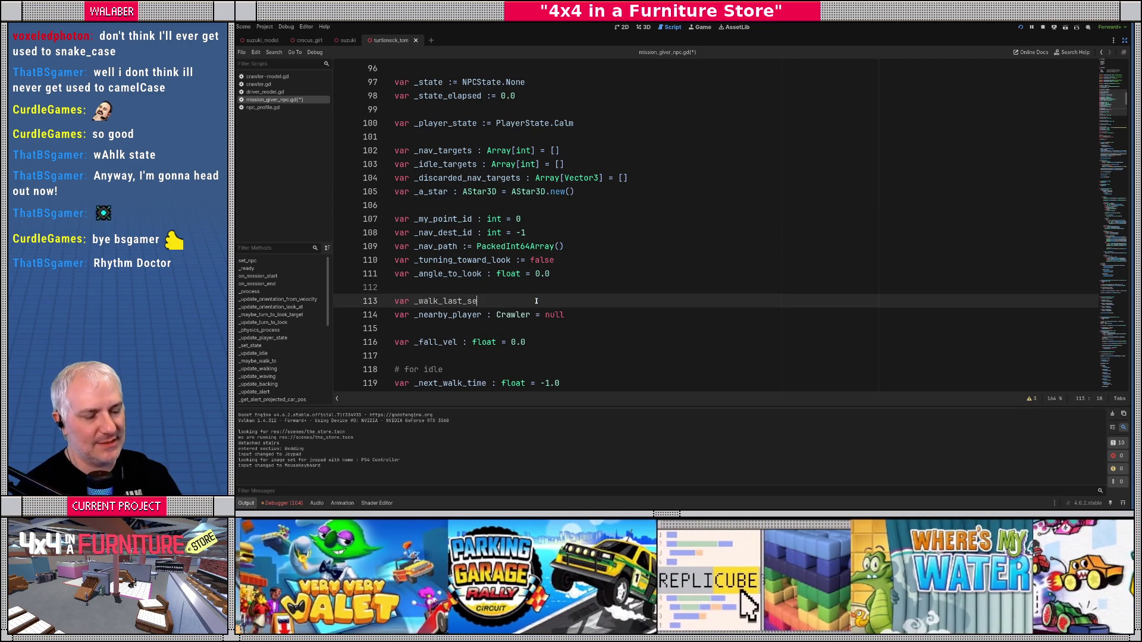
text(gment_timer := )
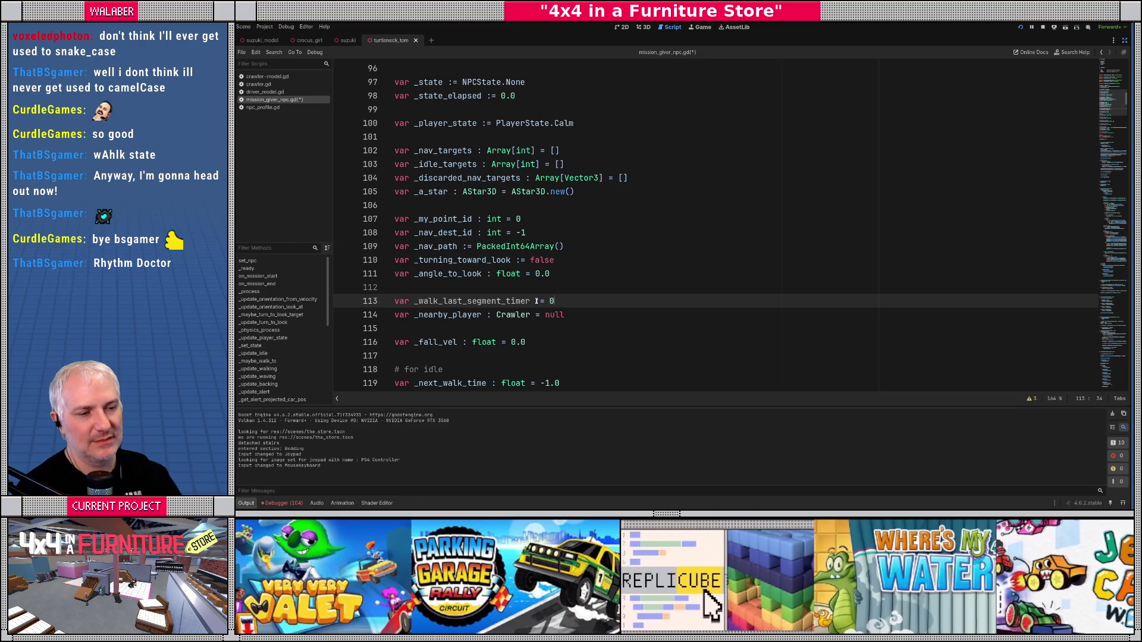
text(0.0)
double_click(521, 301)
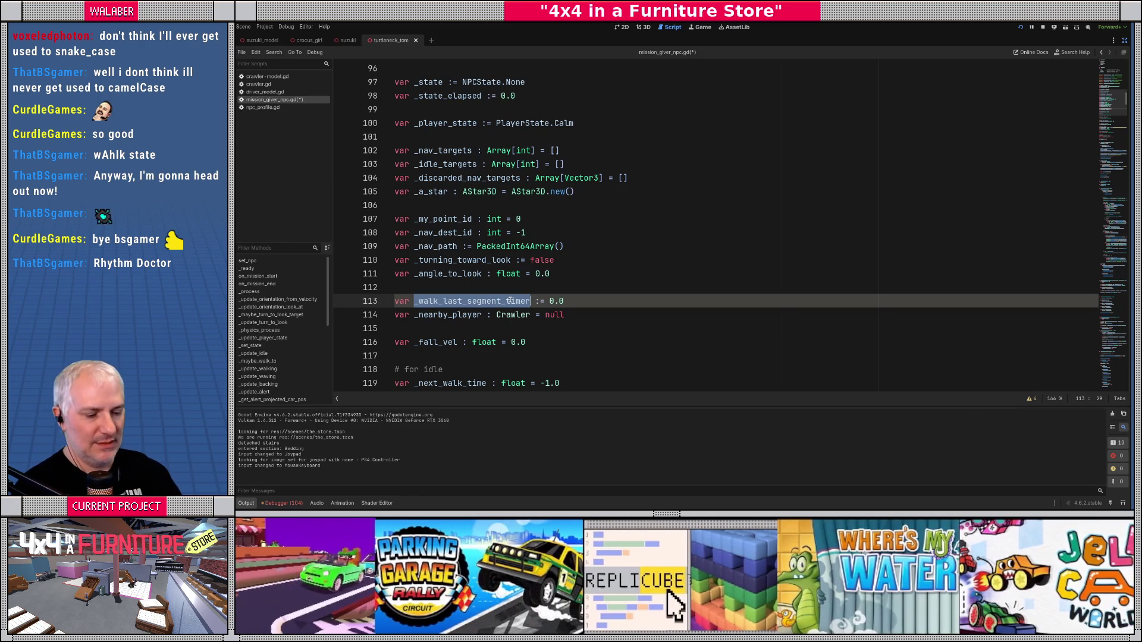
key(ctrl+f)
text(update_walk)
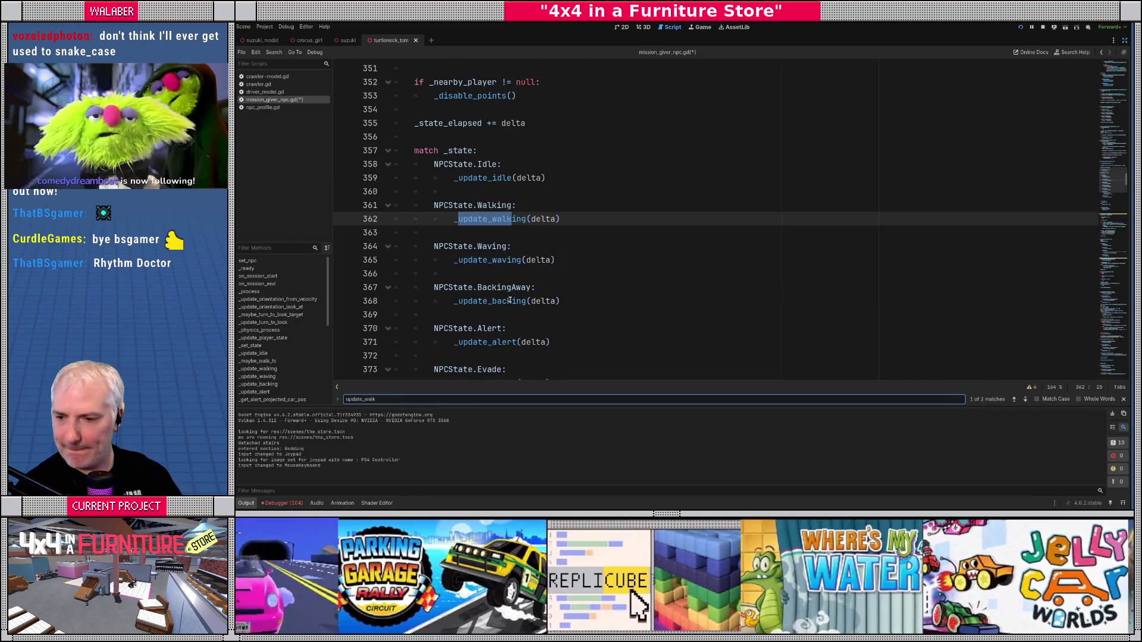
Step: Insert blank lines in _update_walking after the npc_look_target assignment on line 504
click(512, 246)
ctrl+click(508, 223)
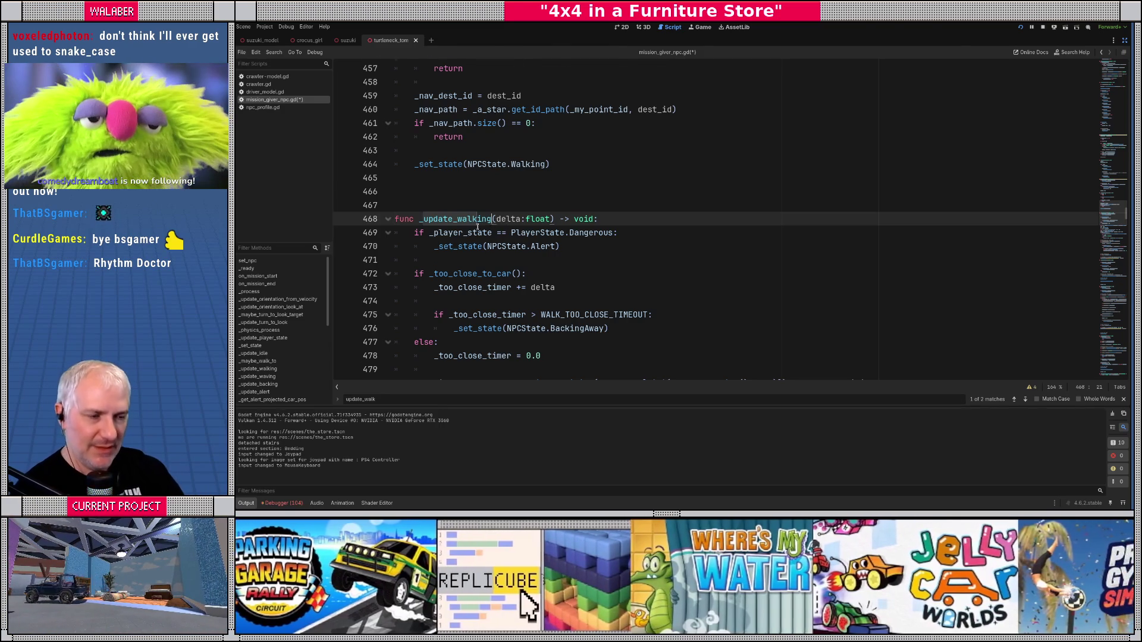
scroll(476, 219, down, 1)
scroll(471, 218, down, 10)
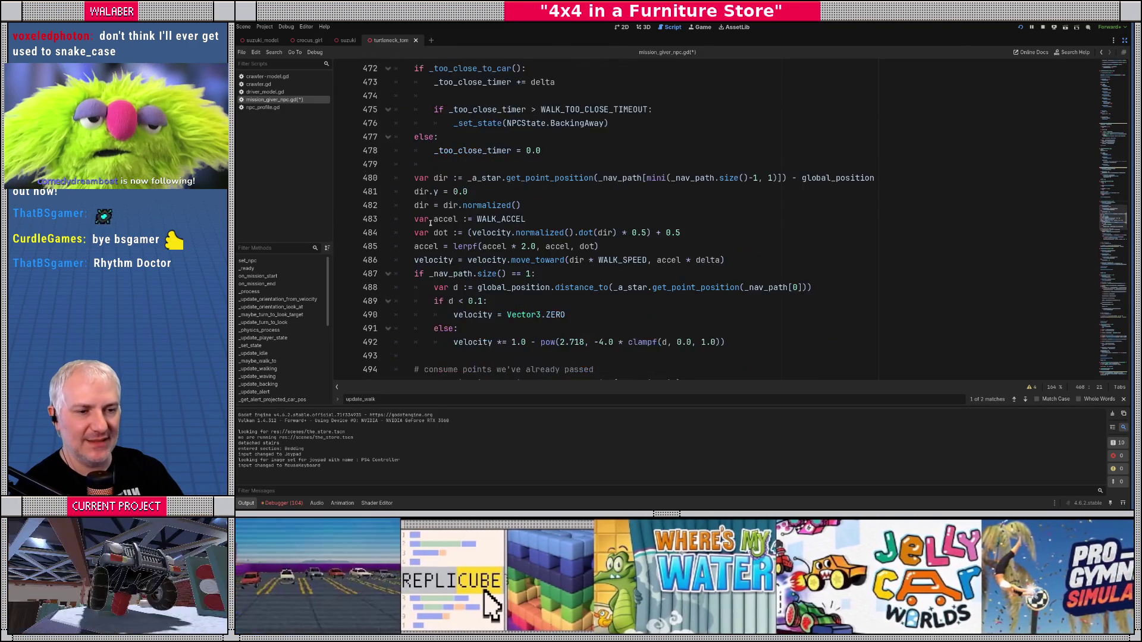
scroll(421, 220, down, 2)
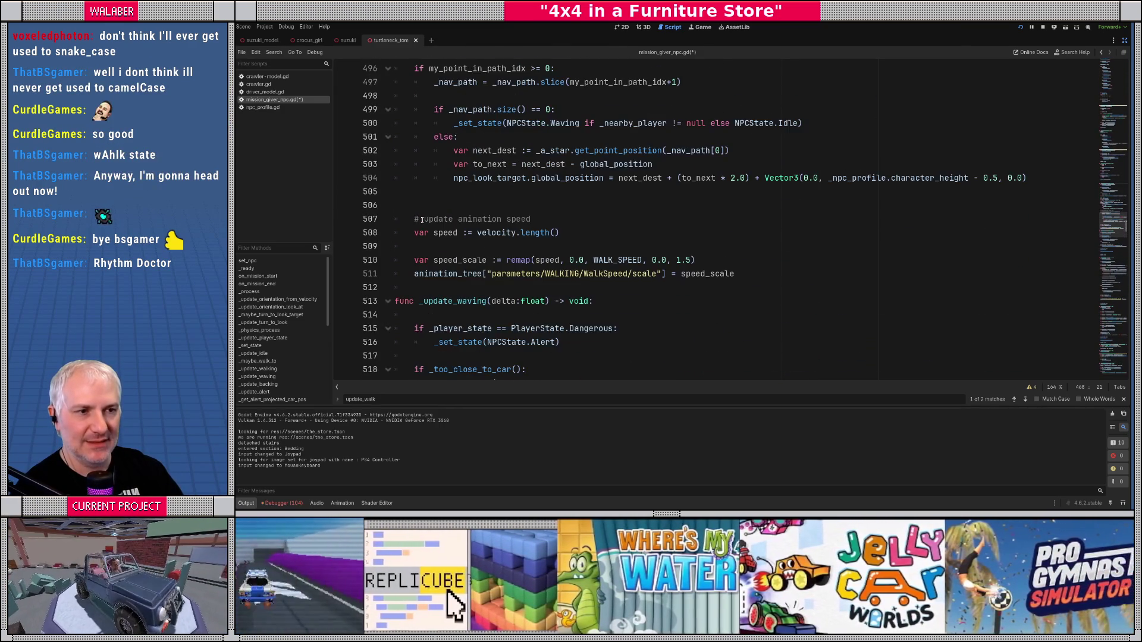
scroll(423, 218, up, 2)
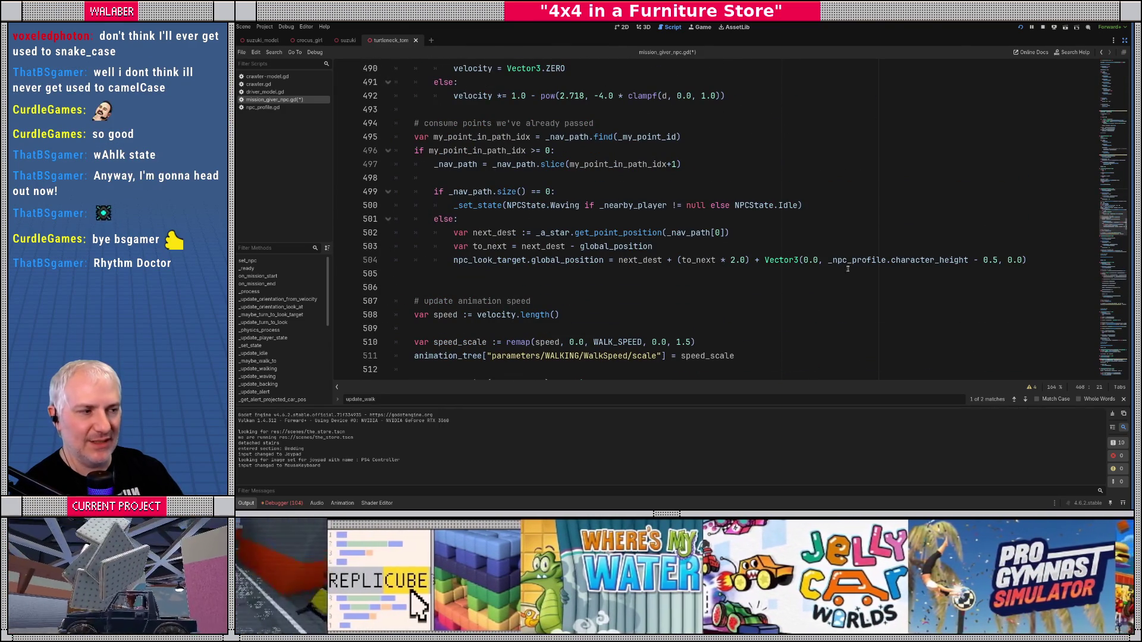
click(1045, 262)
key(Return)
key(Return)
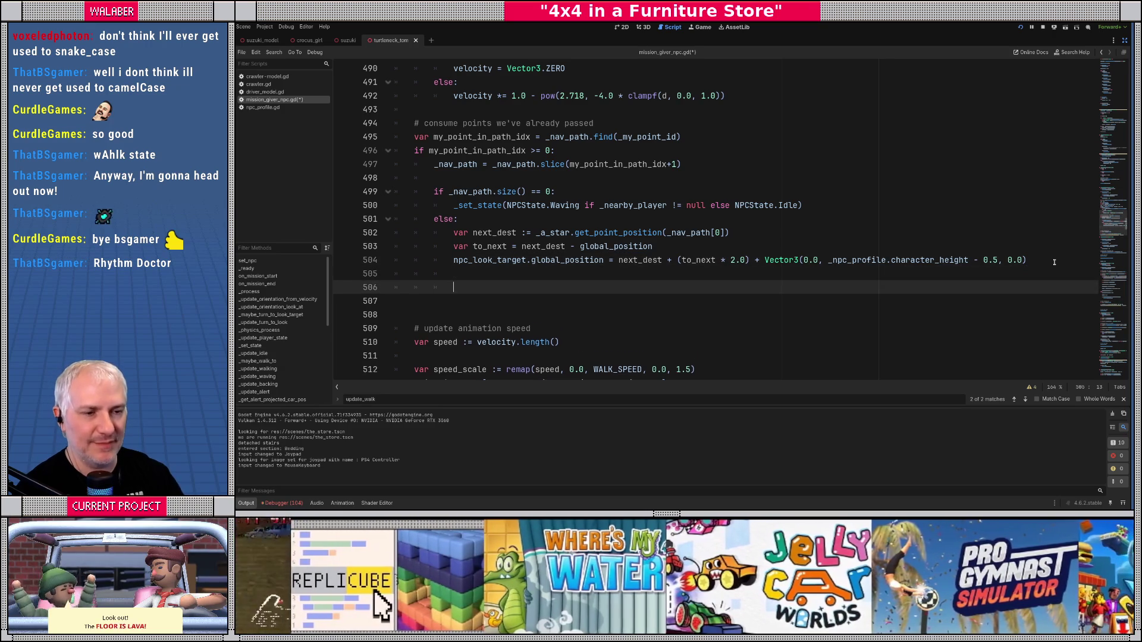
key(BackSpace)
key(BackSpace)
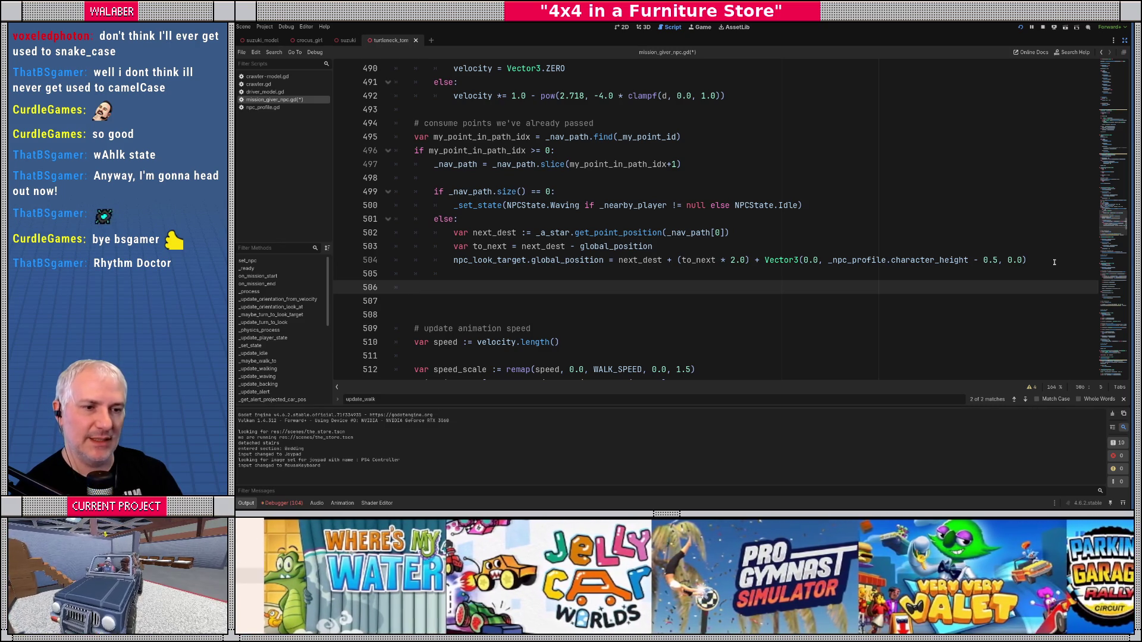
Step: Add 'if _nav_path.size() == 1' incrementing _walk_last_segment_timer by delta, else resetting it to 0.0
key(Return)
text(if _na)
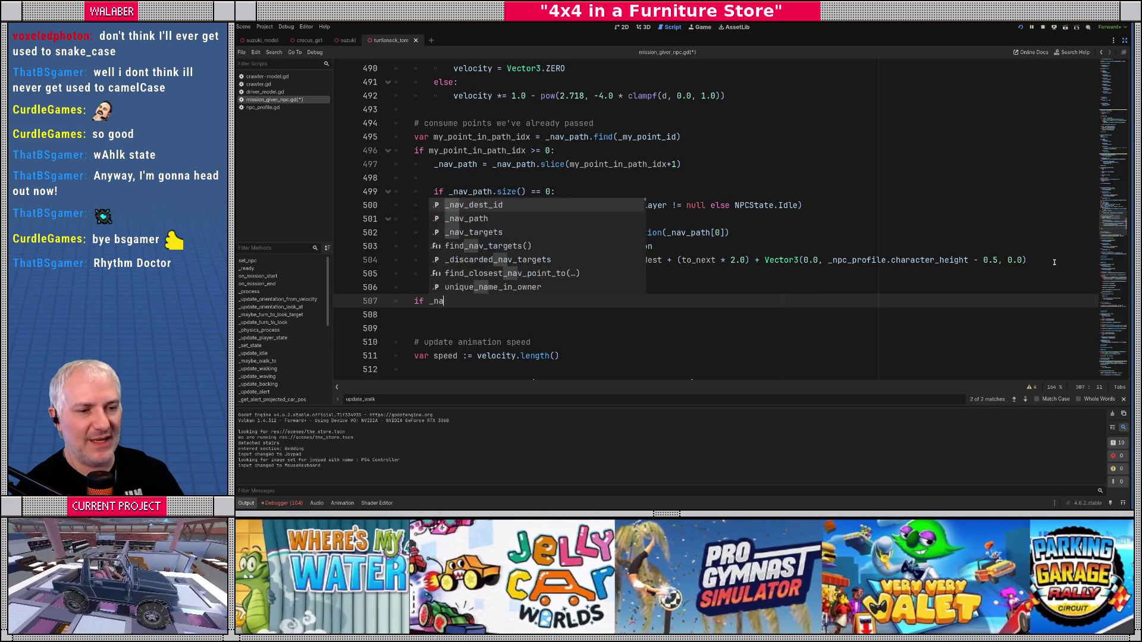
text(v_path.s)
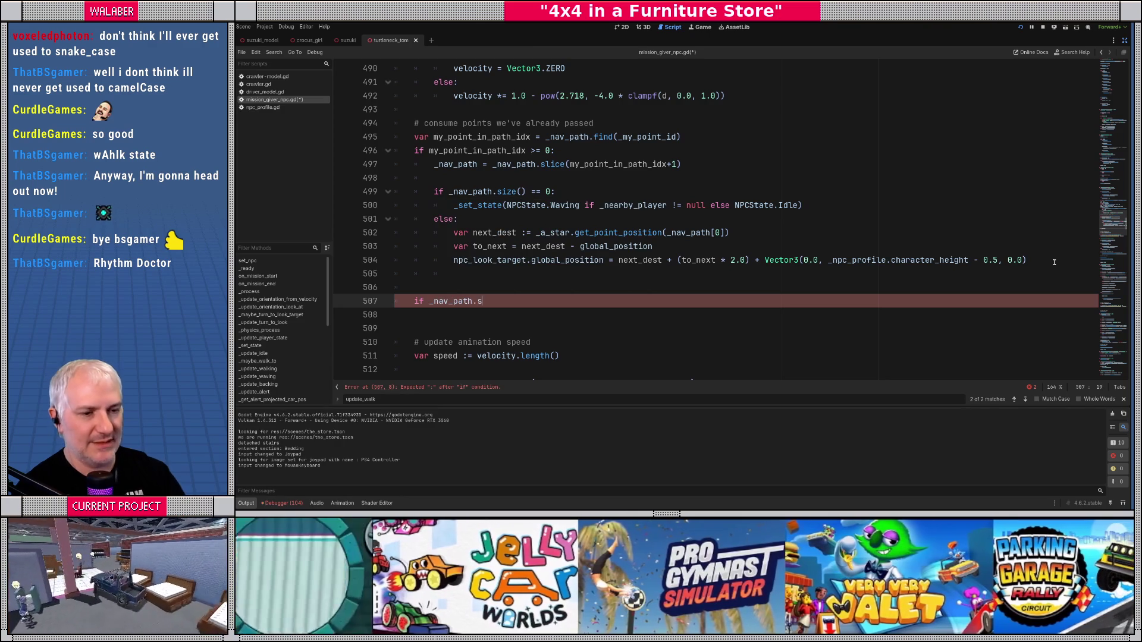
text(ize() == 1:)
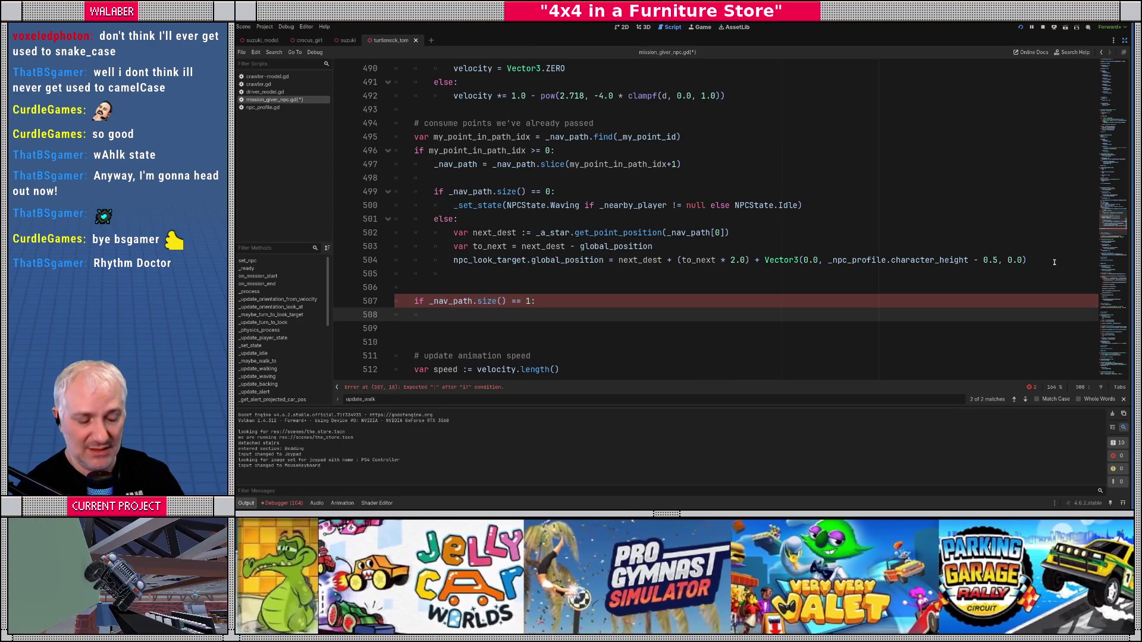
key(Return)
text(_walk_last_segment_timer)
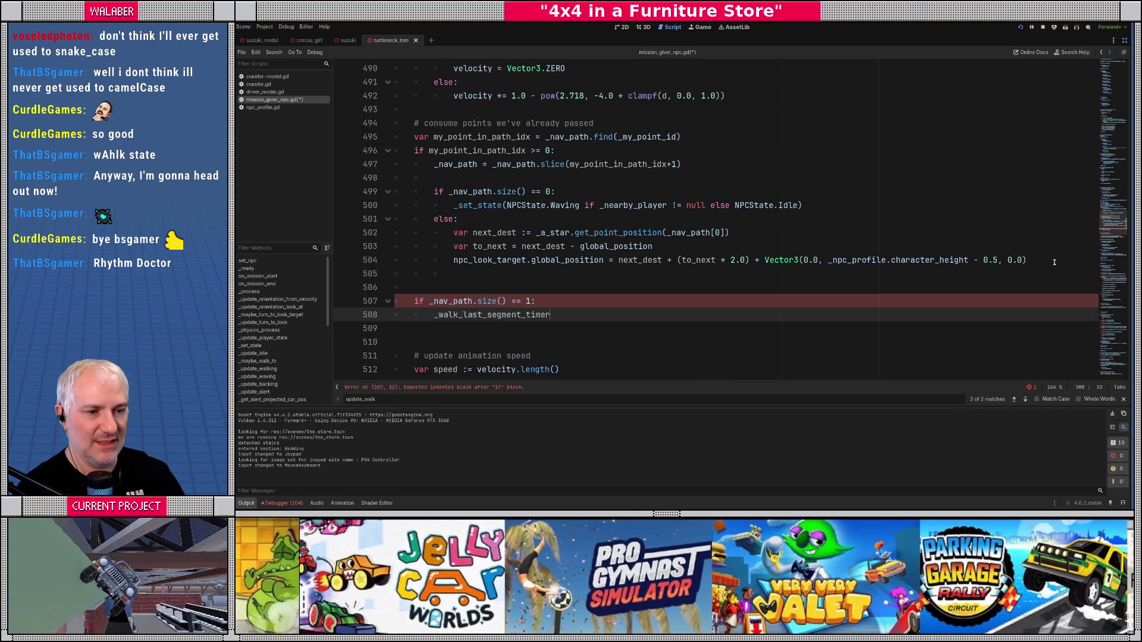
text( += delta)
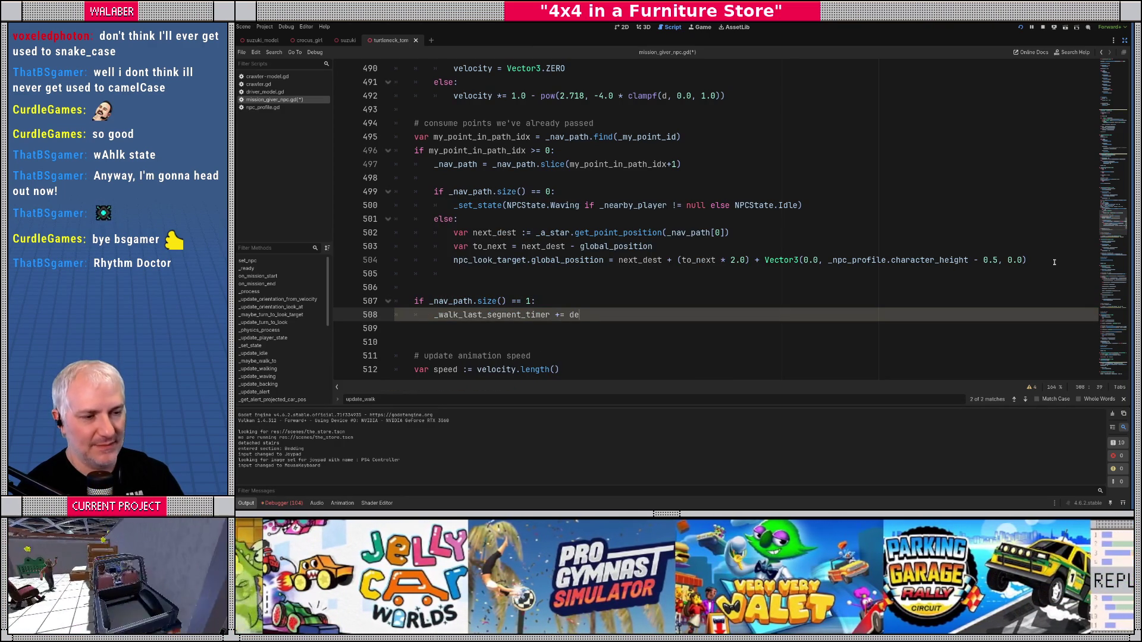
key(Return)
key(BackSpace)
text(else:)
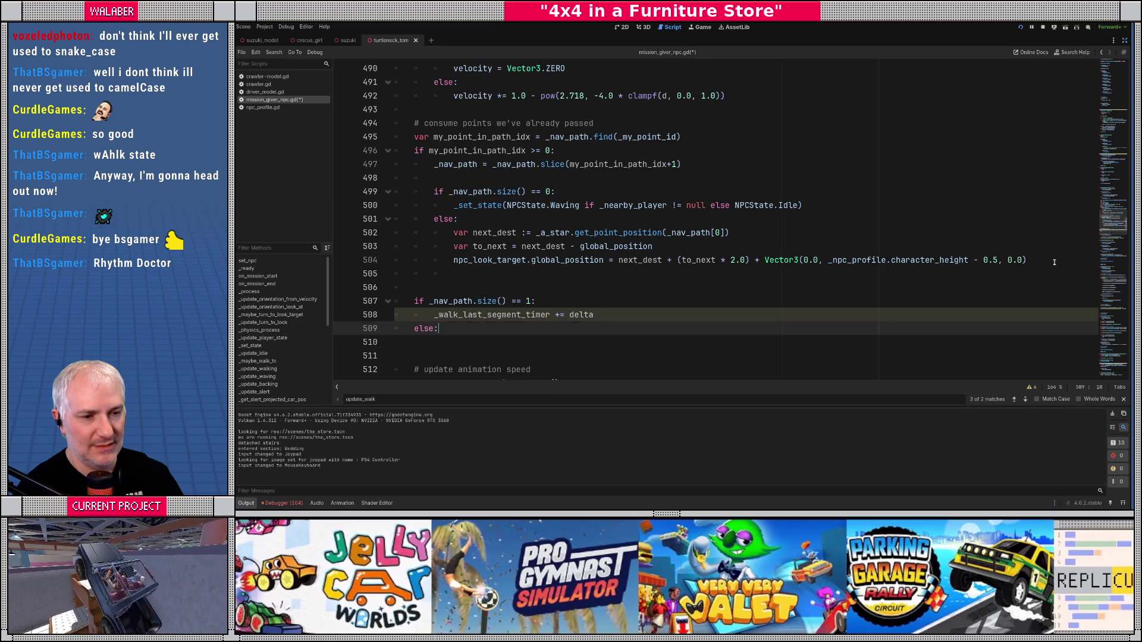
key(Return)
text(_wa)
key(Return)
text(= 0.0)
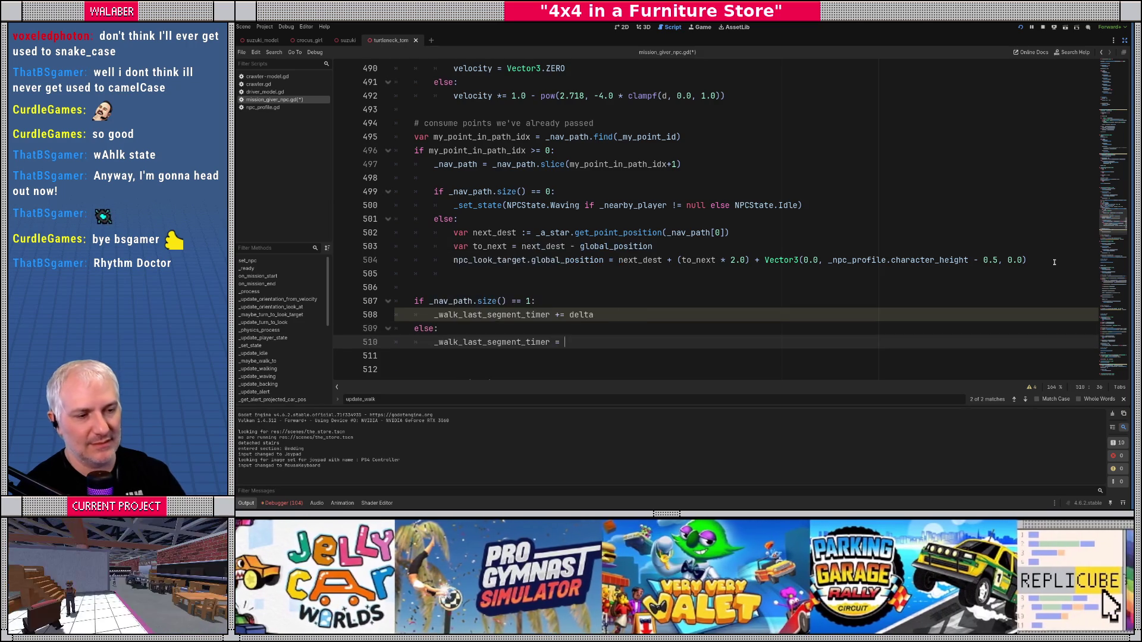
Step: Add an 'if _walk_last_segment_timer >= WALK_LAST_SEGMENT_TIMEOUT' check after the increment
key(Up)
key(Up)
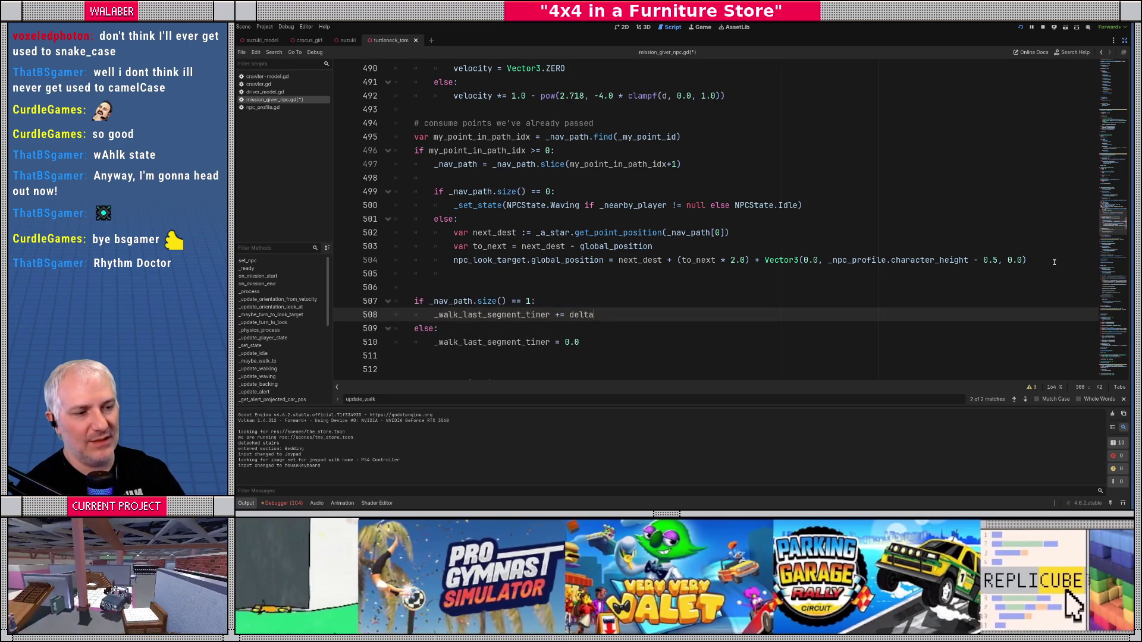
key(Return)
key(Return)
text(if _wa)
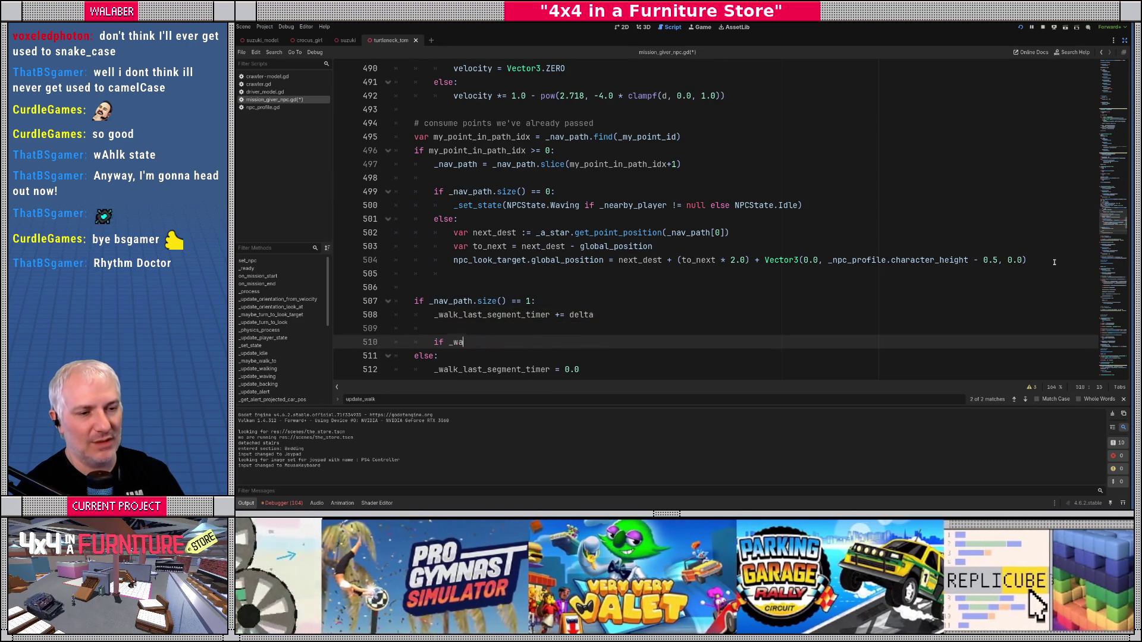
key(Return)
text(>= TM)
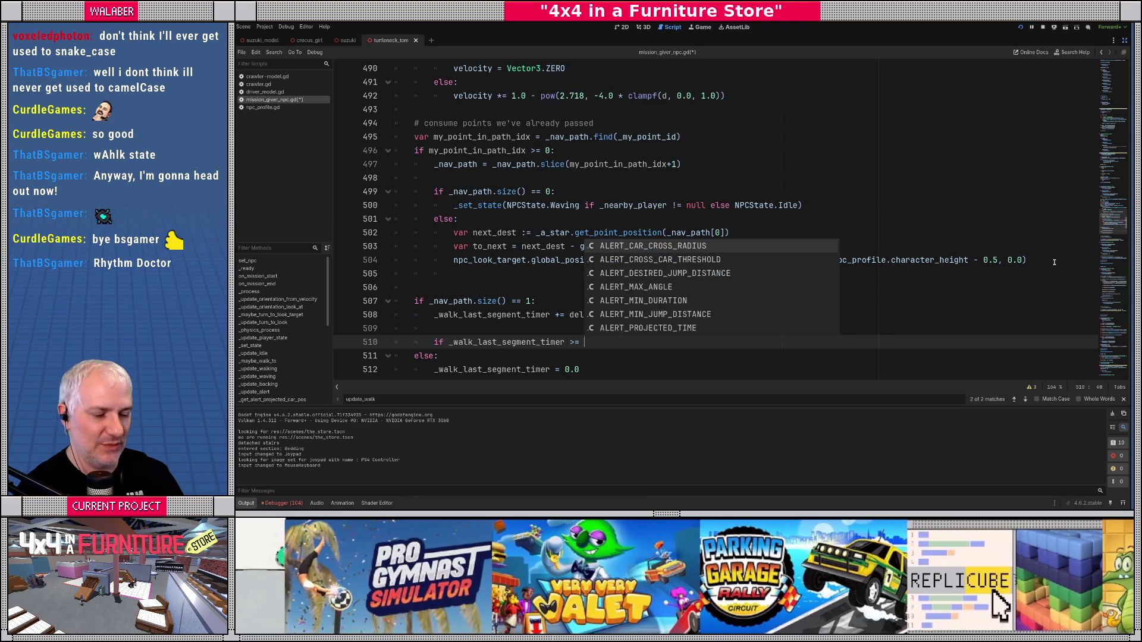
key(BackSpace)
text(IMEOU)
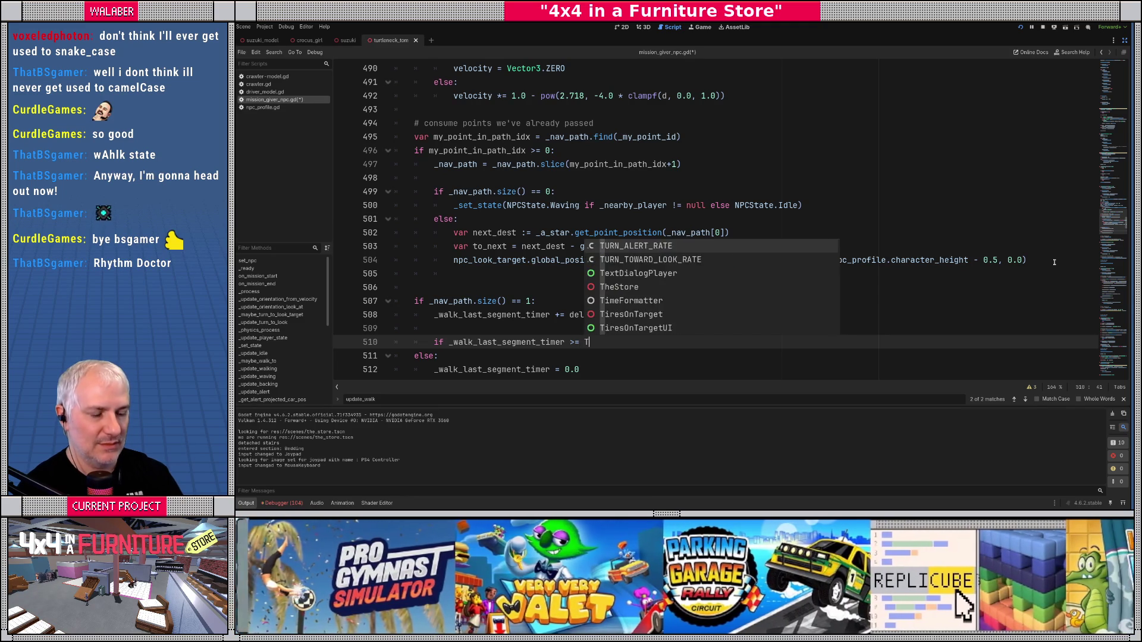
key(Down)
key(Down)
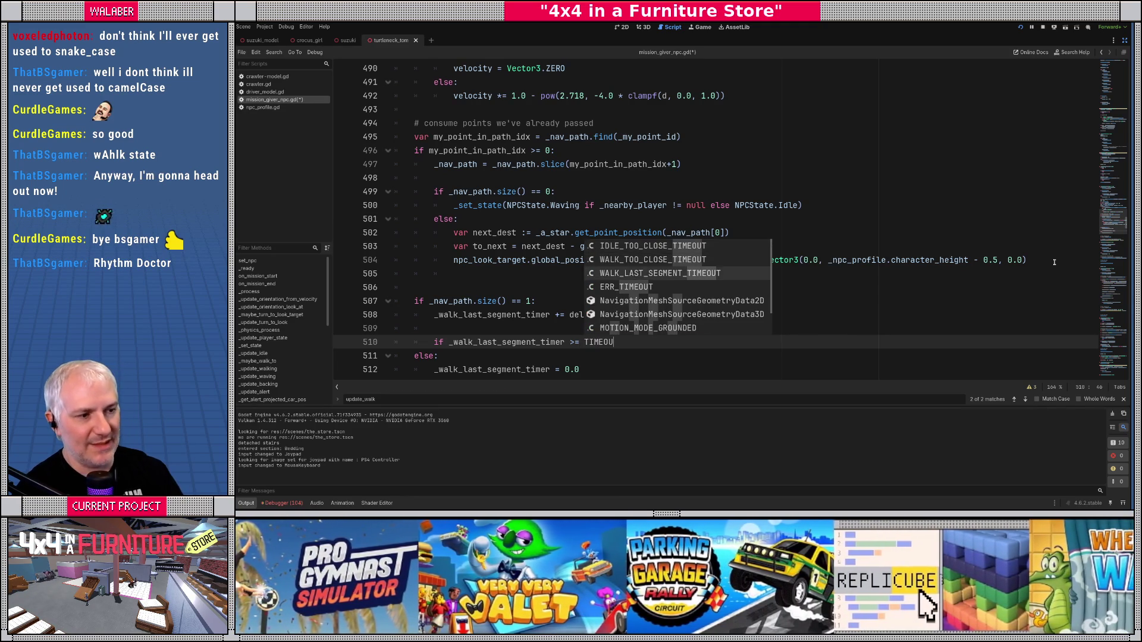
key(Return)
key(Return)
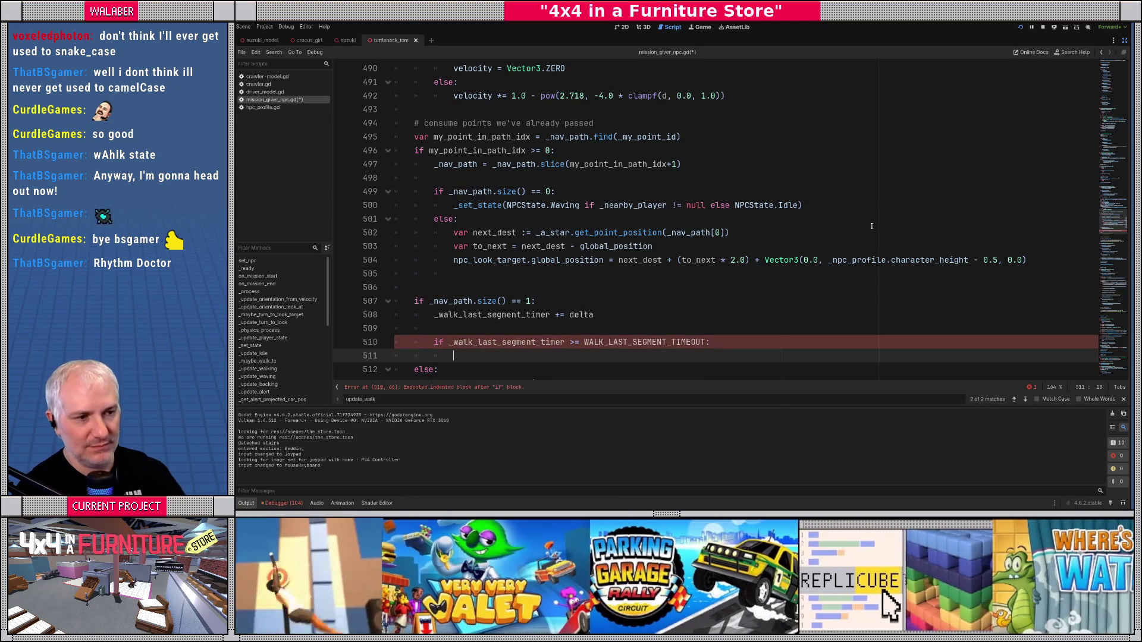
Step: Paste the Waving-or-Idle _set_state call from line 500 into the timeout check and save
drag(454, 205, 839, 217)
key(ctrl+c)
click(453, 356)
key(ctrl+v)
scroll(451, 319, down, 3)
click(449, 276)
key(ctrl+s)
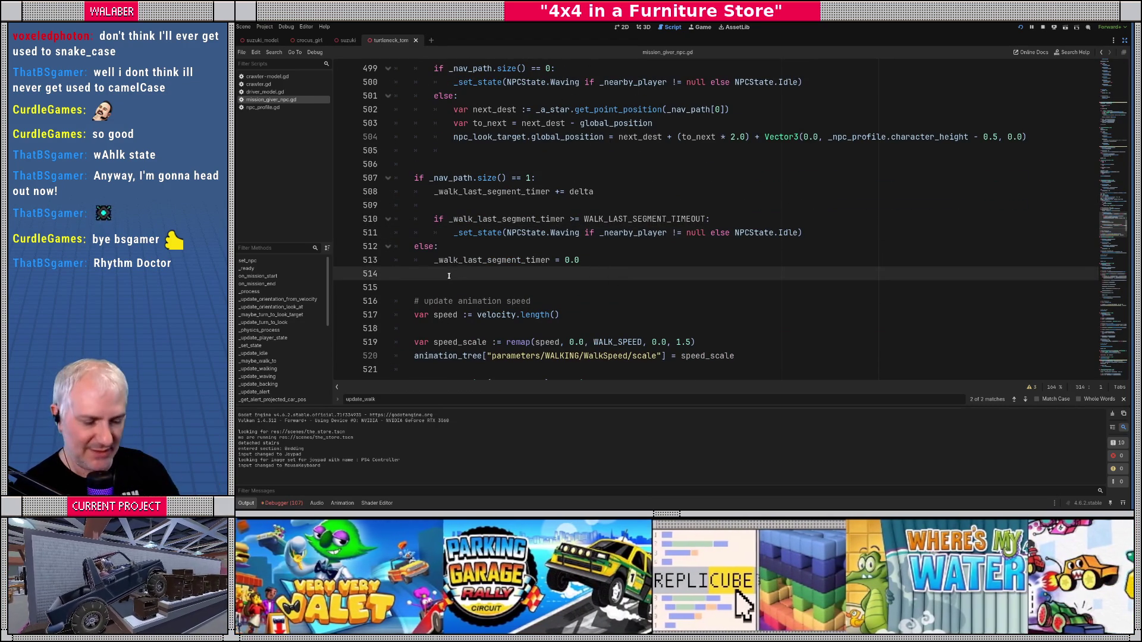
click(511, 168)
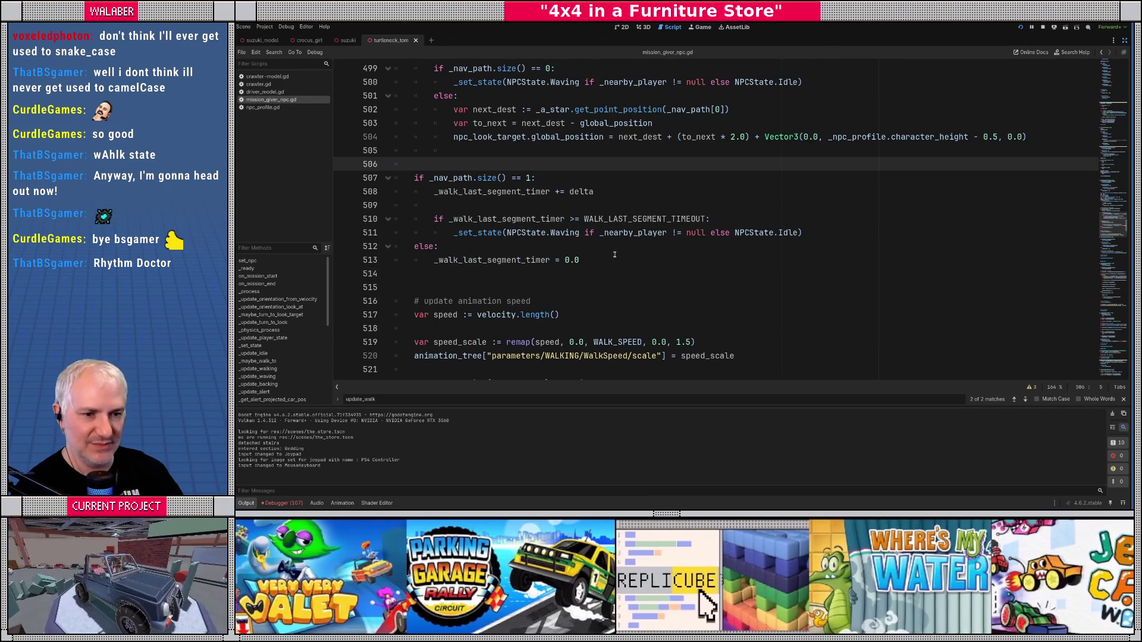
click(445, 279)
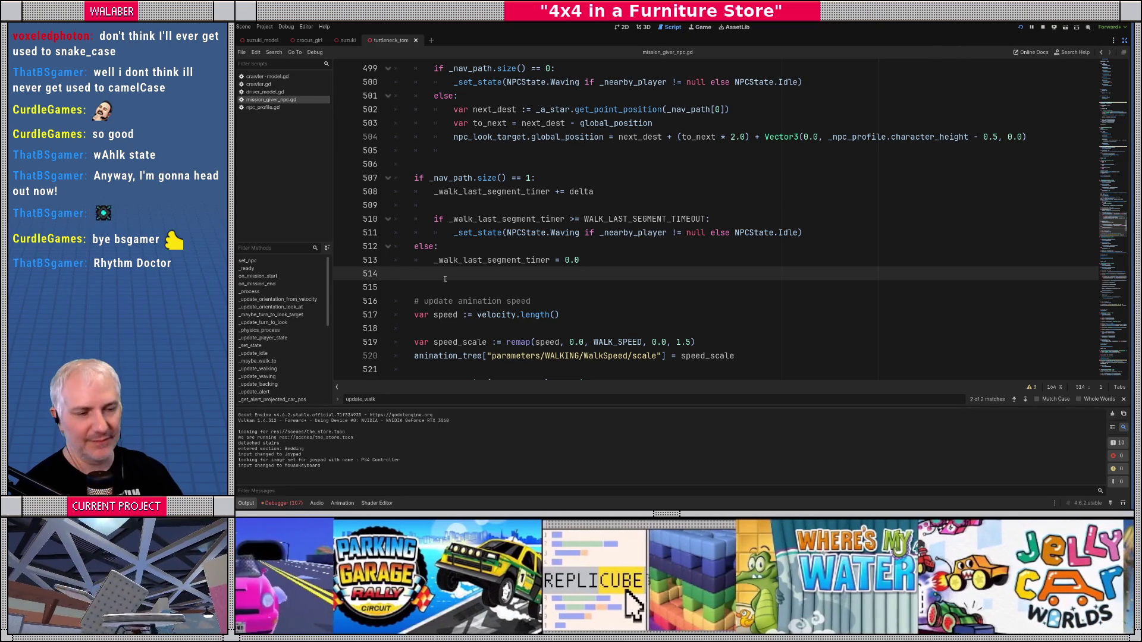
click(441, 287)
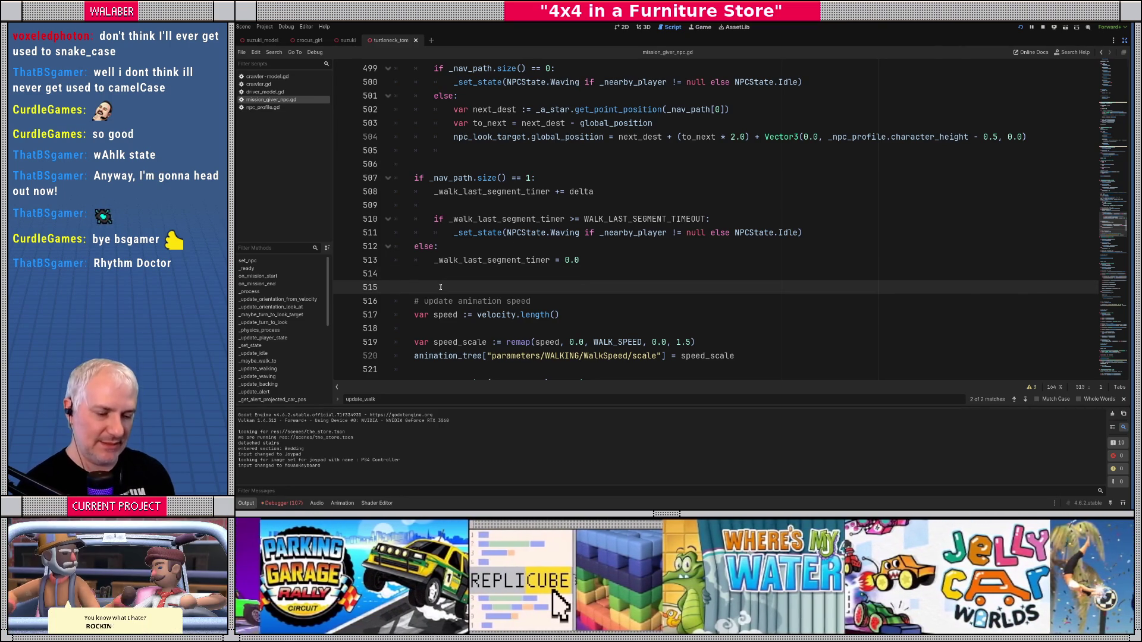
key(alt+Tab)
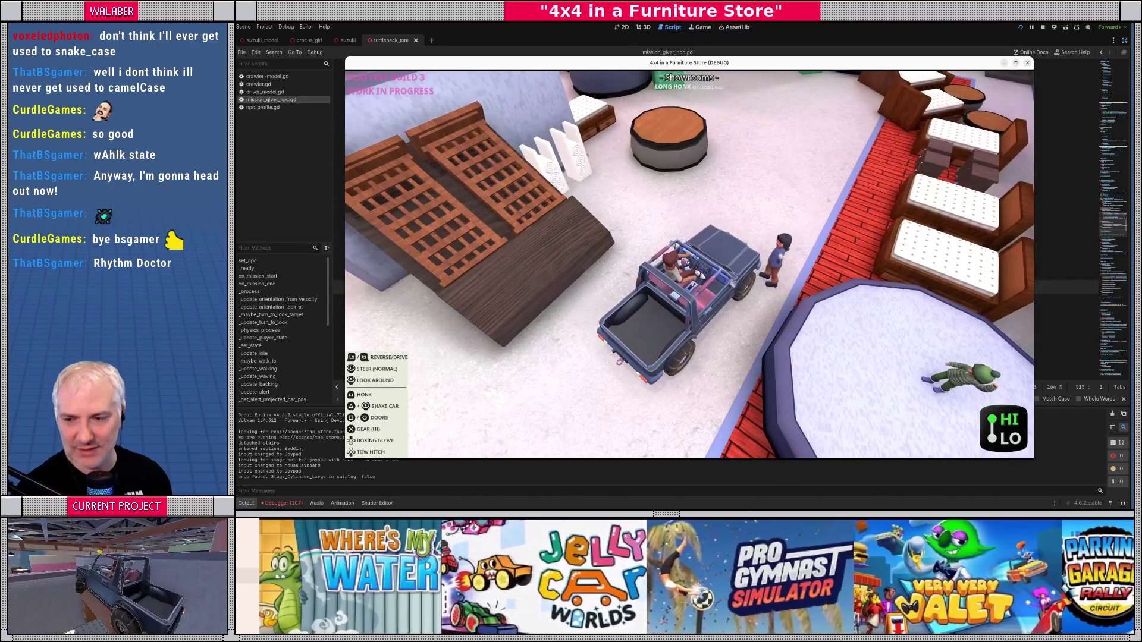
key(F8)
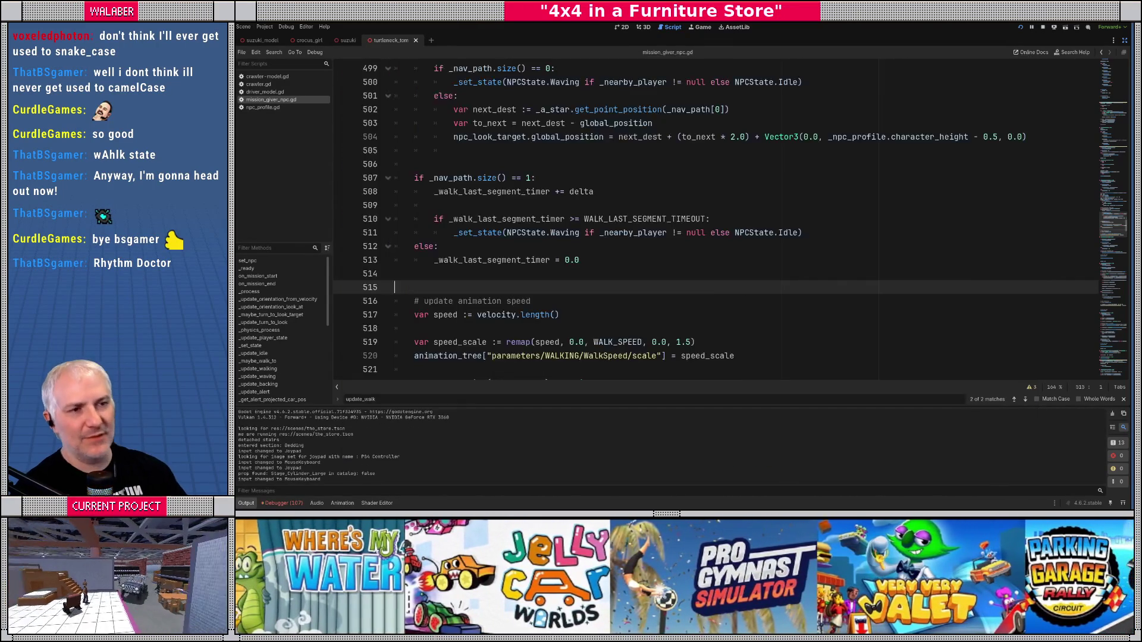
Step: Search the current script for 'contex' references
click(545, 162)
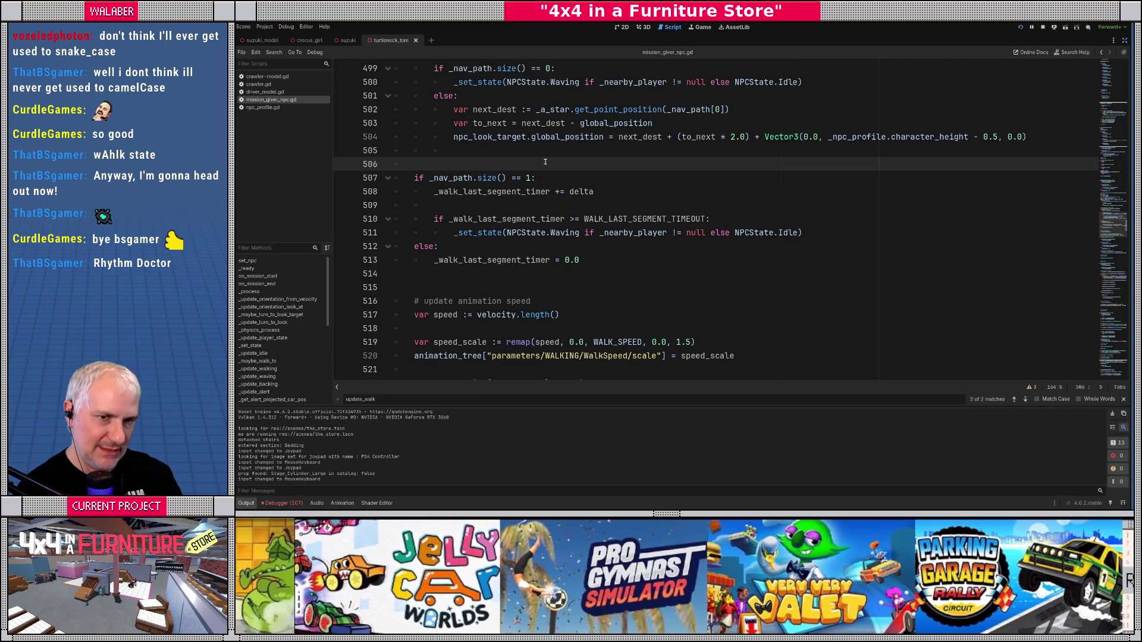
drag(1112, 231, 1112, 68)
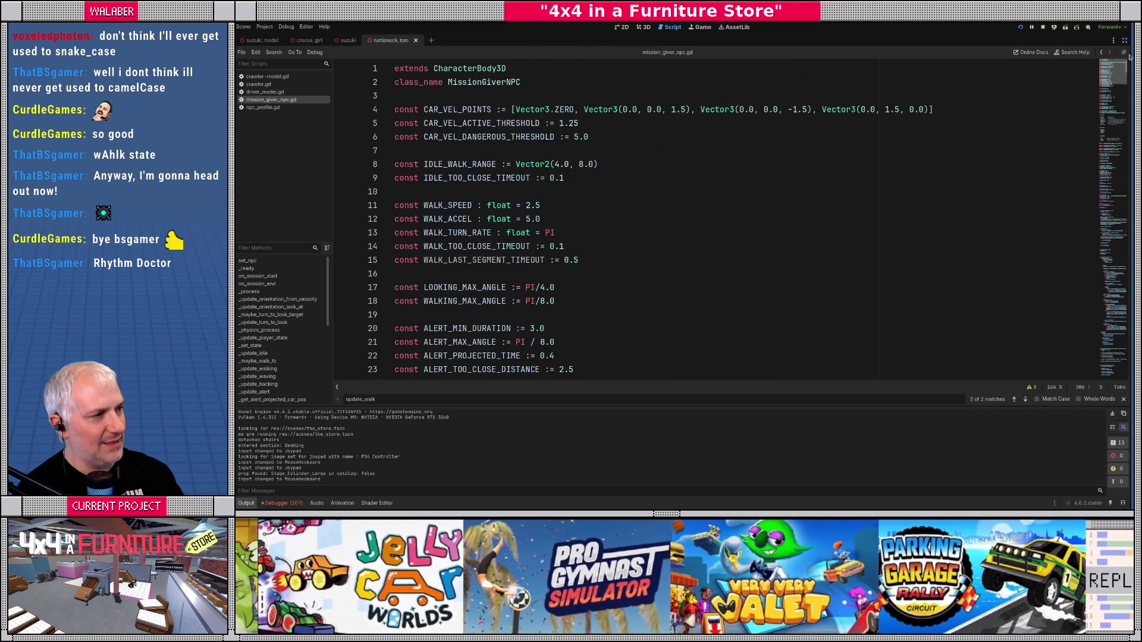
click(592, 208)
key(ctrl+f)
text(contex)
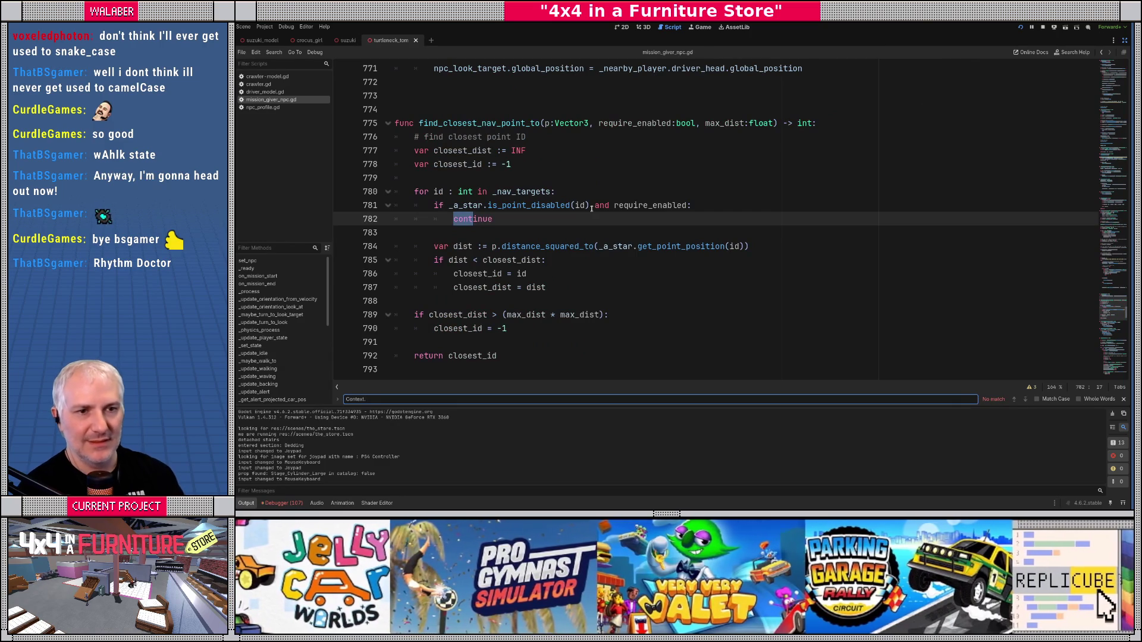
key(Escape)
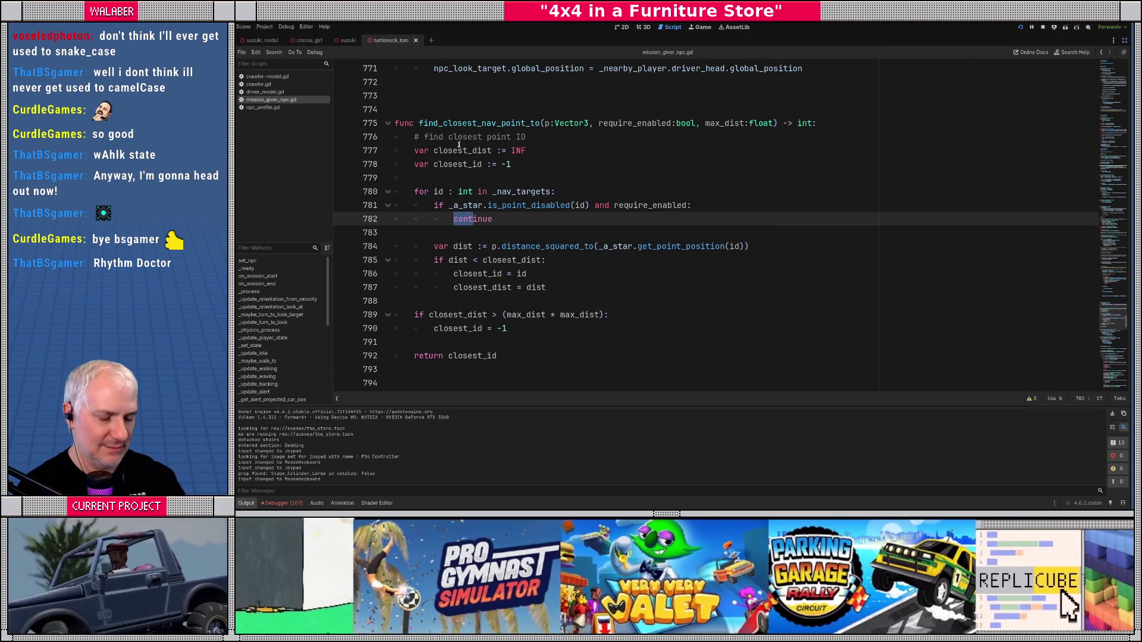
Step: Open game-context.gd and search 'mission_Avail' to reach the set_mission_available definition
key(ctrl+alt+o)
text(context)
key(Return)
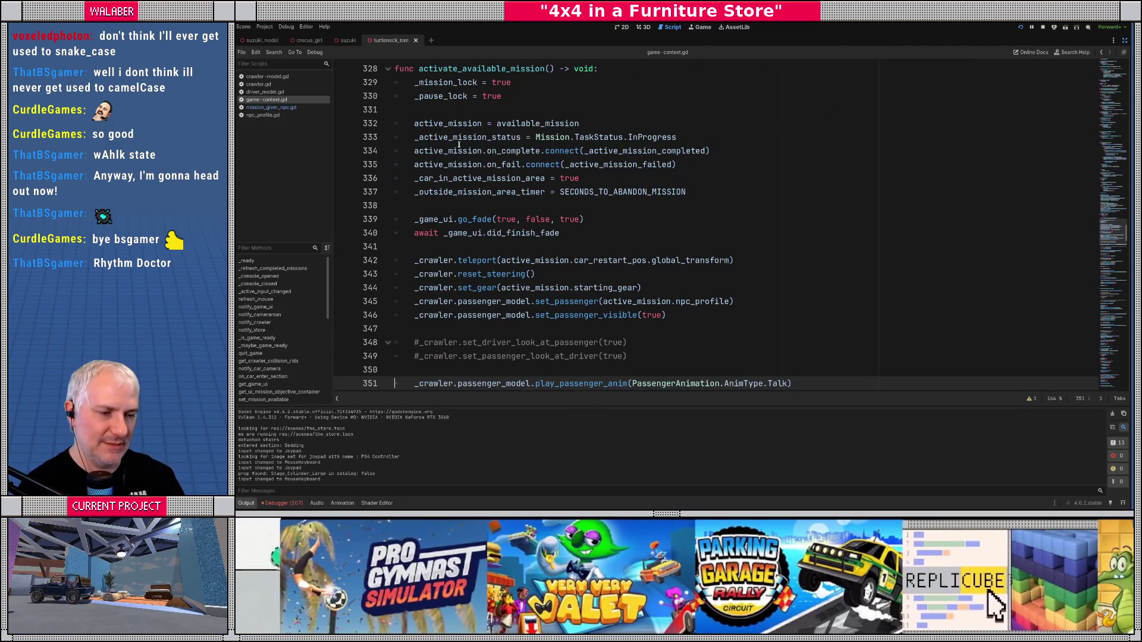
key(ctrl+f)
text(mission_Avail)
key(Return)
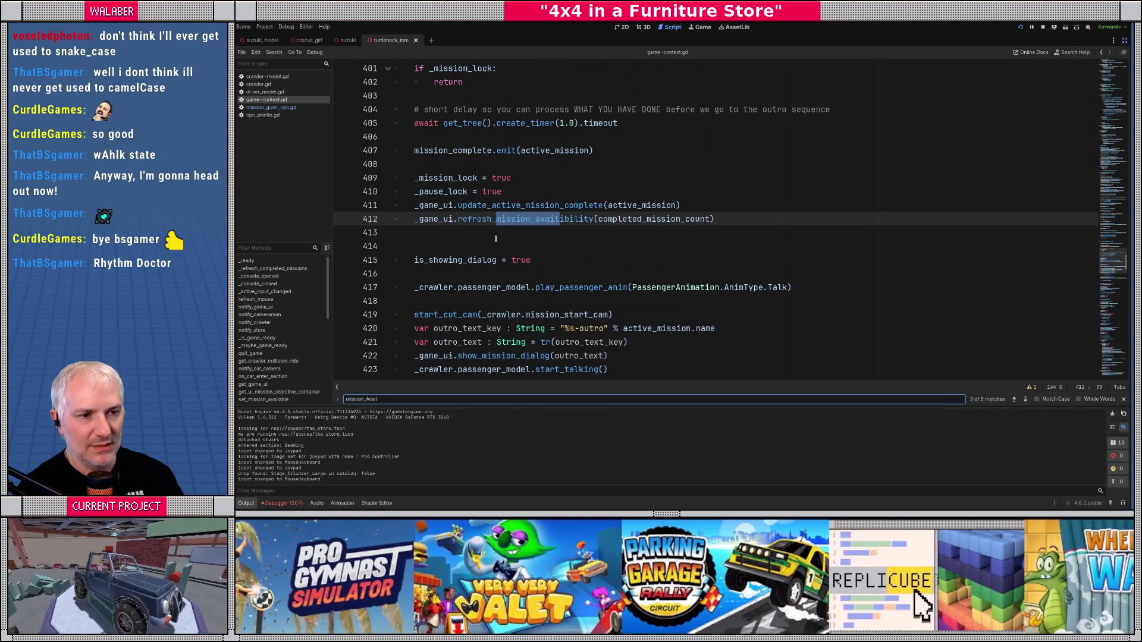
key(Return)
key(Return)
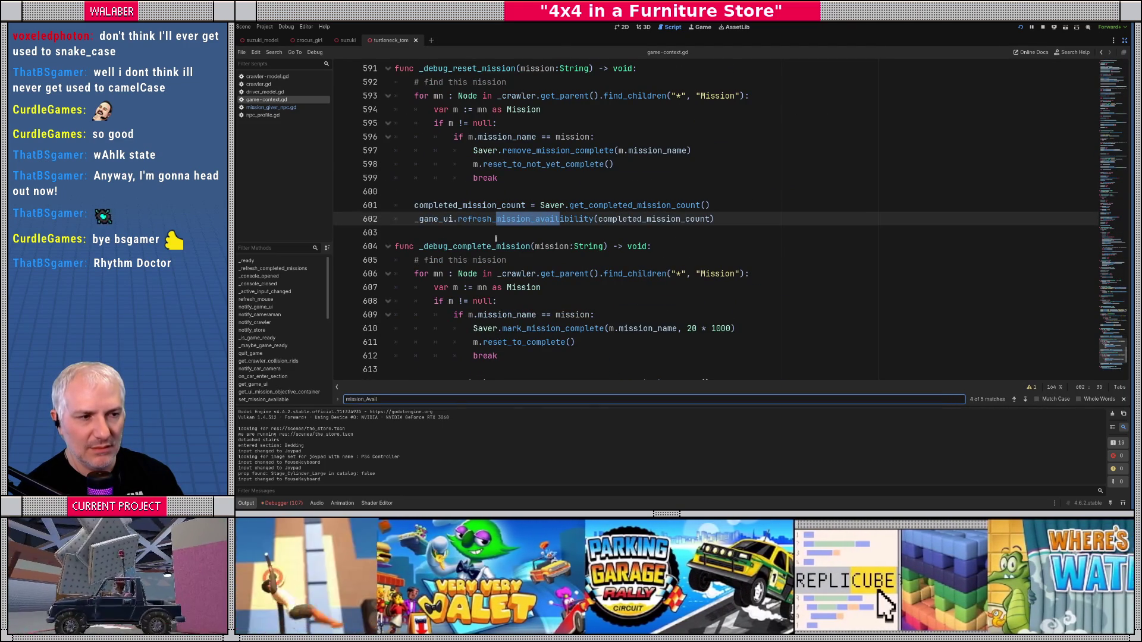
key(Return)
key(Return)
Step: Run a project-wide Find in Files for set_mission_available
click(495, 245)
double_click(451, 219)
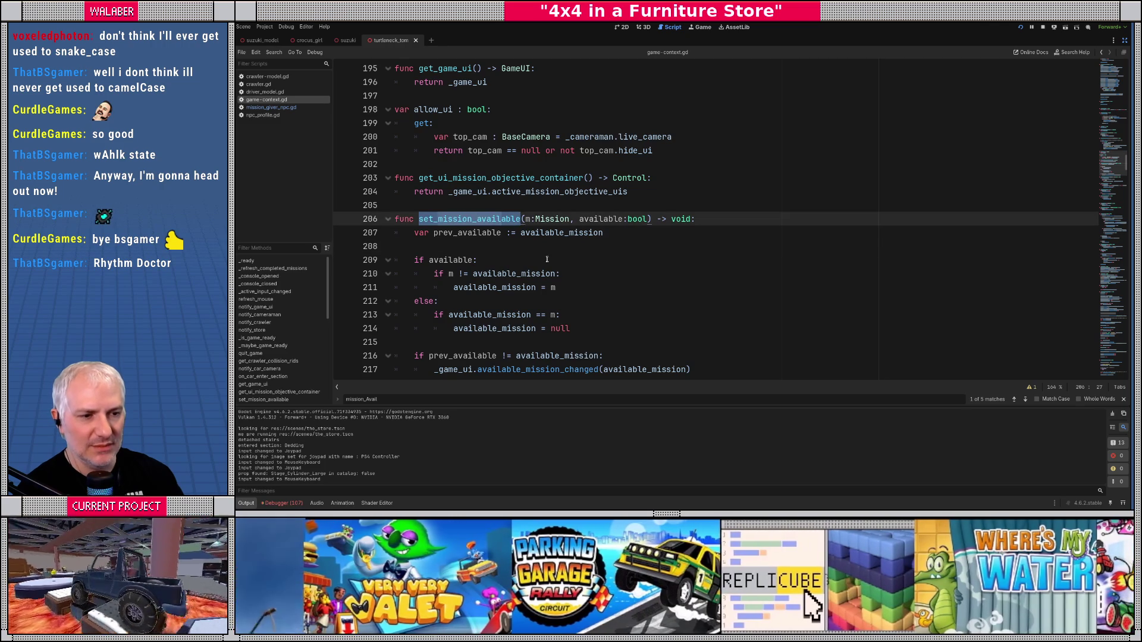
scroll(547, 259, down, 1)
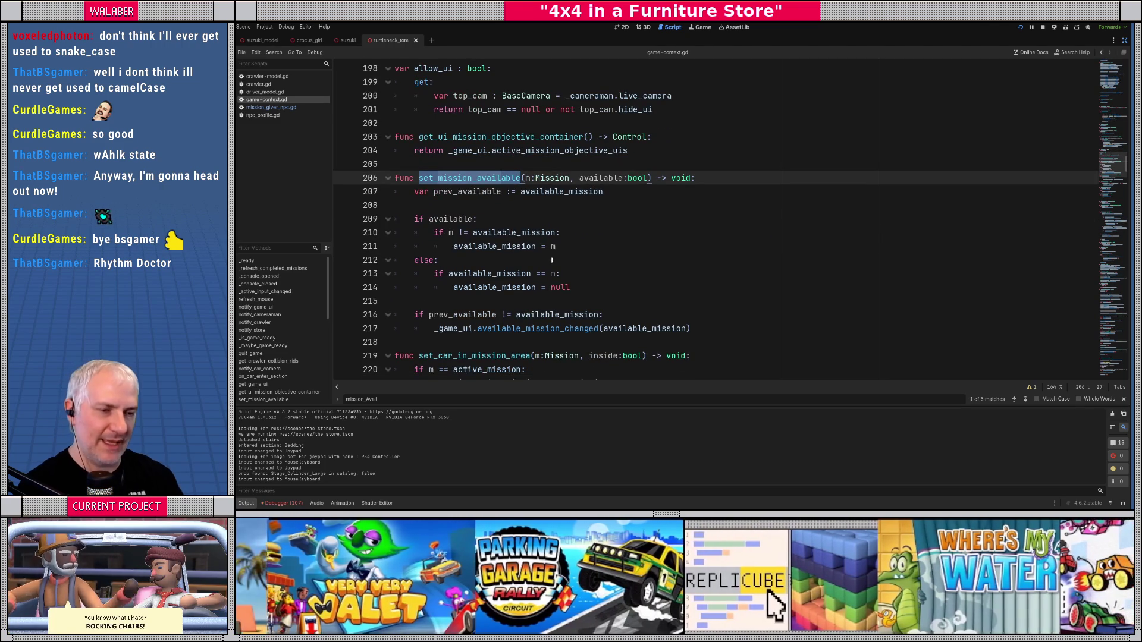
key(ctrl+shift+f)
key(Return)
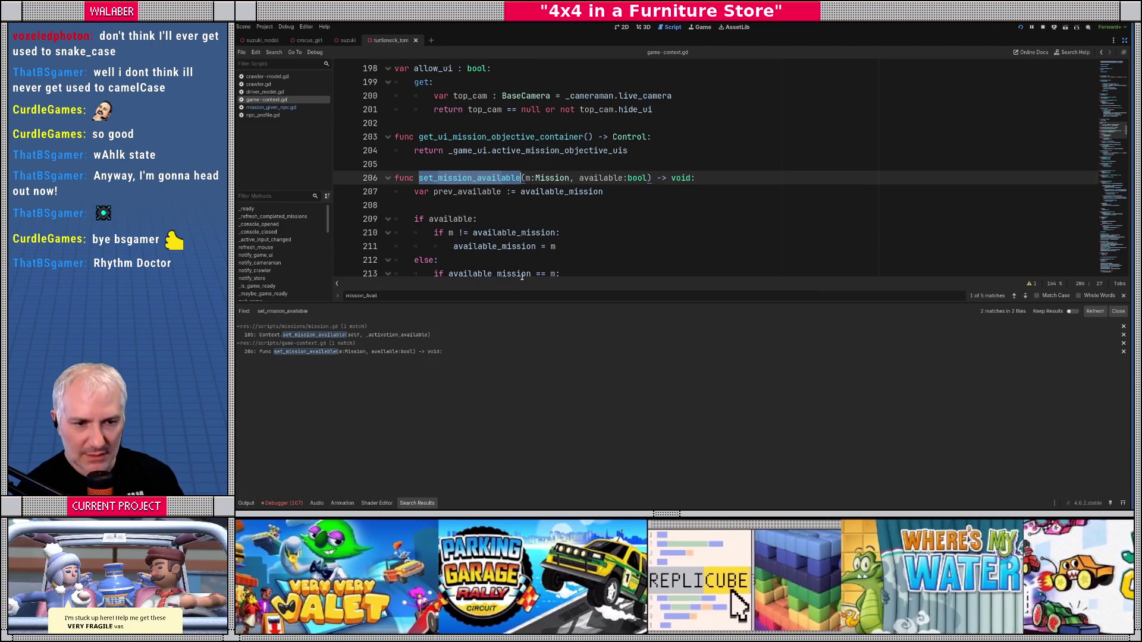
Step: Open the mission.gd match at line 105 and enlarge the code area above the search results
click(327, 335)
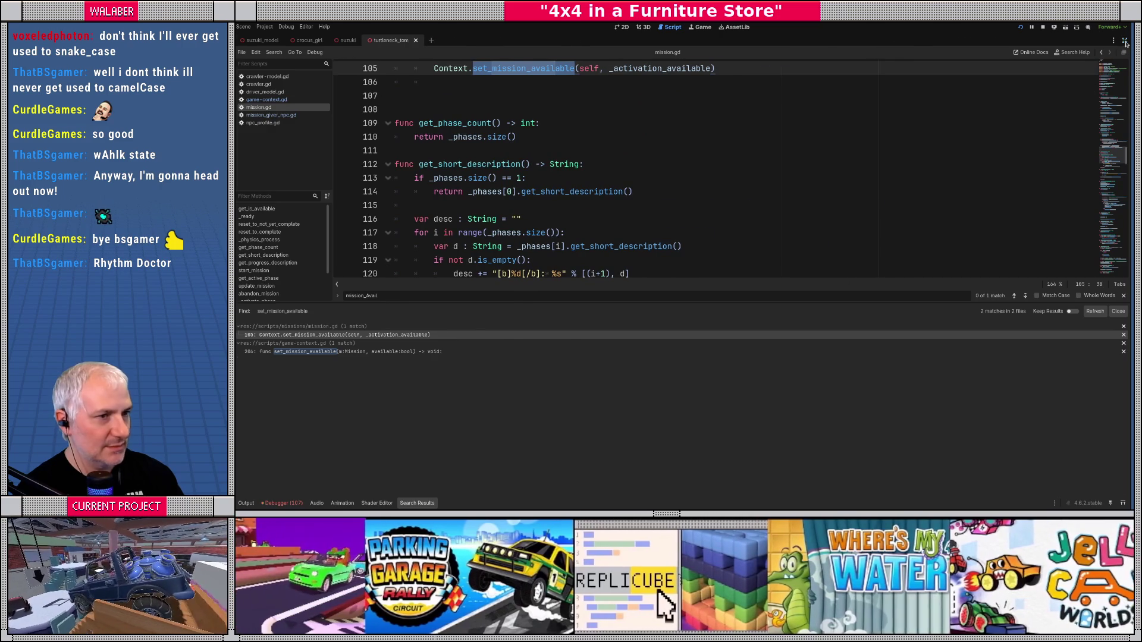
click(1125, 40)
scroll(663, 214, up, 4)
scroll(654, 196, up, 2)
click(690, 96)
click(907, 41)
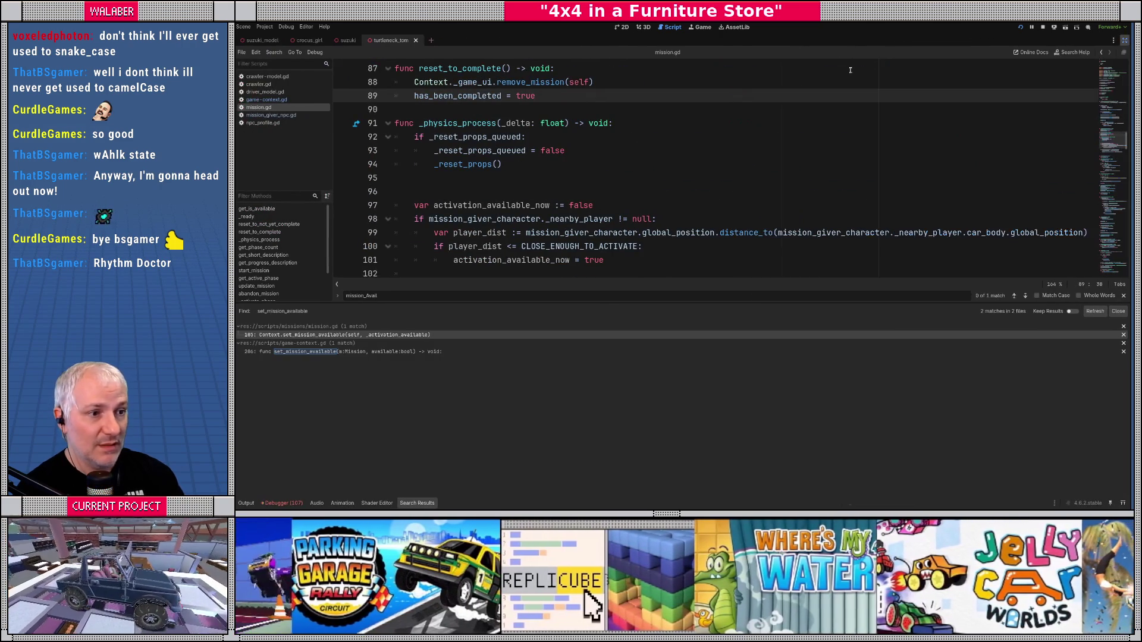
click(487, 174)
click(1123, 295)
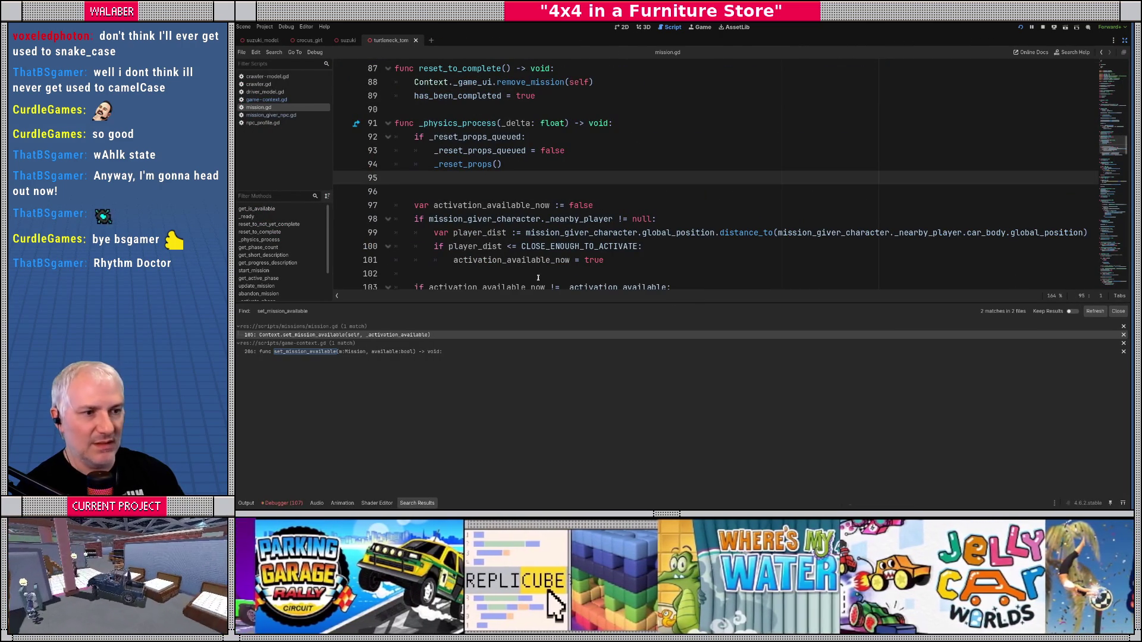
drag(572, 303, 571, 420)
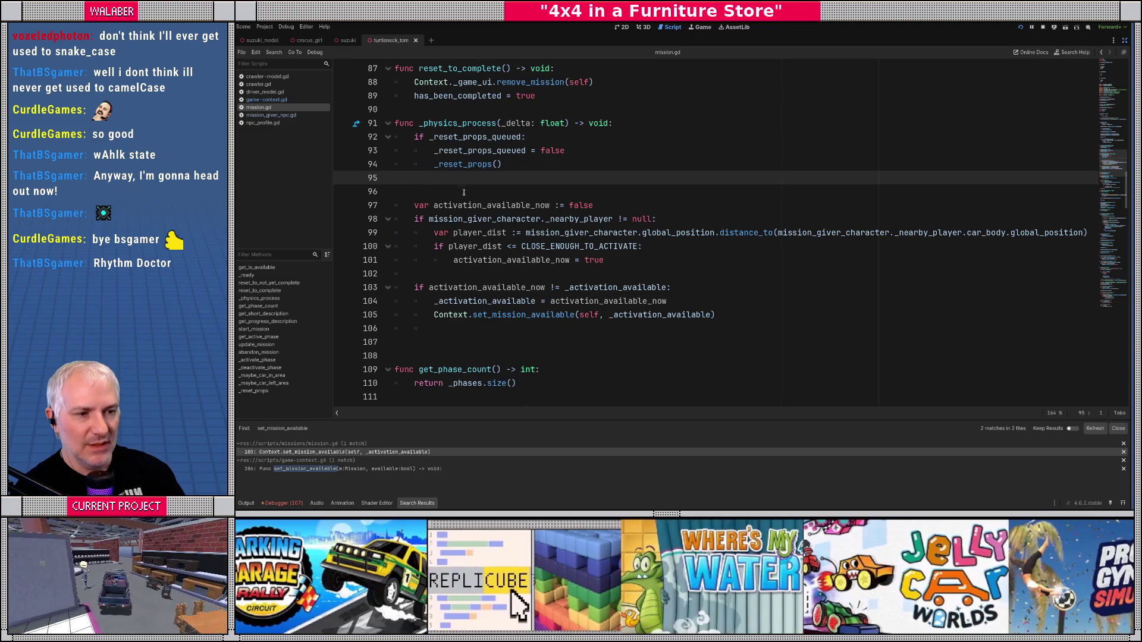
click(460, 187)
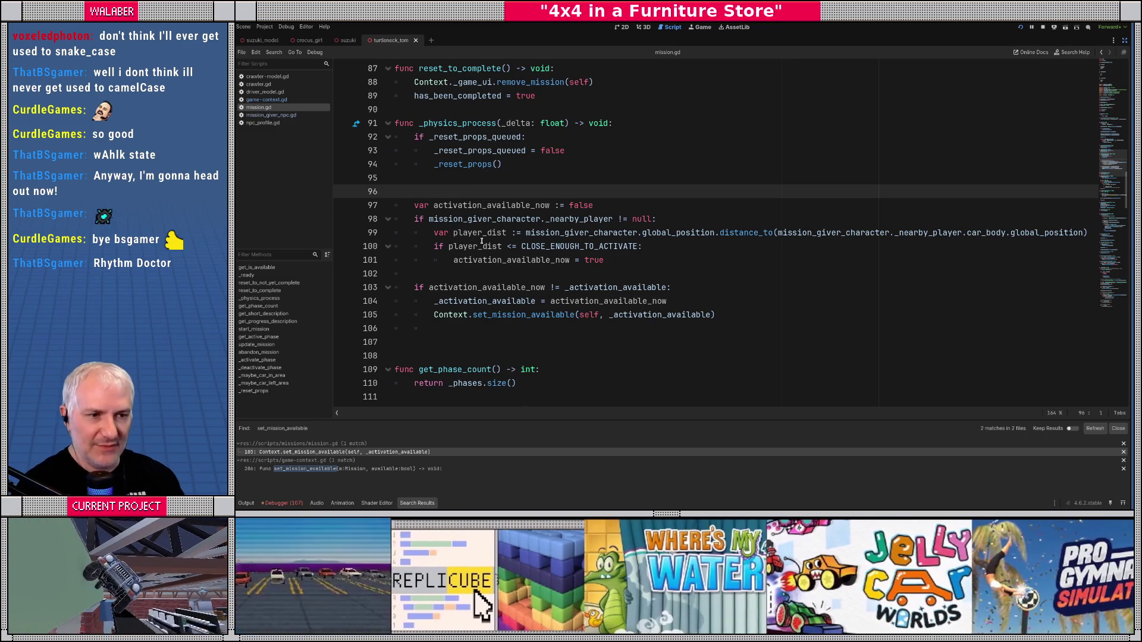
Step: Review the null check and the mission-giver-to-car-body global position distance on lines 98–99
drag(434, 218, 675, 217)
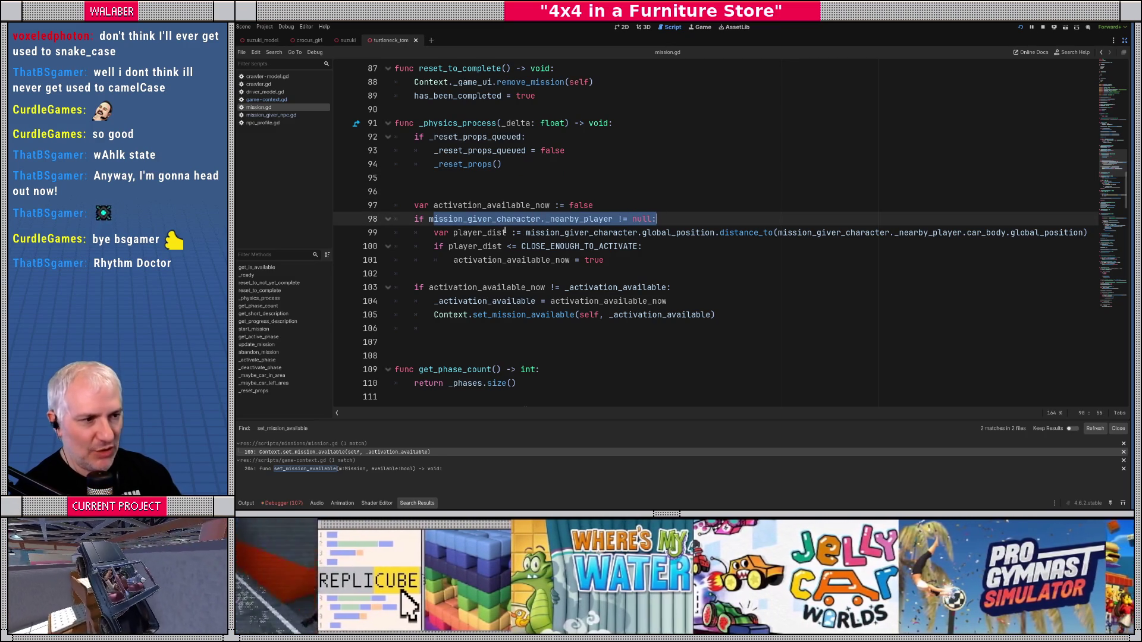
drag(541, 233, 700, 233)
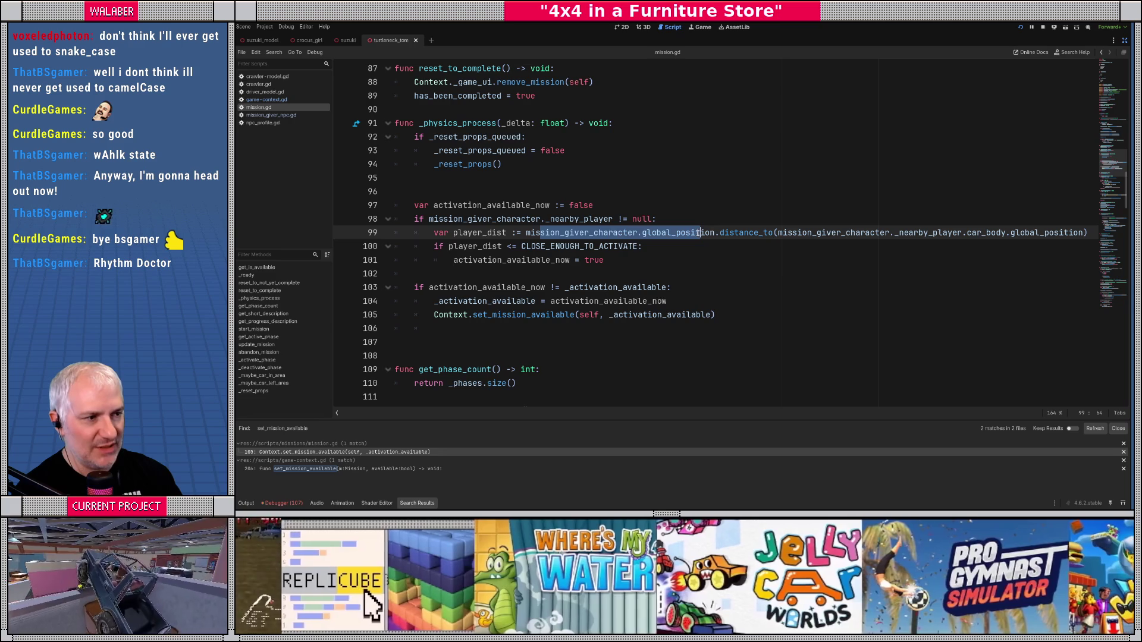
drag(890, 233, 1079, 232)
click(624, 232)
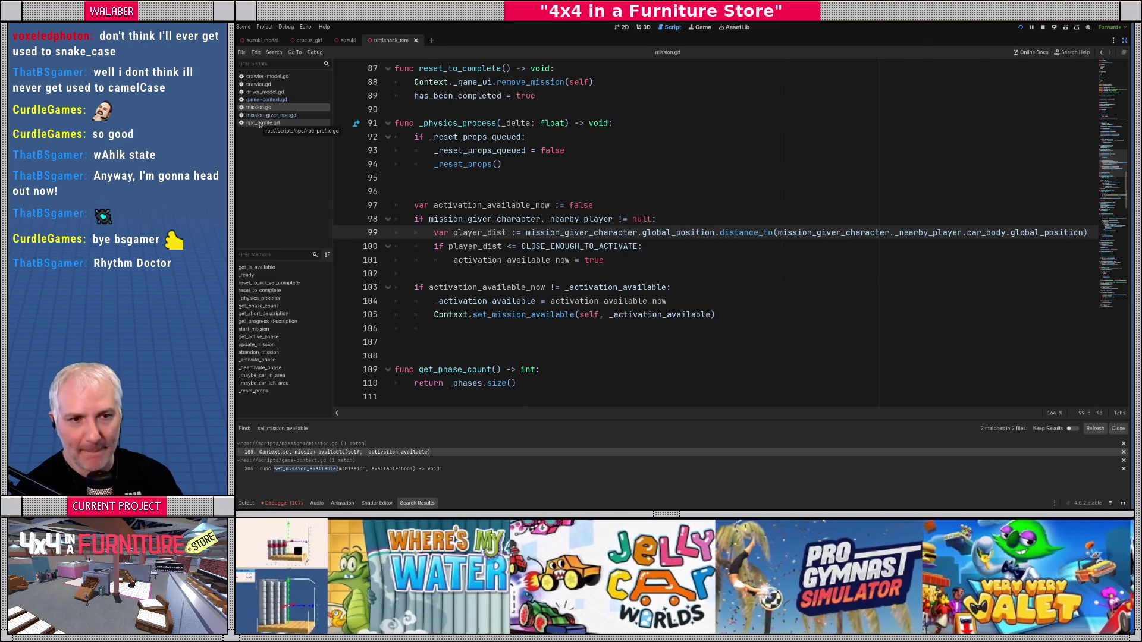
Step: Open mission_giver_npc.gd and search for 'too_close', stepping through its matches
click(270, 115)
click(527, 231)
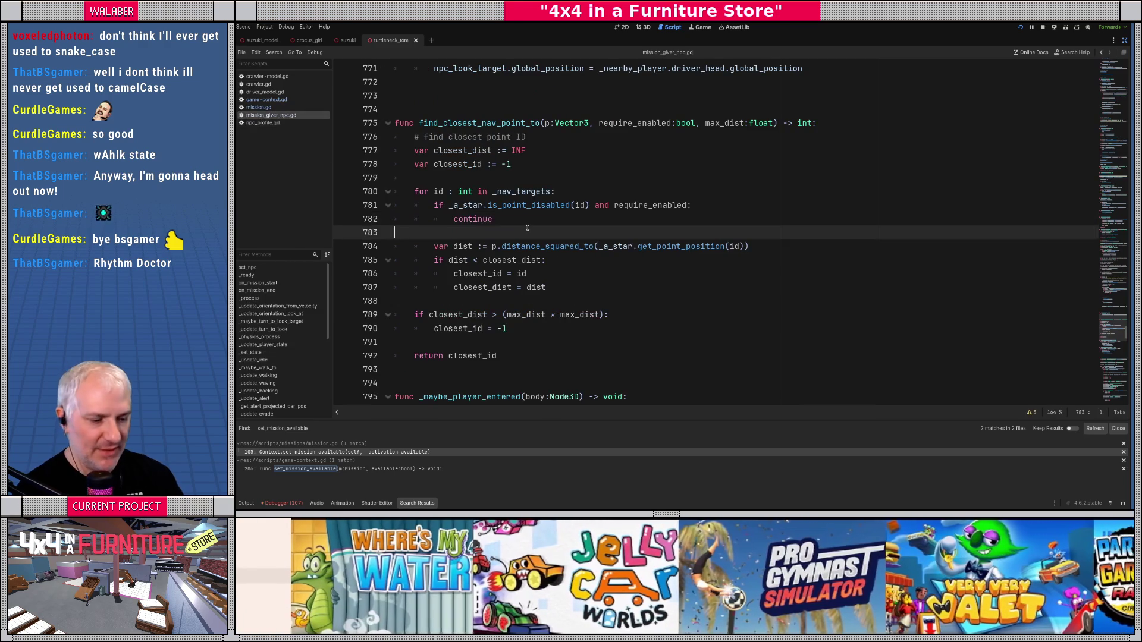
key(ctrl+f)
text(dist)
key(BackSpace)
key(BackSpace)
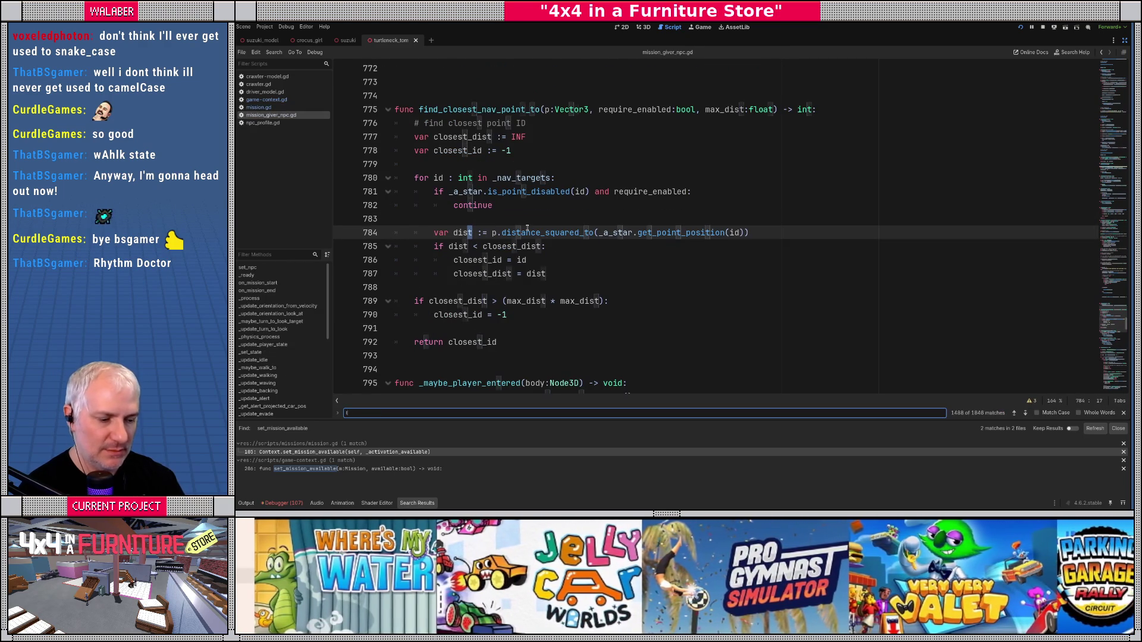
text(oo_close)
key(Return)
key(Return)
key(Return)
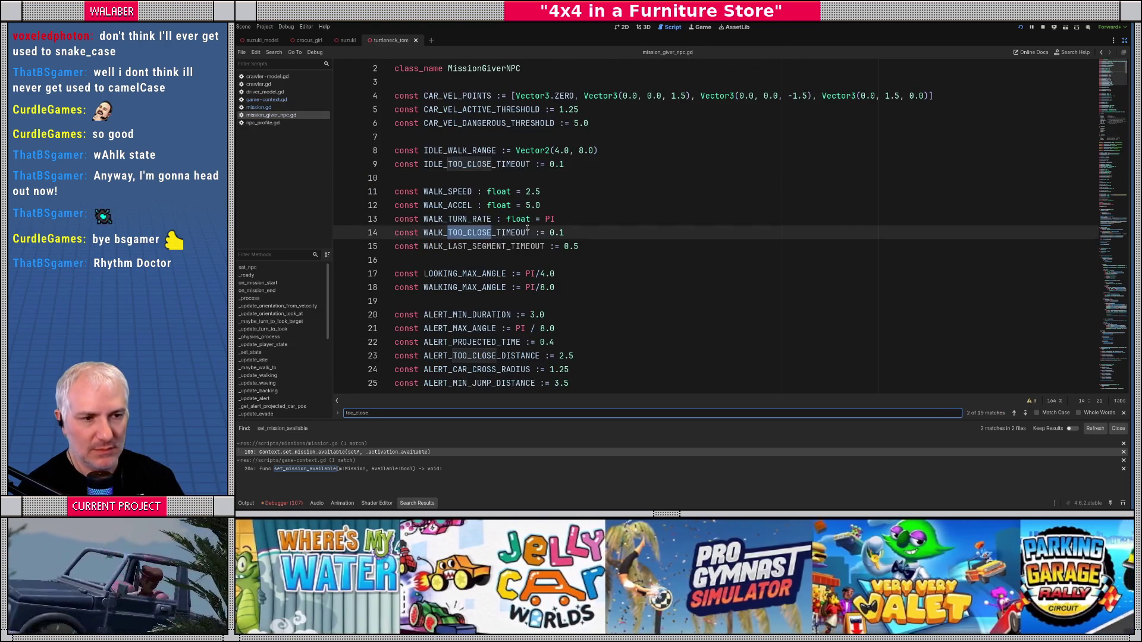
key(Return)
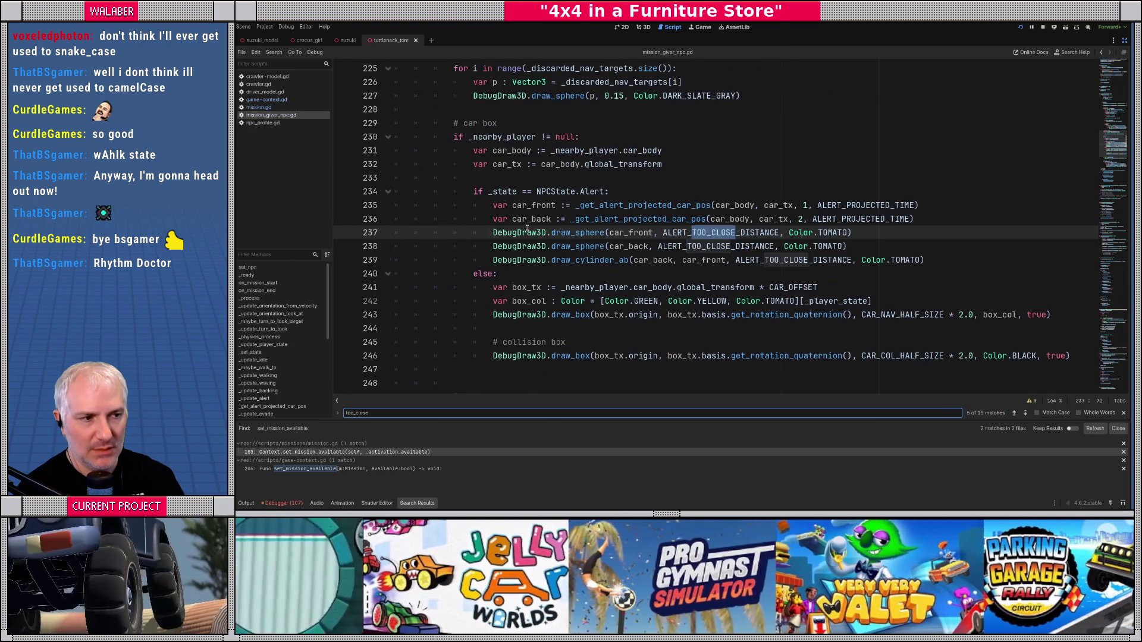
key(Return)
key(Return)
key(Return)
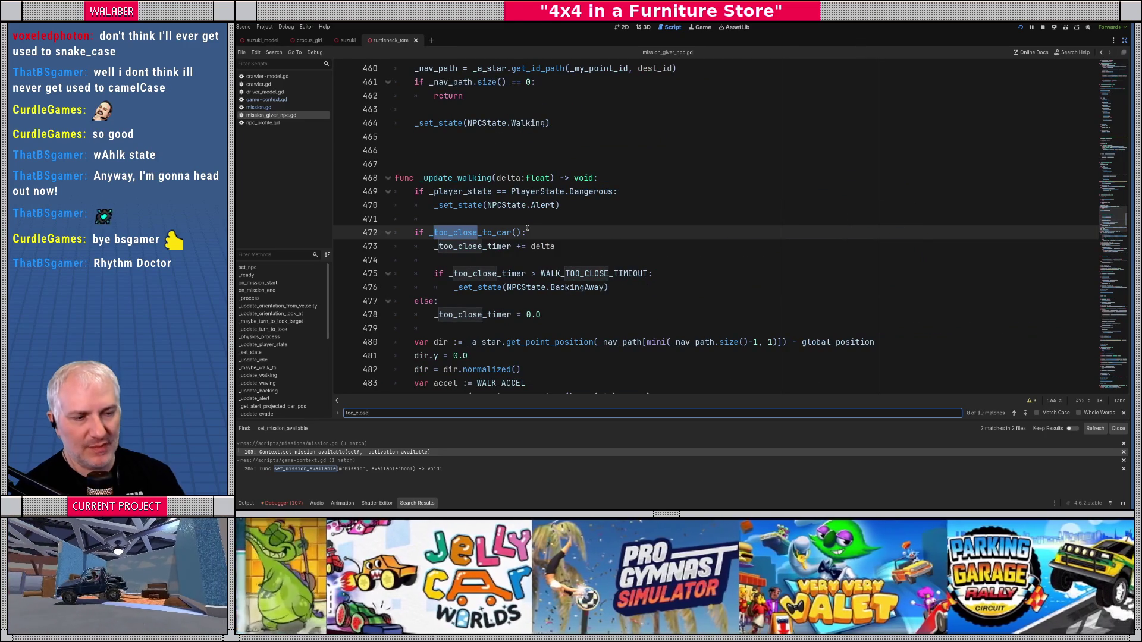
Step: Jump to the _too_close_to_car() definition and place the cursor above it
ctrl+click(438, 232)
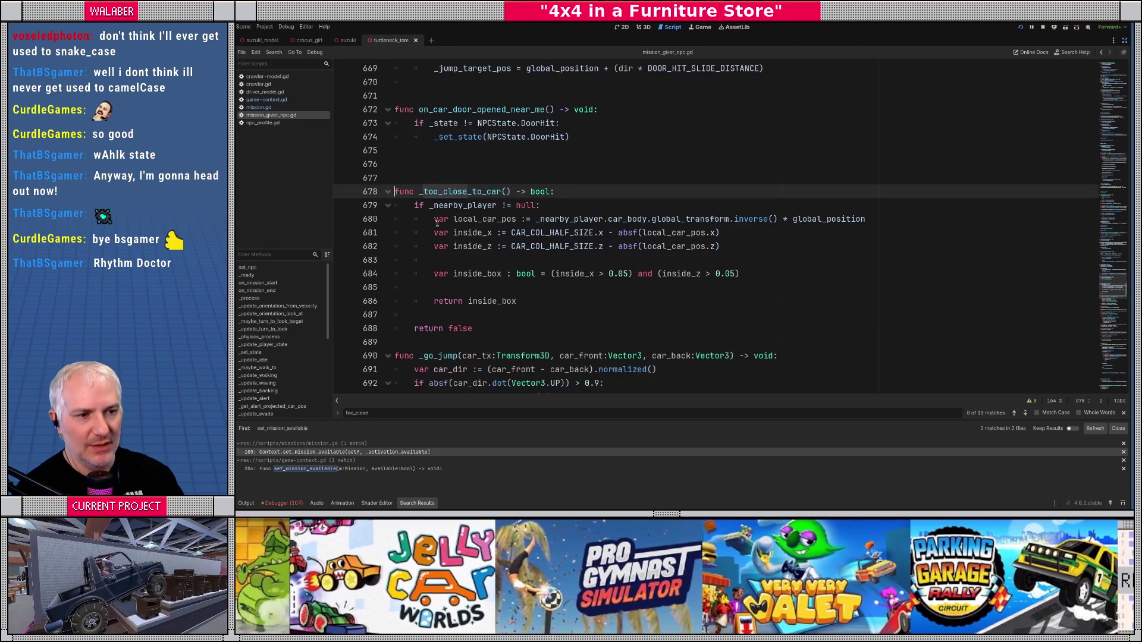
scroll(437, 226, down, 1)
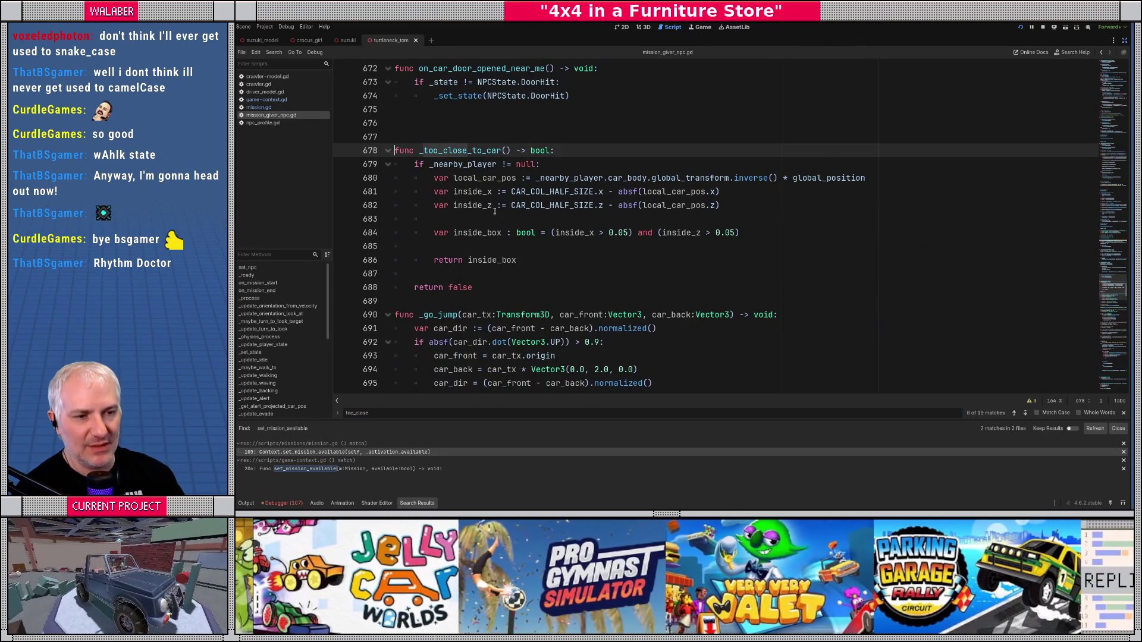
click(420, 124)
Step: Declare 'func get_distance_to_car(p:Vector3) -> float:' above _too_close_to_car
key(Return)
text(func)
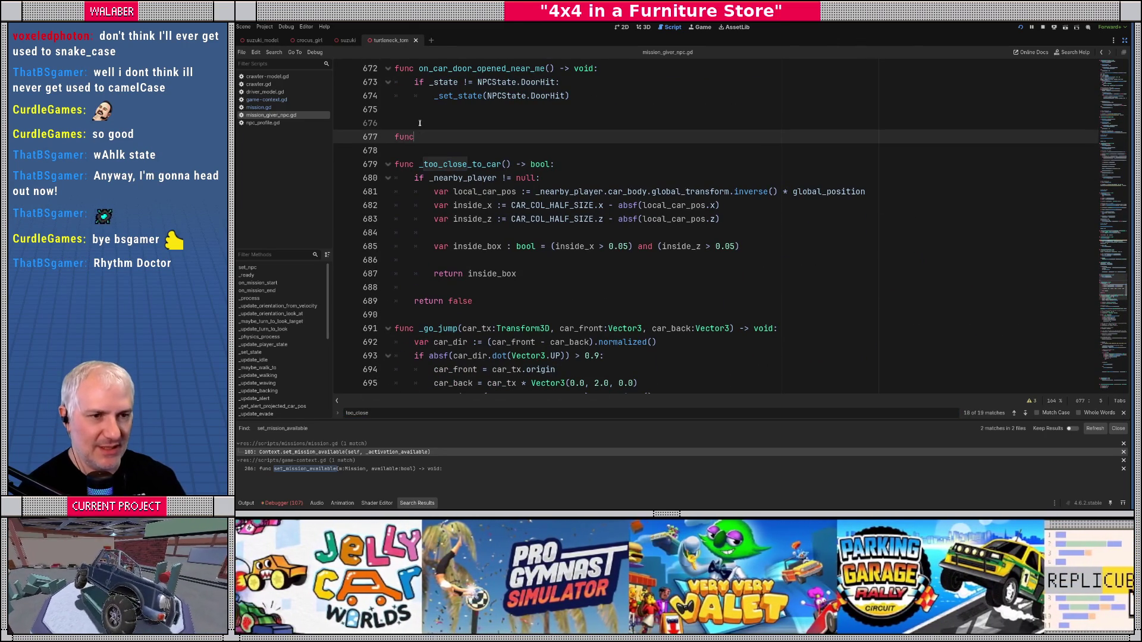
text( _get_)
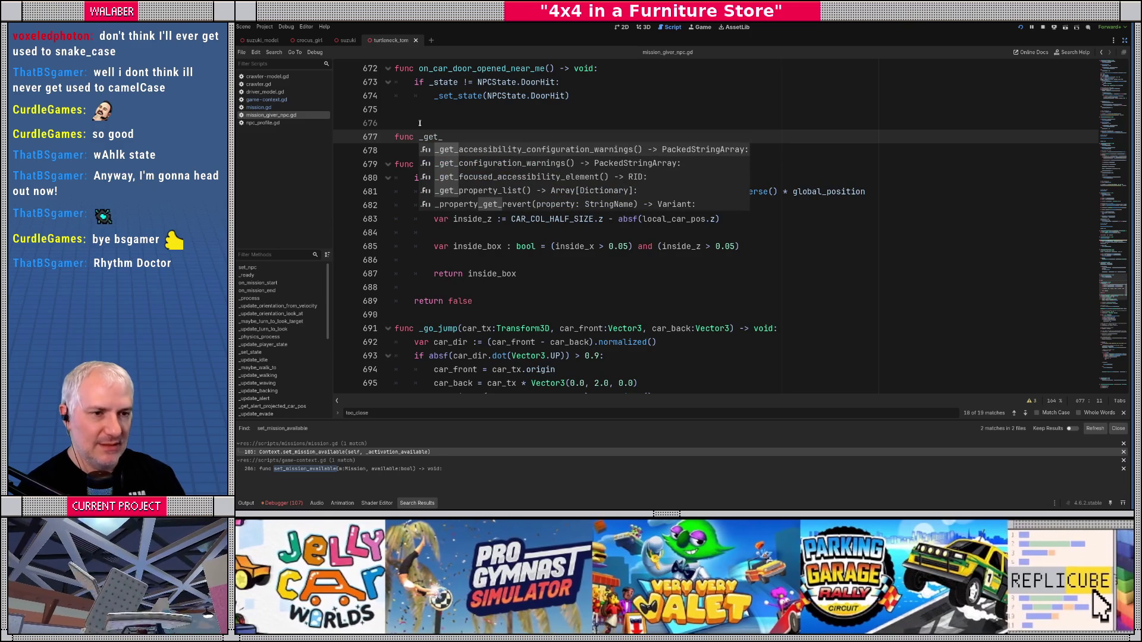
key(BackSpace)
key(BackSpace)
key(BackSpace)
key(BackSpace)
key(BackSpace)
text(get_)
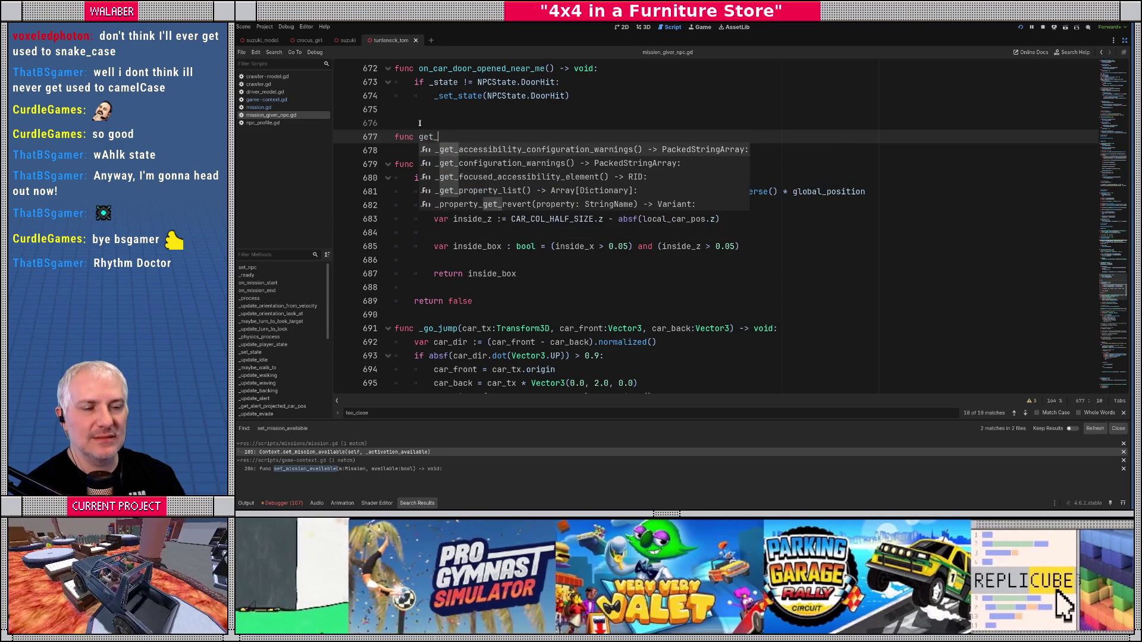
text(dit)
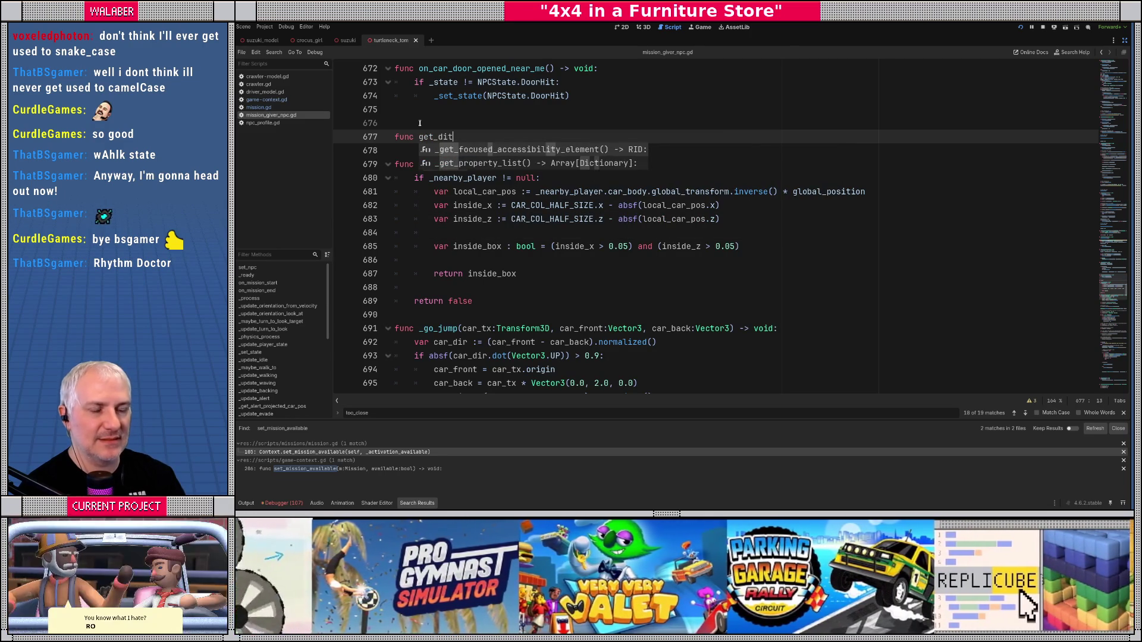
key(BackSpace)
text(stance_to_c)
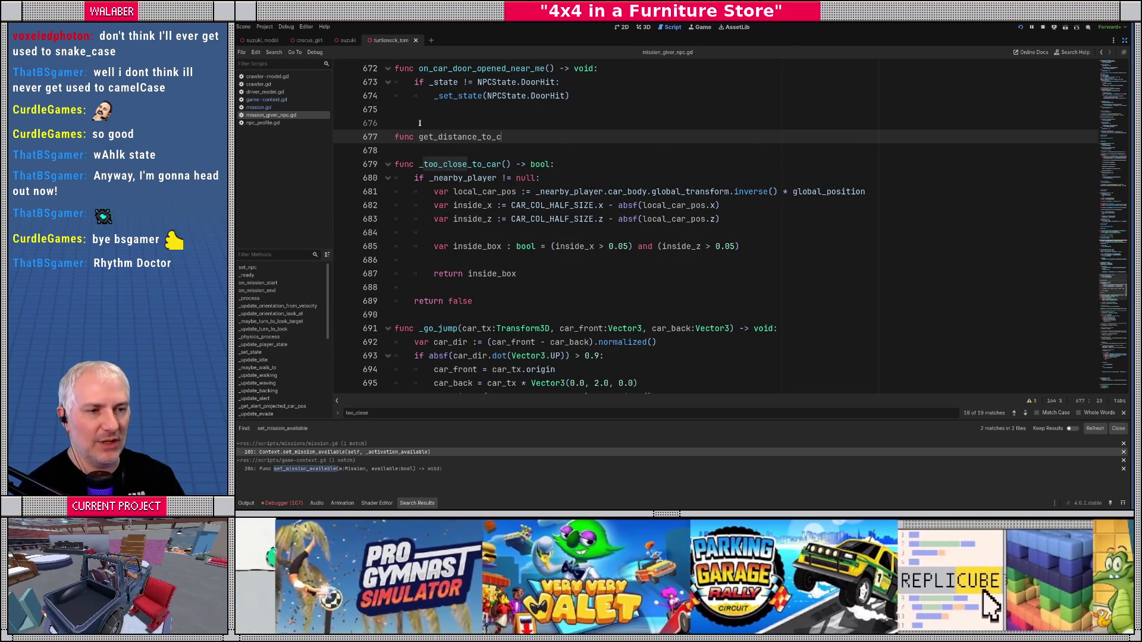
text(ar())
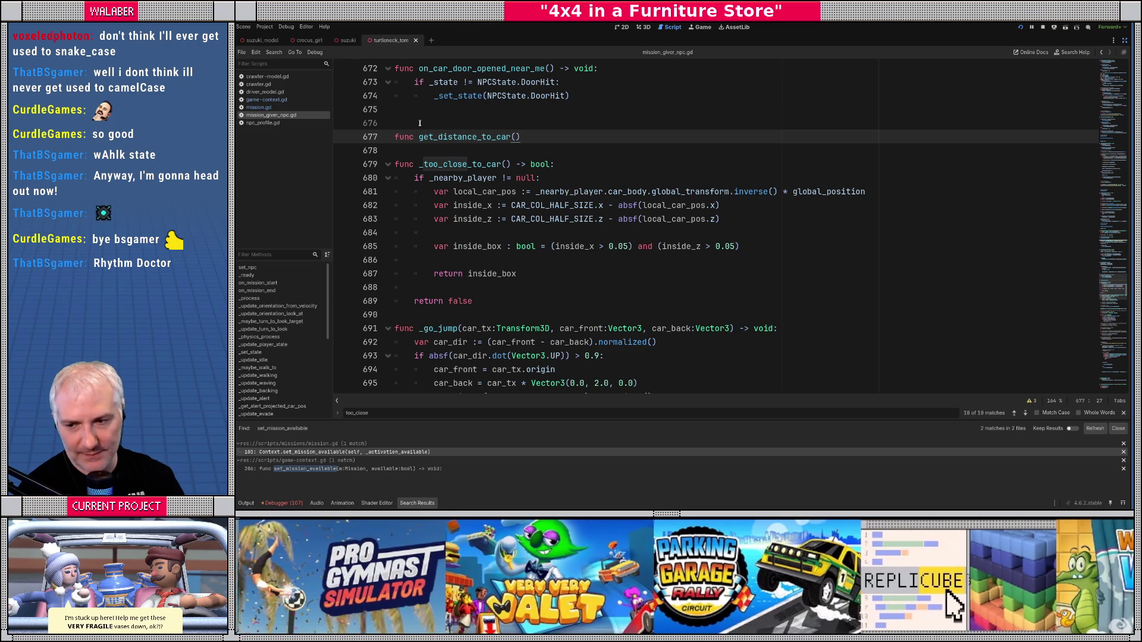
text( -> float:)
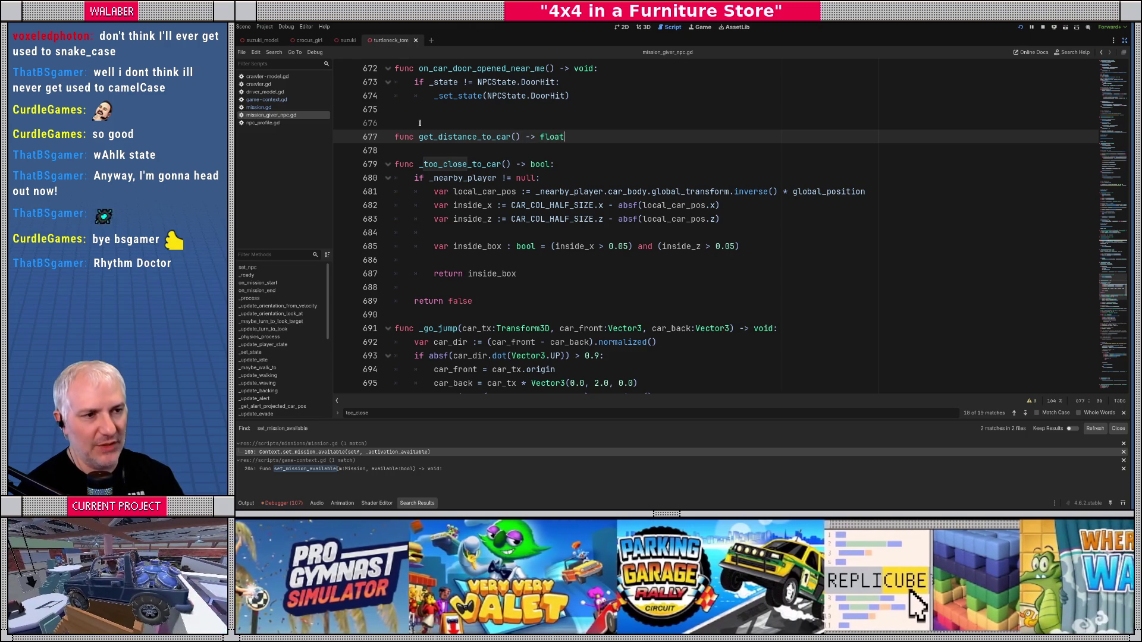
key(Return)
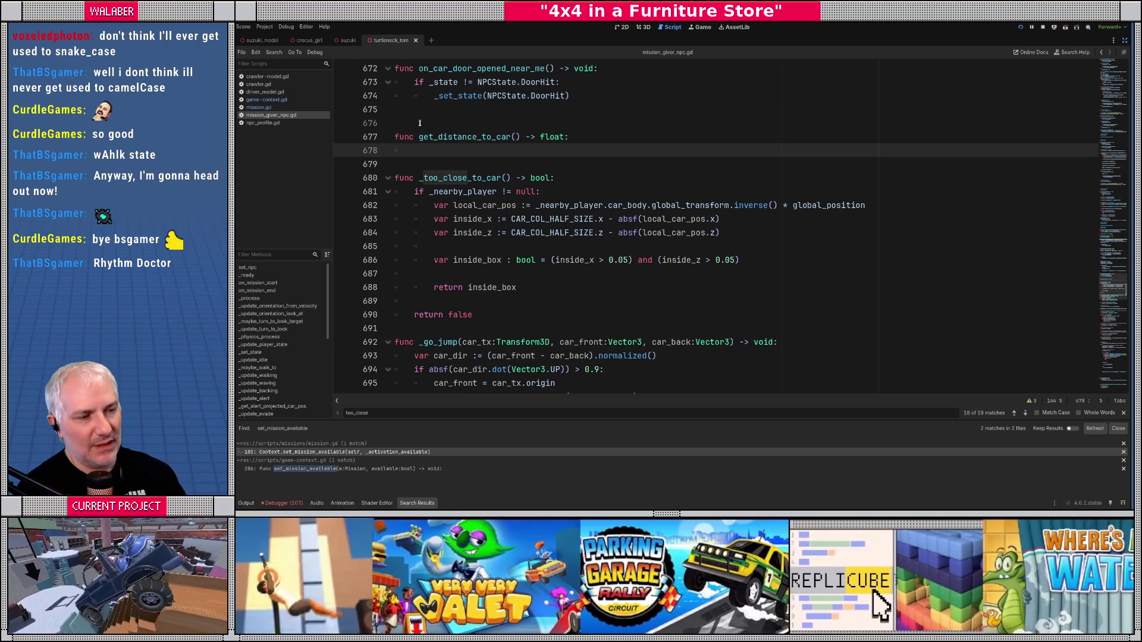
click(516, 137)
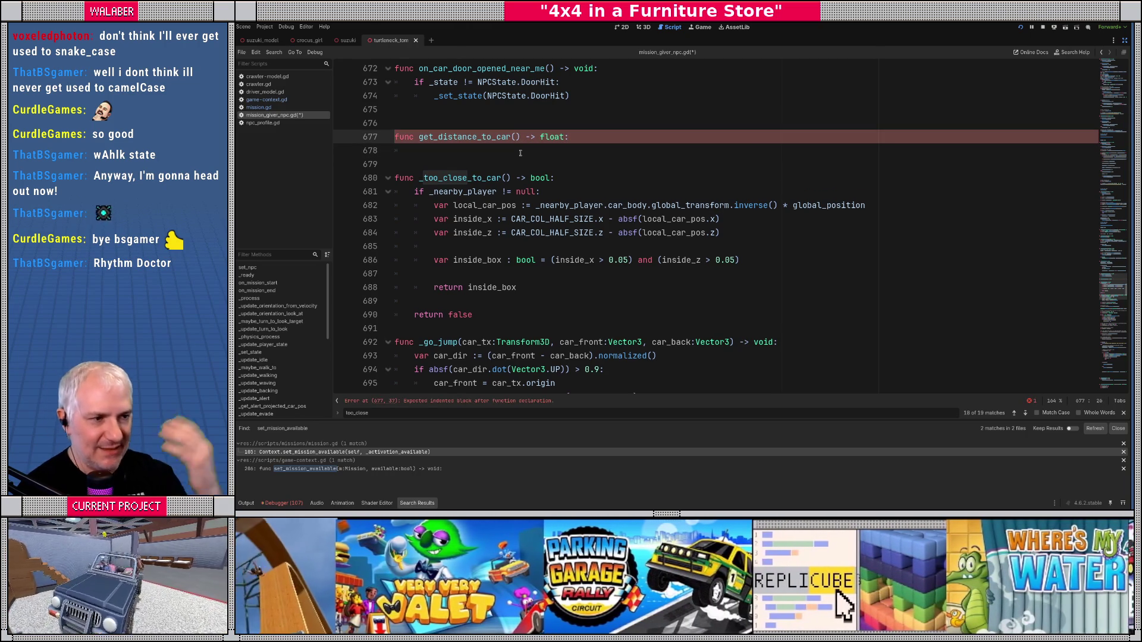
text(p:Vector3)
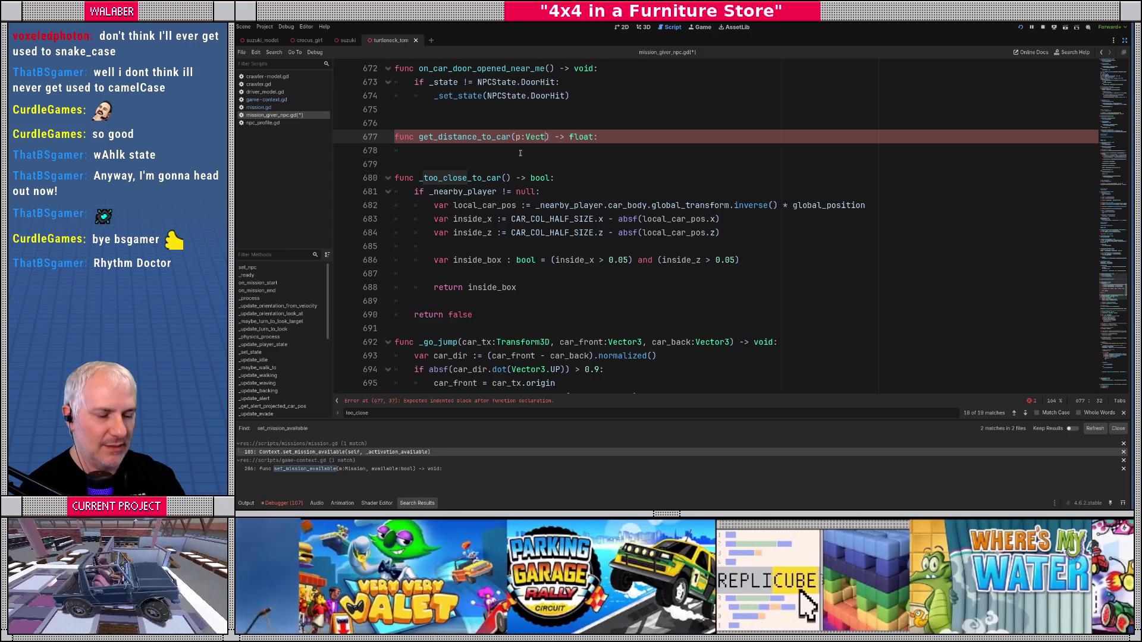
Step: Add an 'if _nearby_player == null: return INF' guard and copy the car-position lines from _too_close_to_car
click(474, 204)
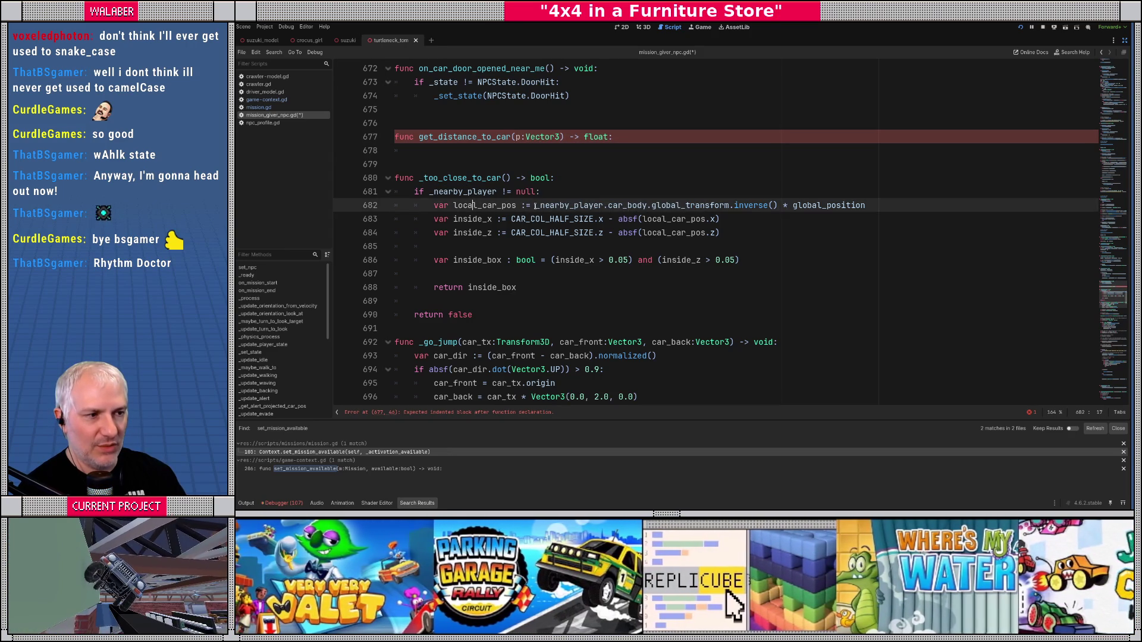
click(535, 205)
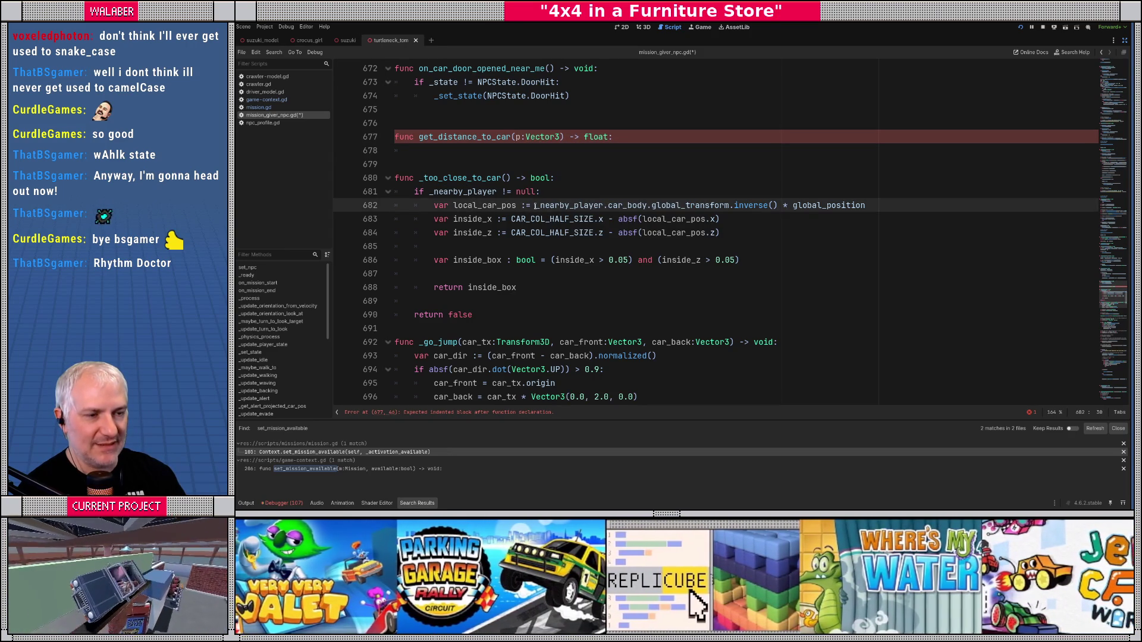
click(473, 157)
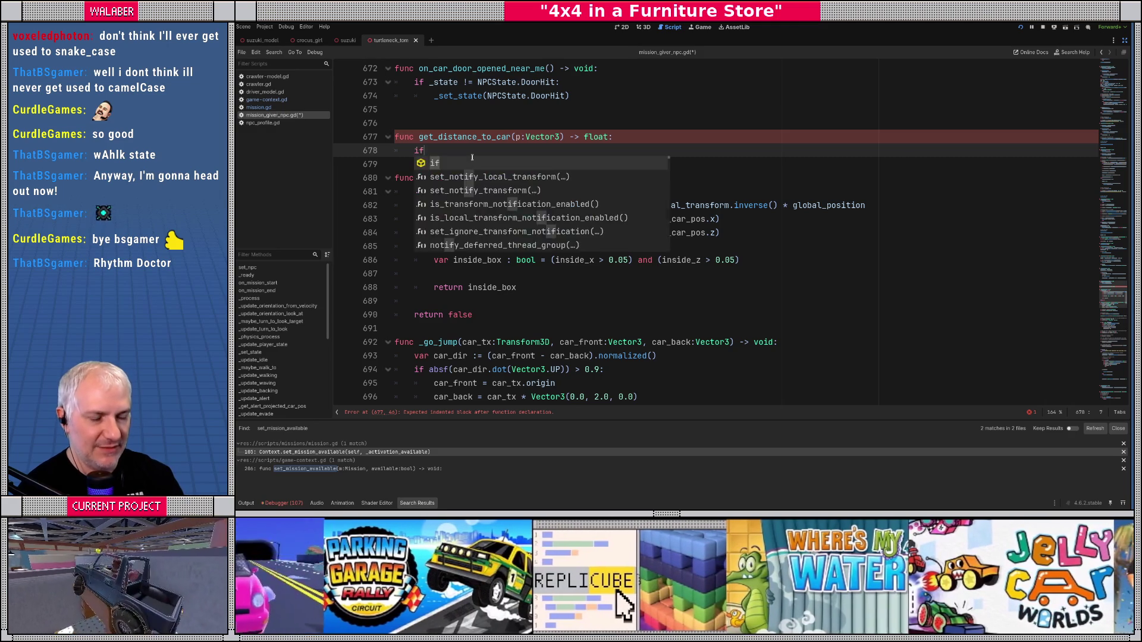
text(if _nea)
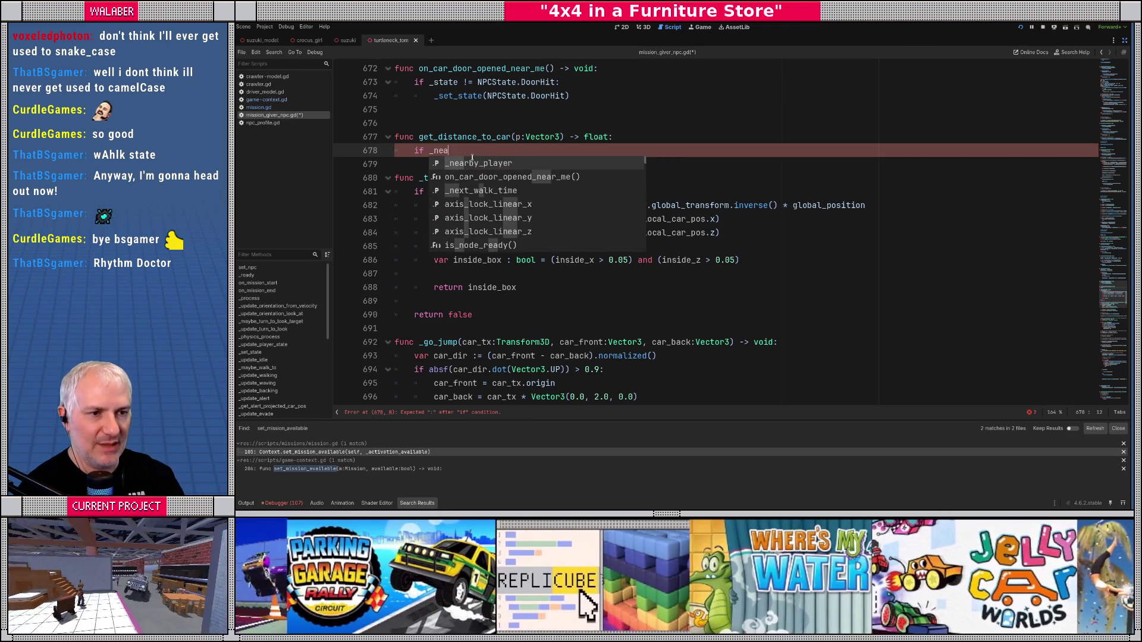
key(Return)
text(== null:)
key(Return)
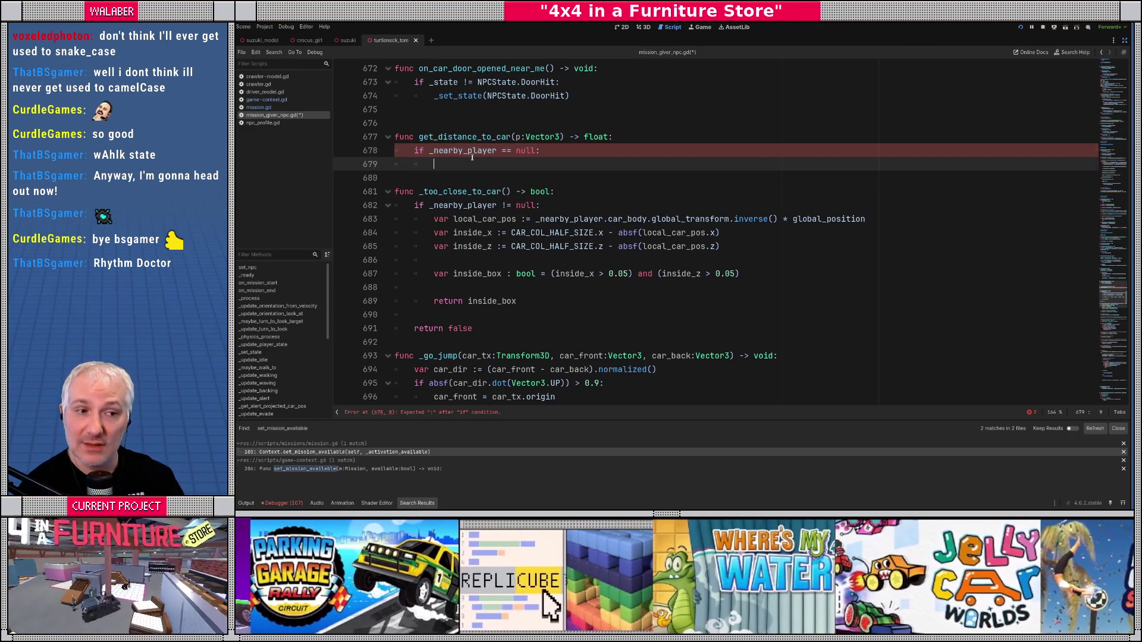
text(return)
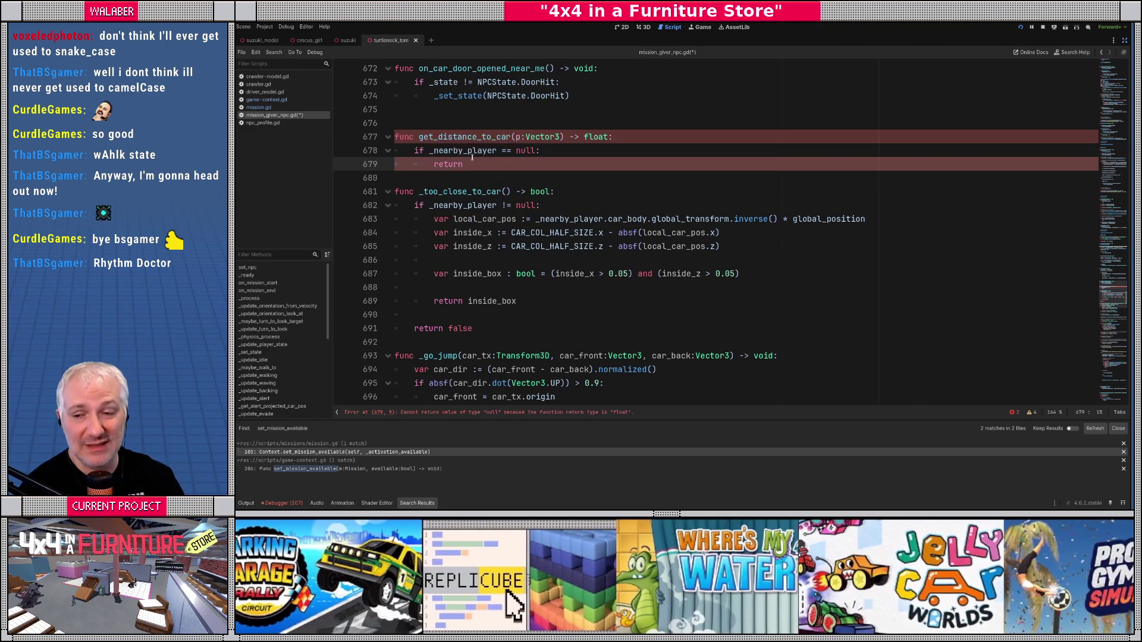
text( INF)
key(Return)
key(Return)
drag(434, 246, 576, 285)
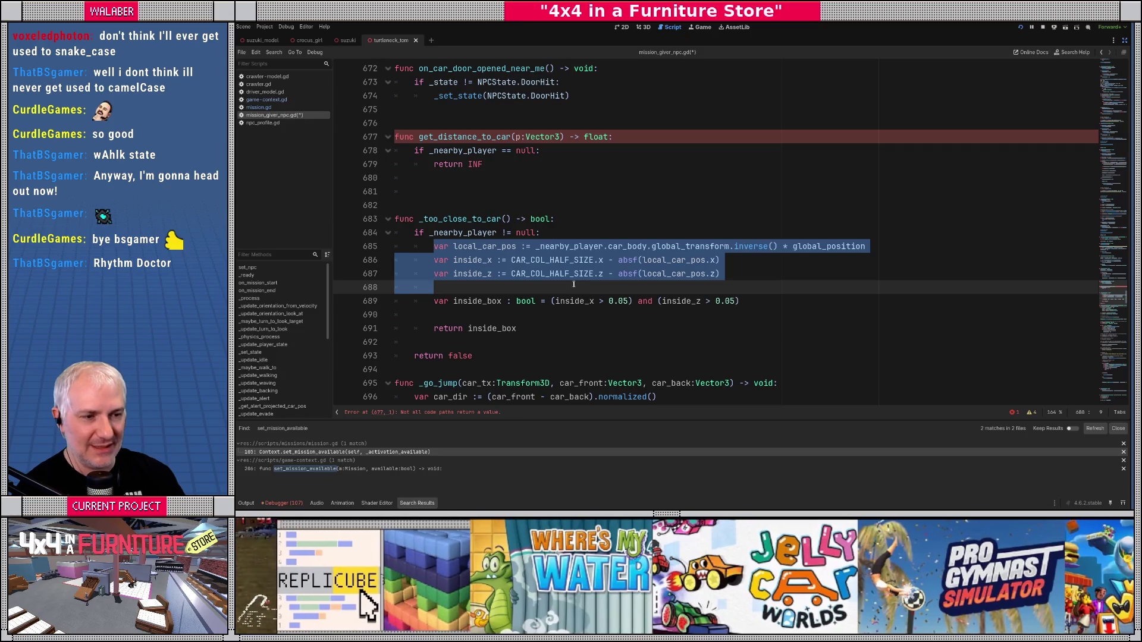
Step: Paste the car-position lines into get_distance_to_car, un-indent them, and use p instead of global_position
click(433, 176)
key(ctrl+v)
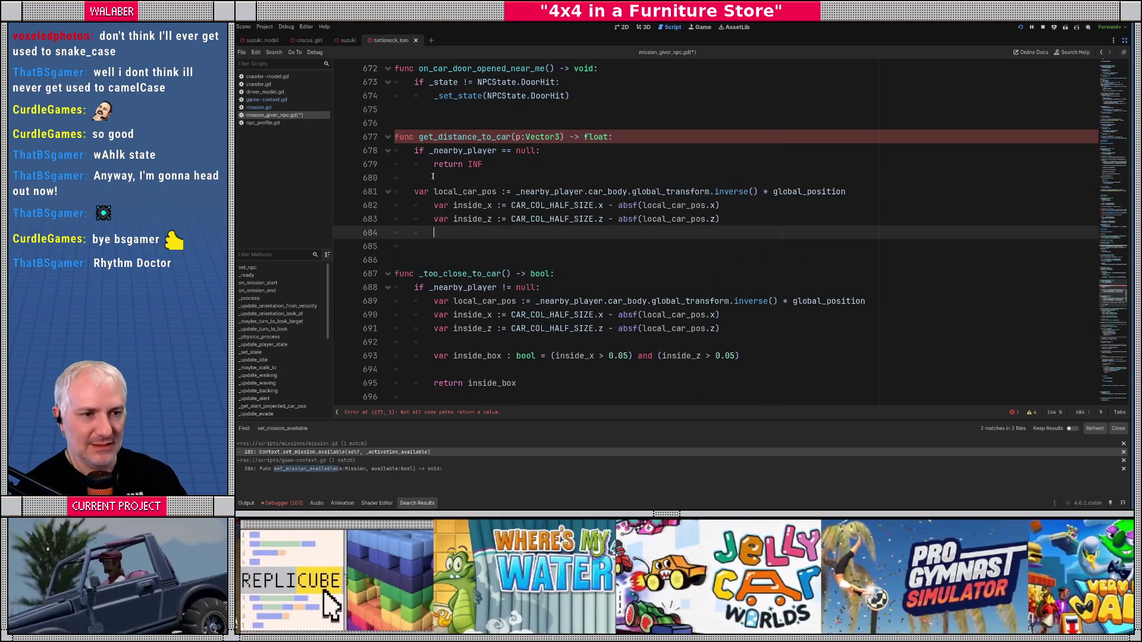
key(shift+Down)
key(shift+Tab)
drag(517, 191, 538, 191)
double_click(781, 192)
text(p)
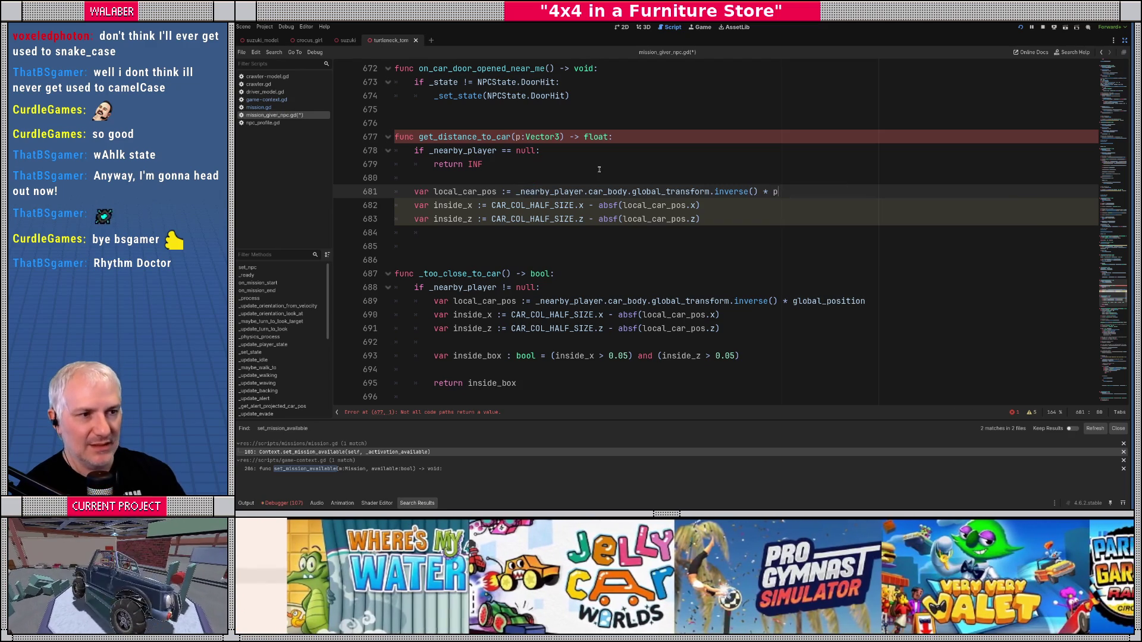
click(550, 191)
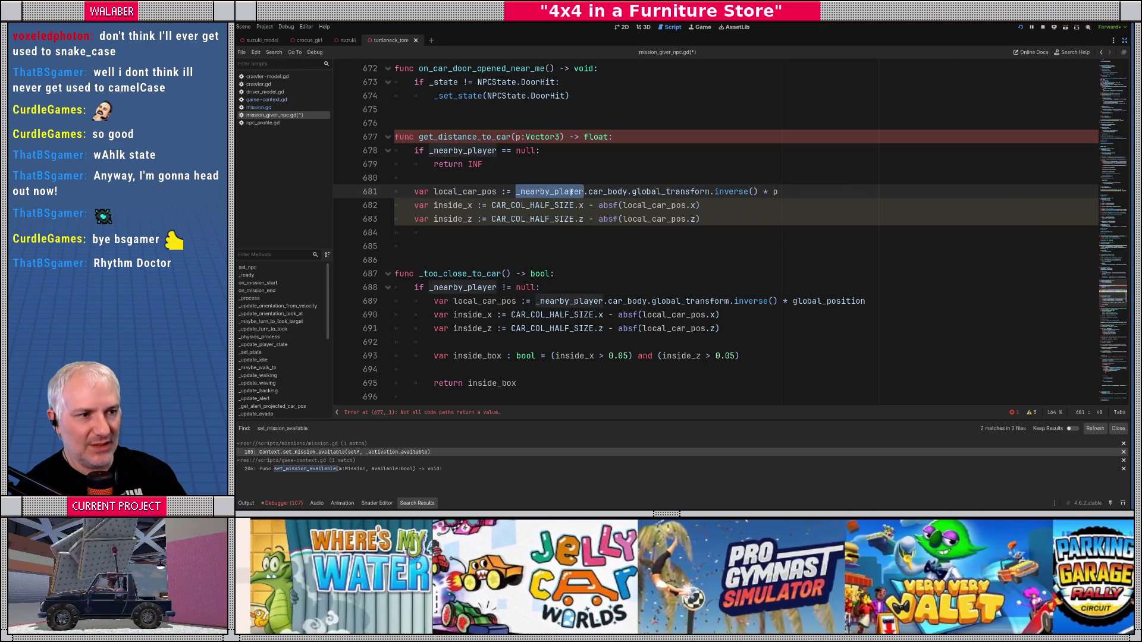
click(675, 191)
click(732, 192)
click(777, 191)
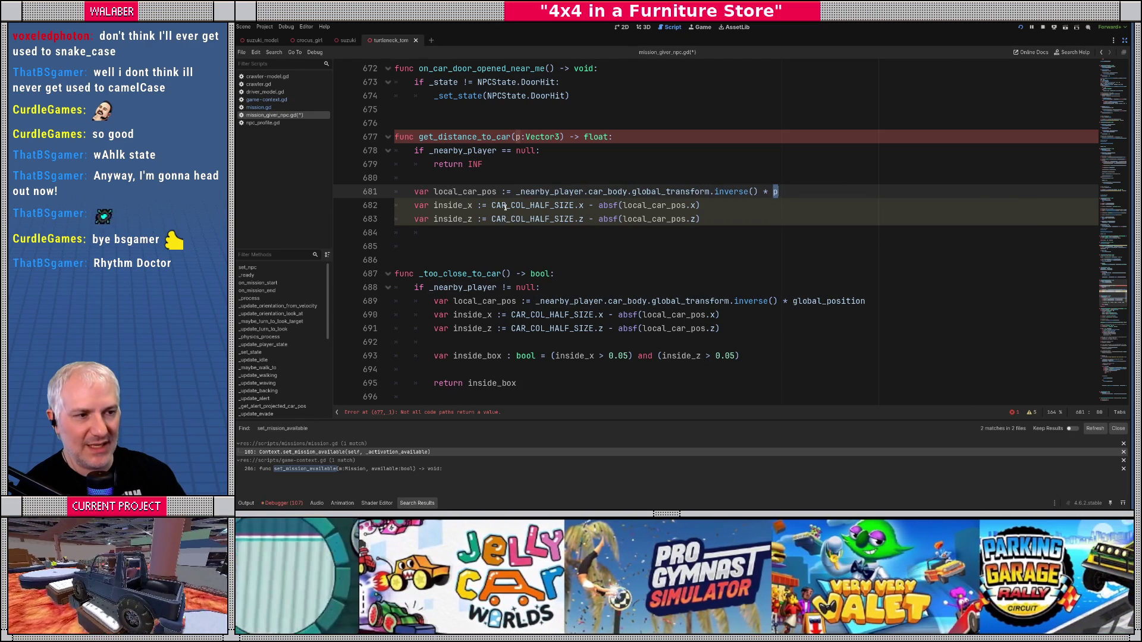
click(450, 205)
click(477, 219)
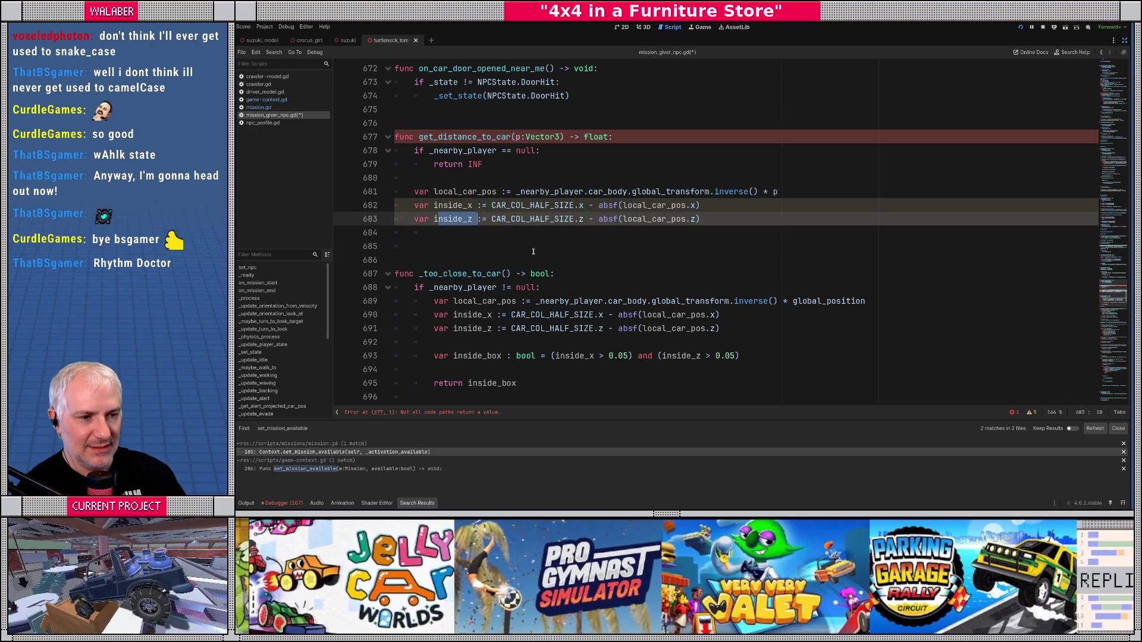
key(Down)
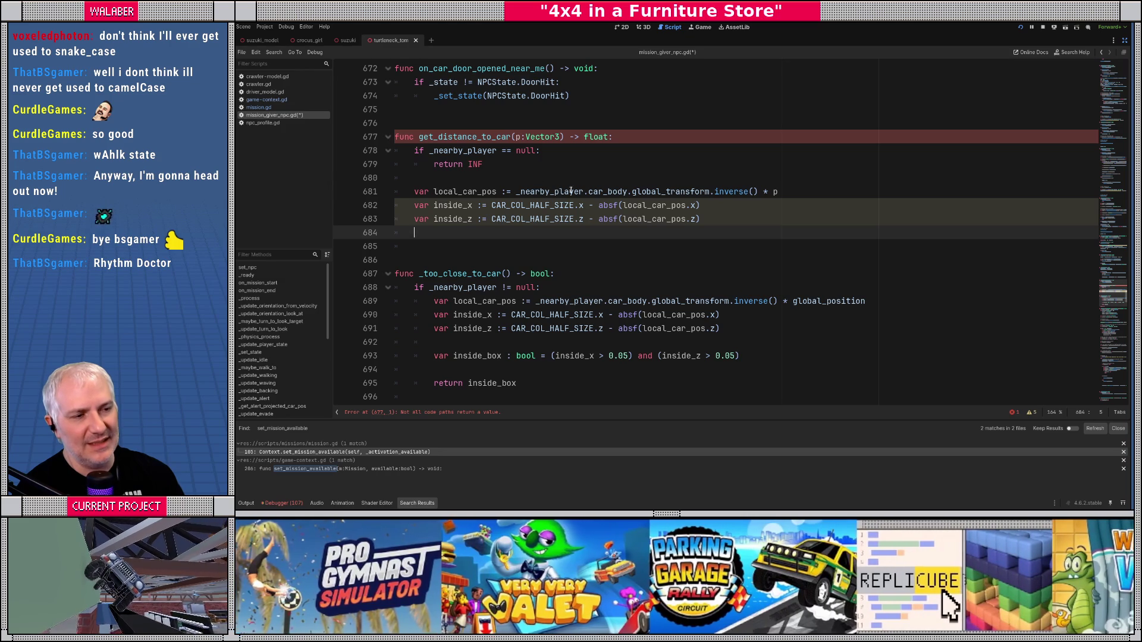
Step: Rewrite inside_x and inside_z as absf(local_car_pos) minus CAR_COL_HALF_SIZE.x and .z
drag(598, 205, 702, 205)
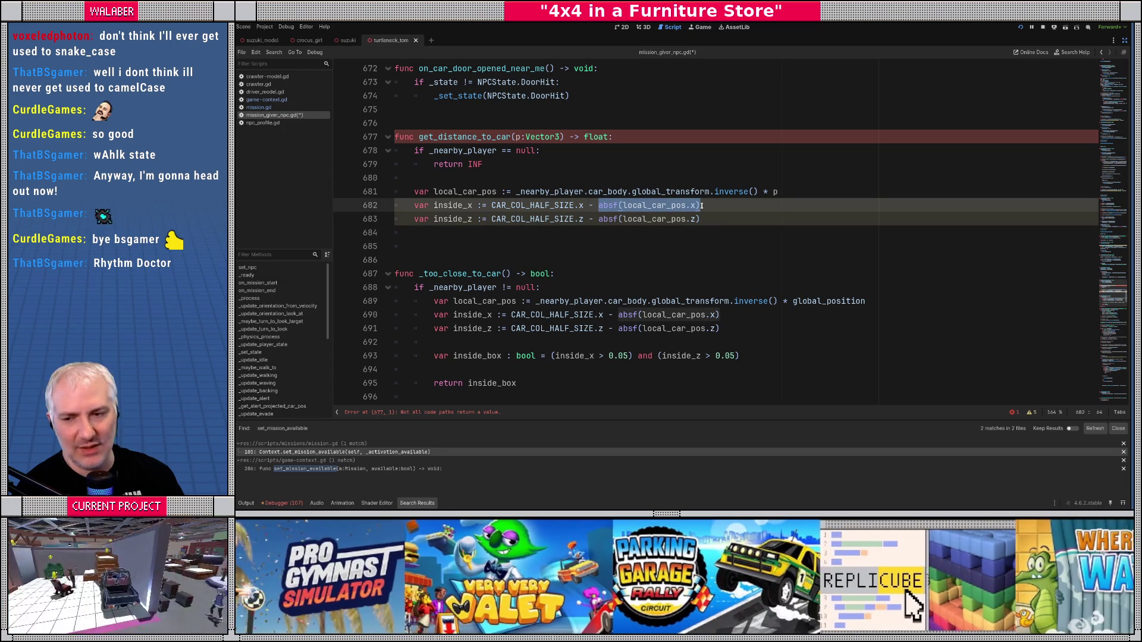
drag(492, 205, 585, 205)
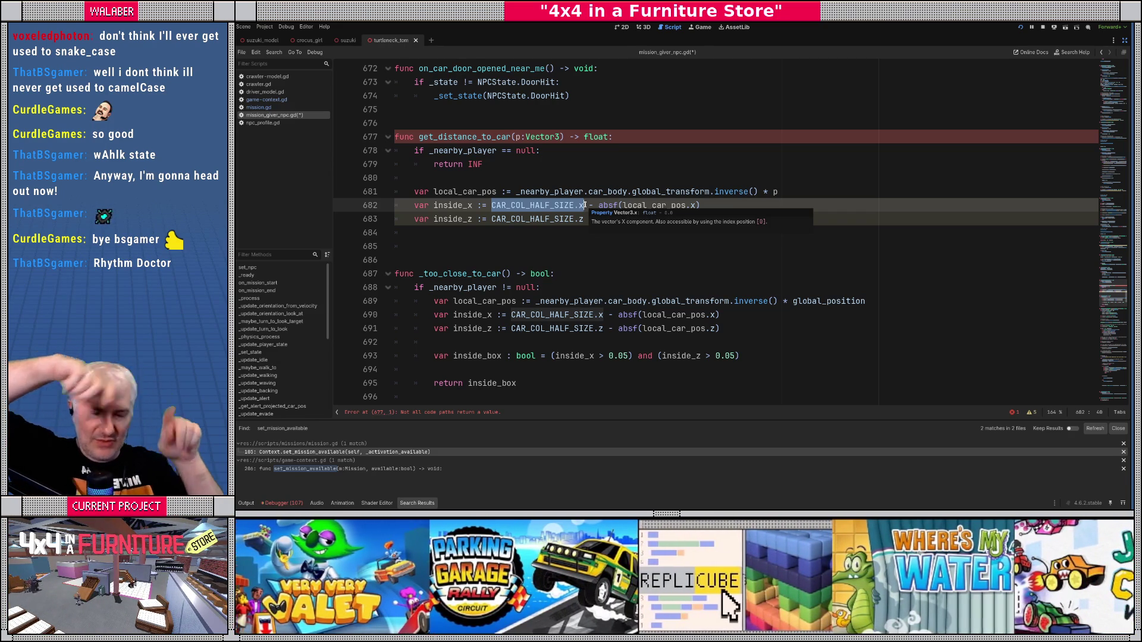
key(BackSpace)
key(Delete)
key(Delete)
key(Delete)
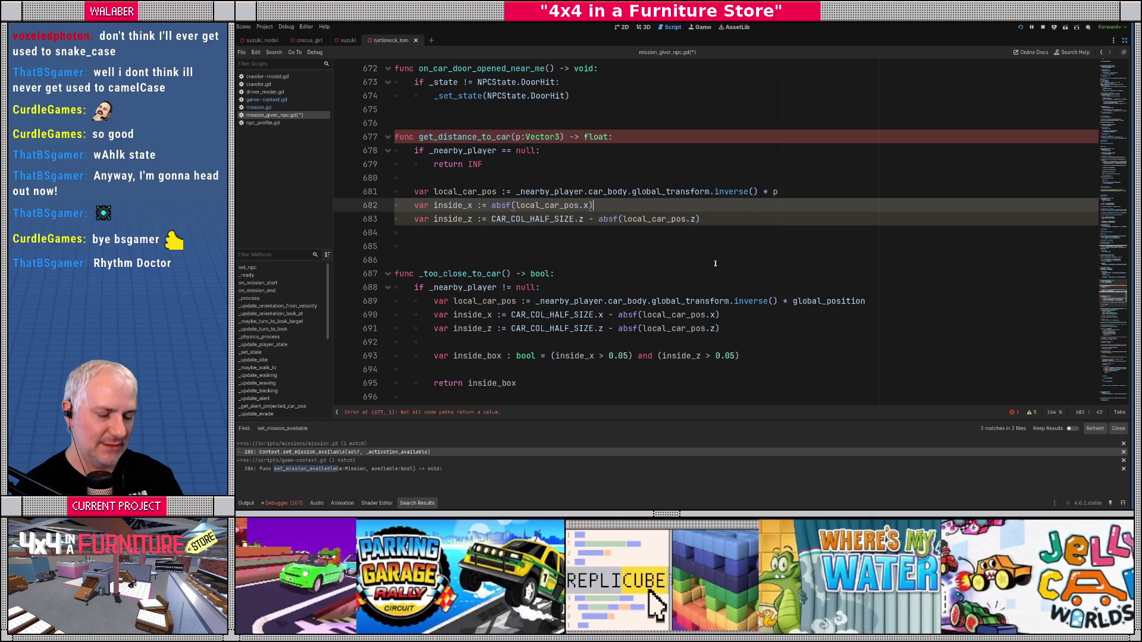
text( - CAR_COL_HALF_SIZE.x)
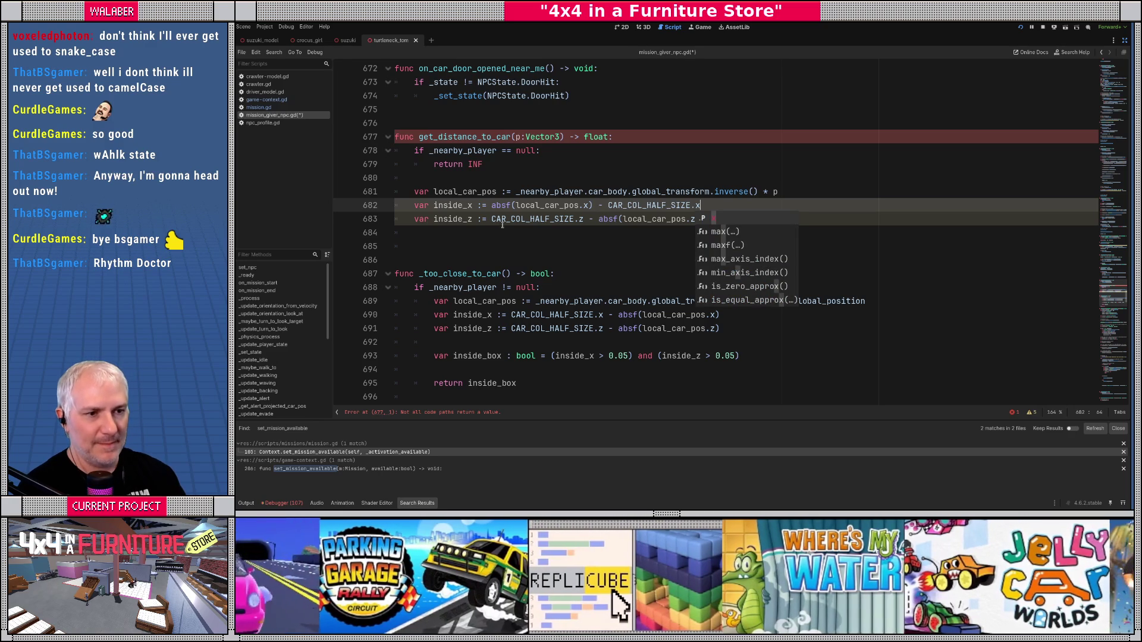
drag(493, 219, 584, 219)
key(ctrl+x)
key(Delete)
key(Delete)
key(Delete)
key(End)
key(ctrl+v)
Step: Add 'return minf(inside_x, inside_z)' and save the script
click(431, 233)
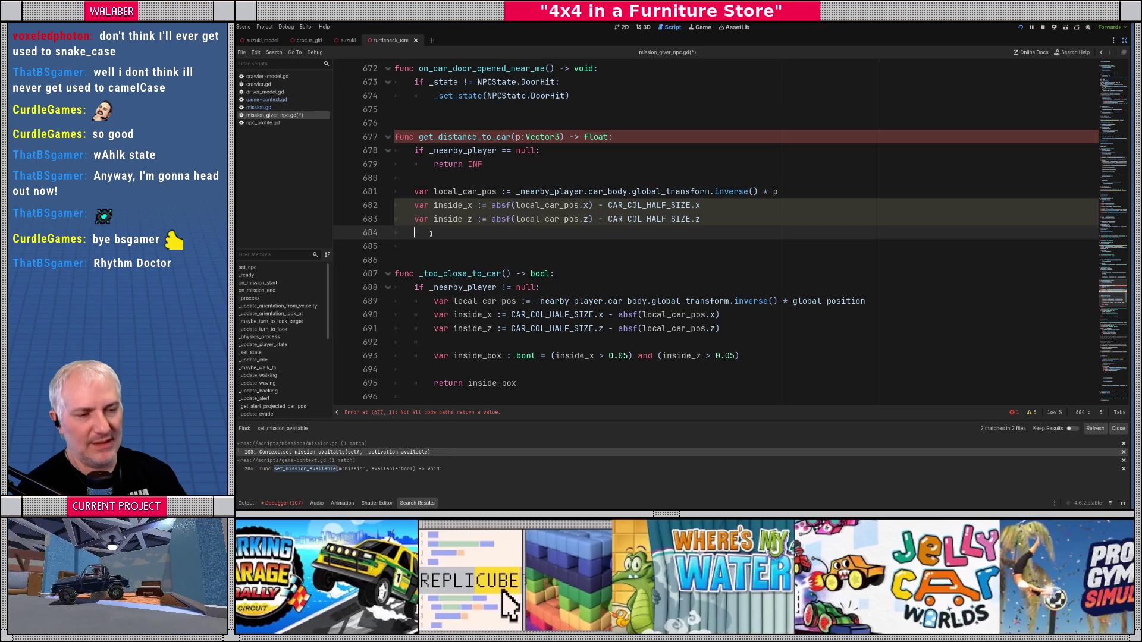
key(Return)
text(return)
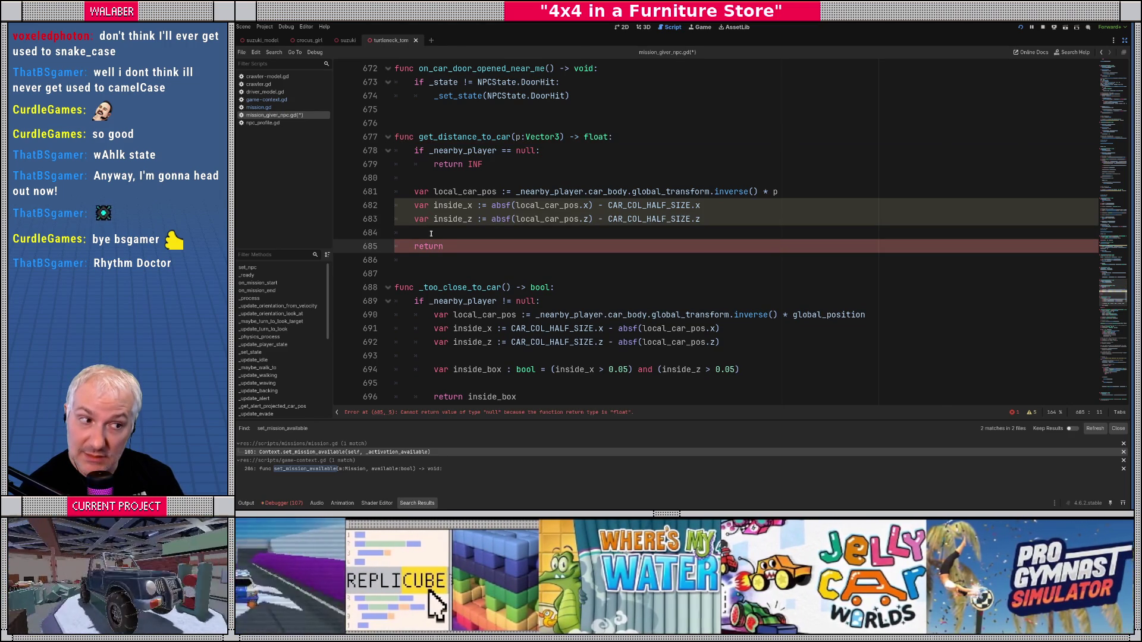
text( m)
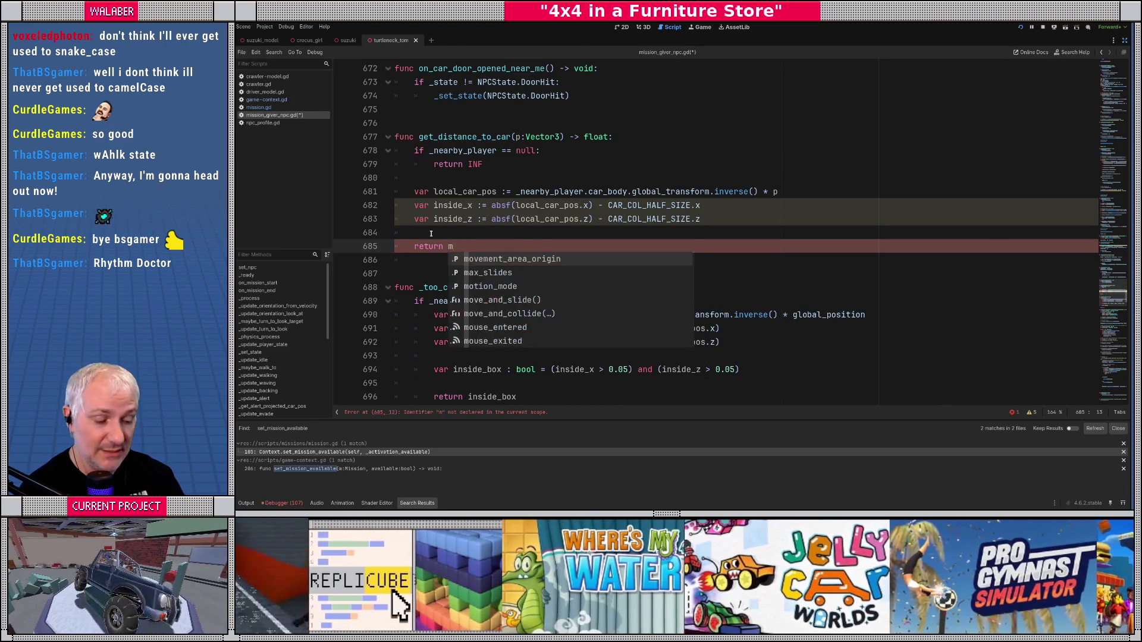
text(inf(inside_x, insi)
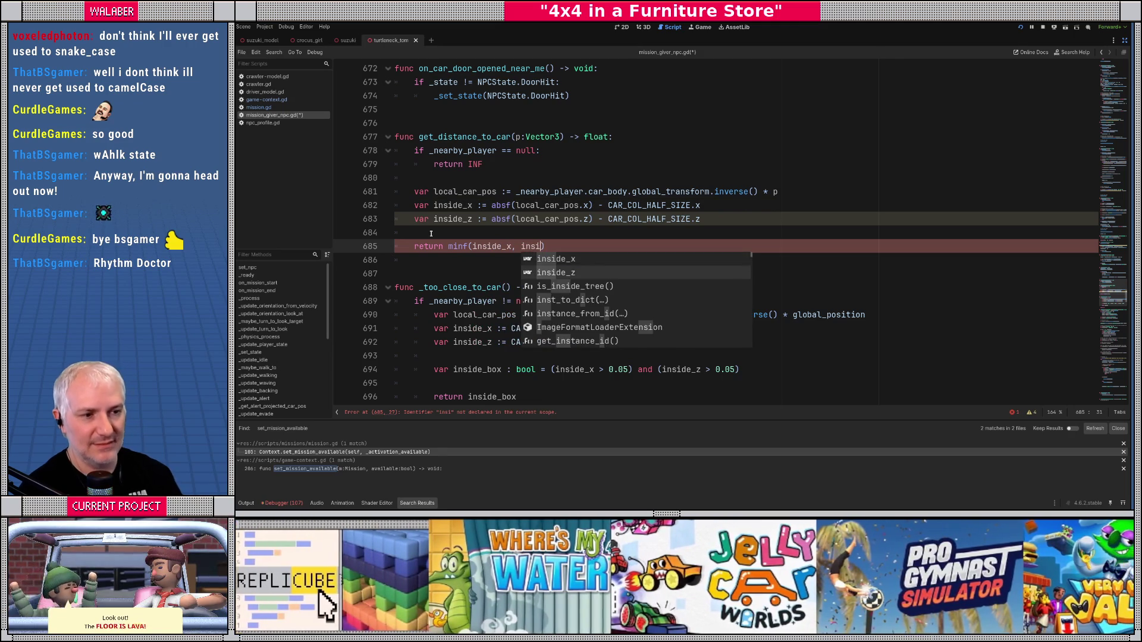
key(Down)
key(Return)
key(Down)
key(Return)
key(ctrl+s)
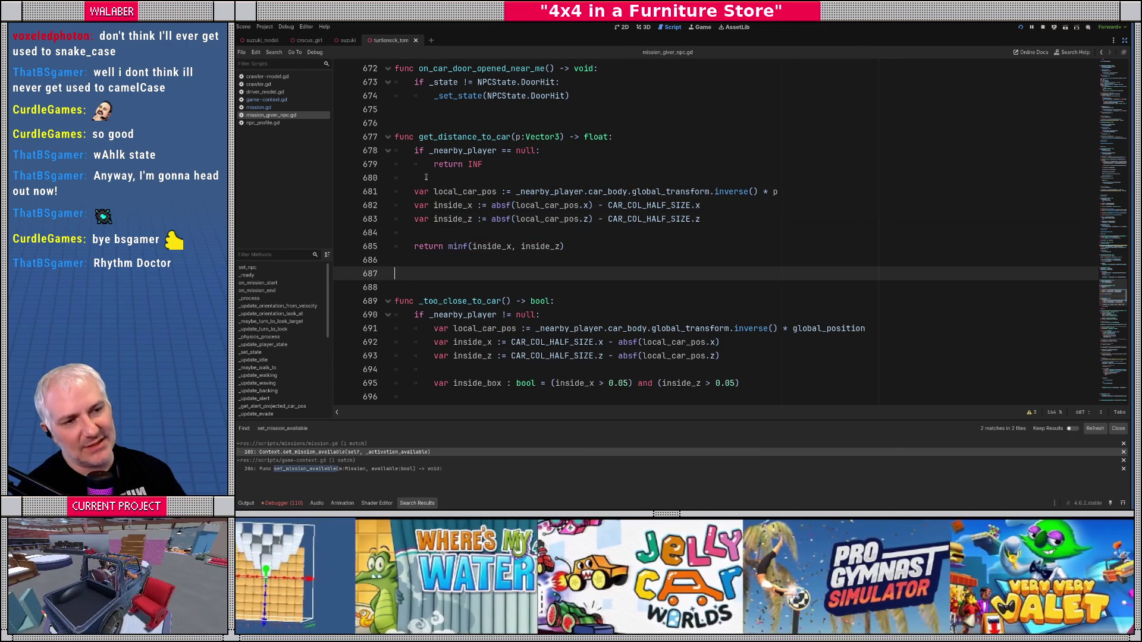
drag(394, 136, 433, 260)
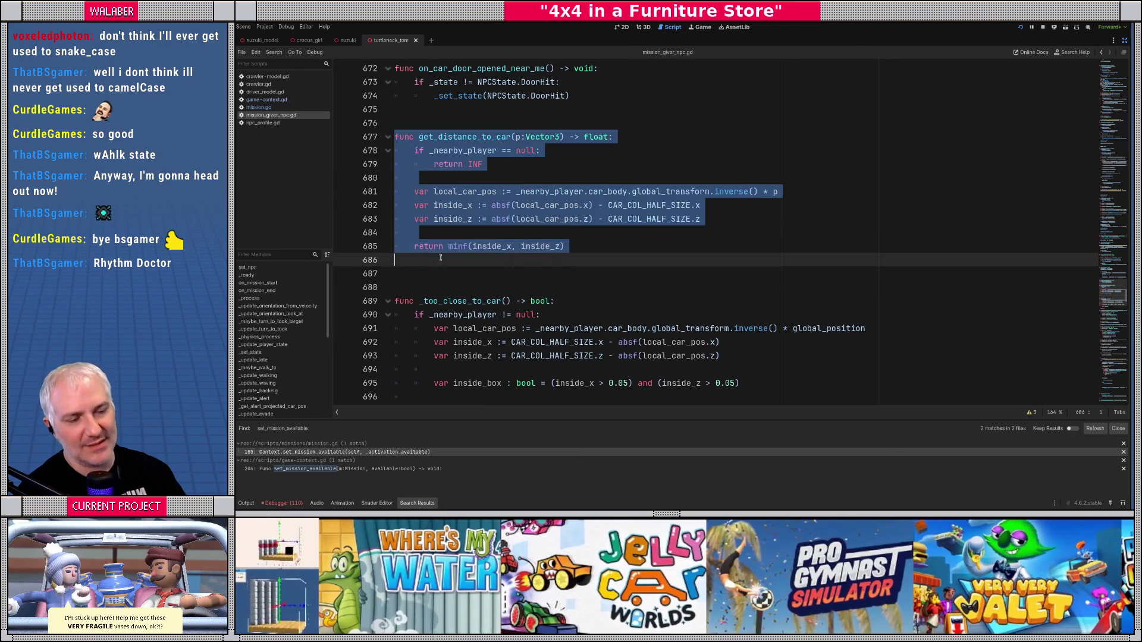
click(434, 256)
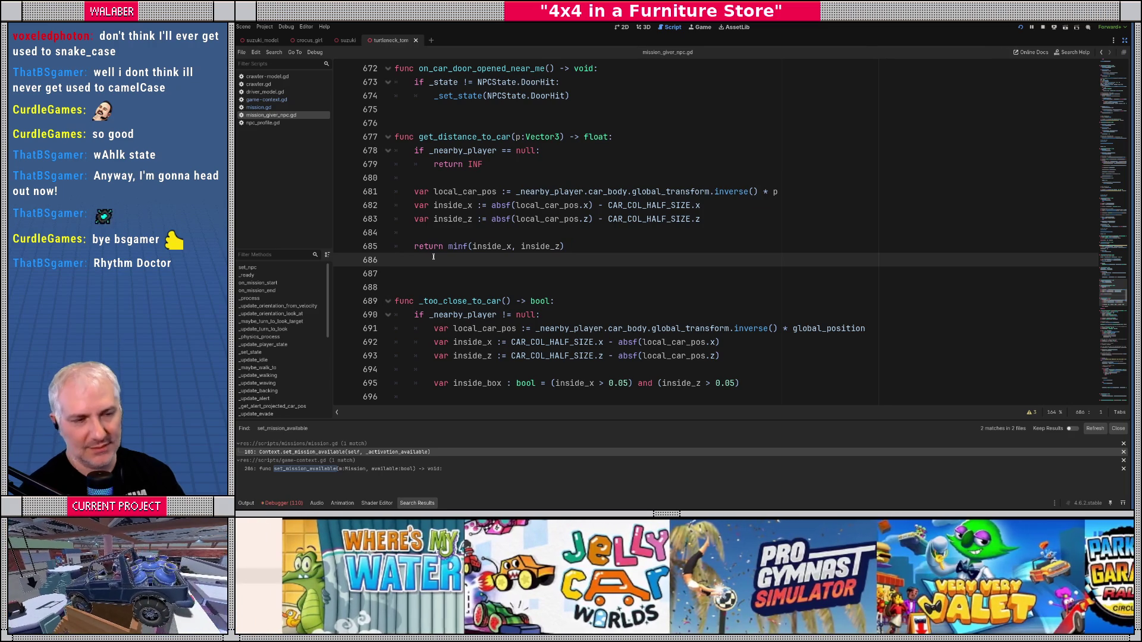
double_click(464, 138)
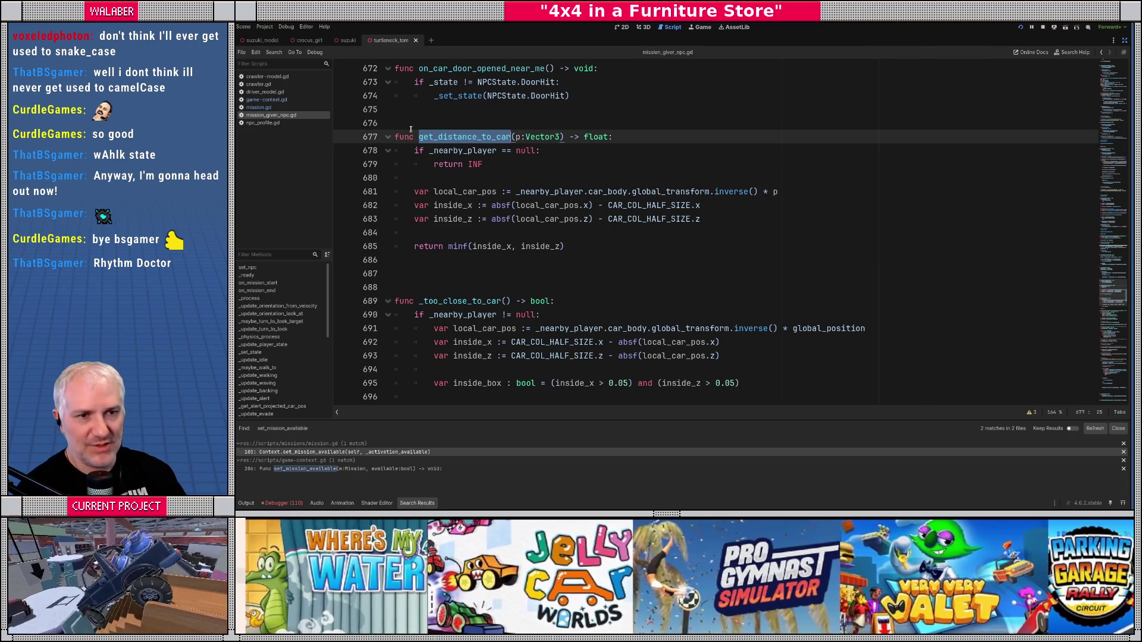
Step: In mission.gd, set player_dist from mission_giver_character.get_distance_to_car(global_position), then view CLOSE_ENOUGH_TO_ACTIVATE
click(268, 108)
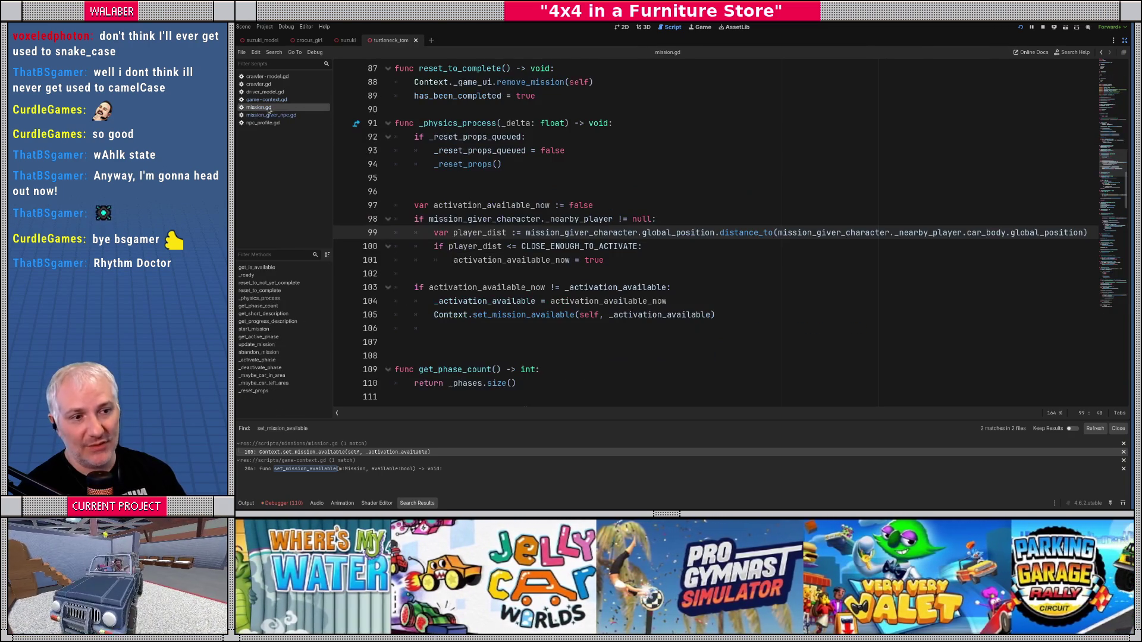
click(519, 236)
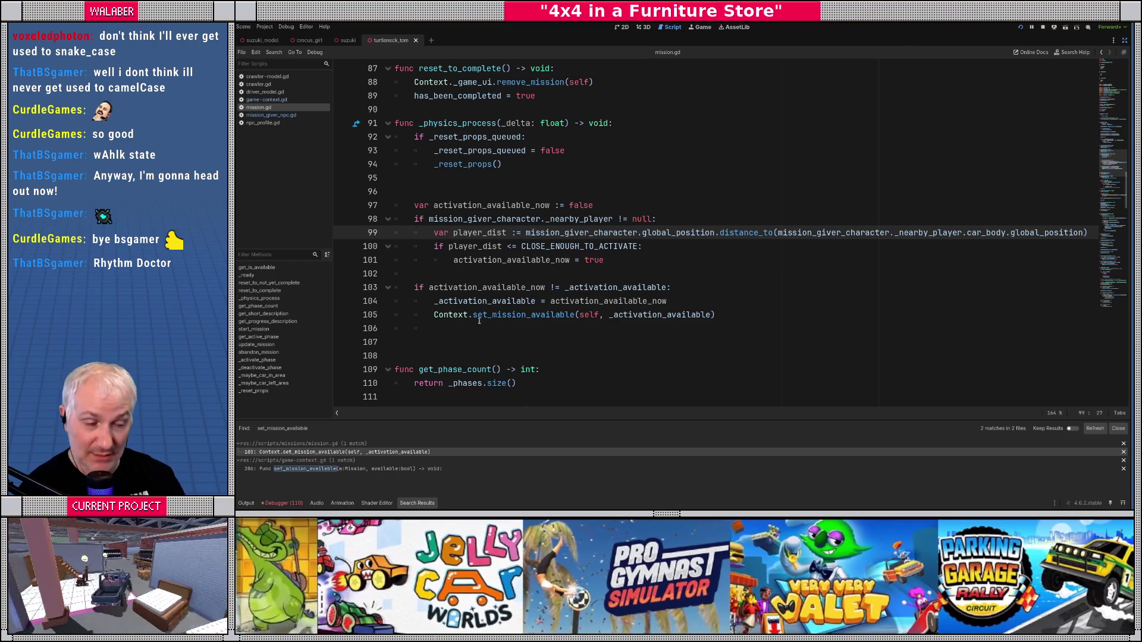
text(miss)
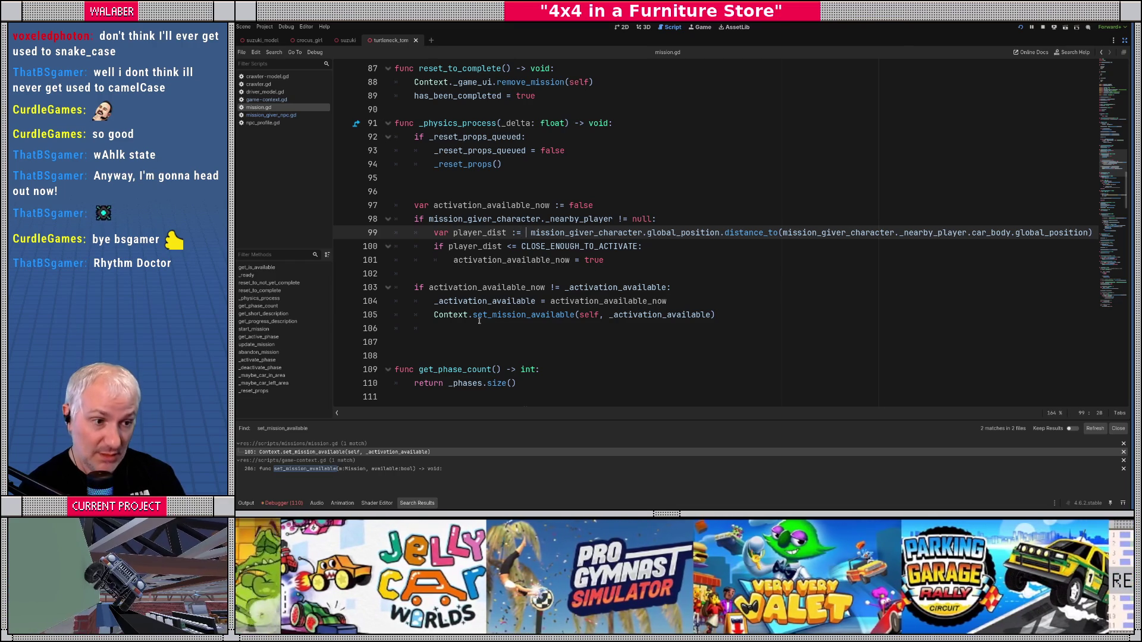
key(Down)
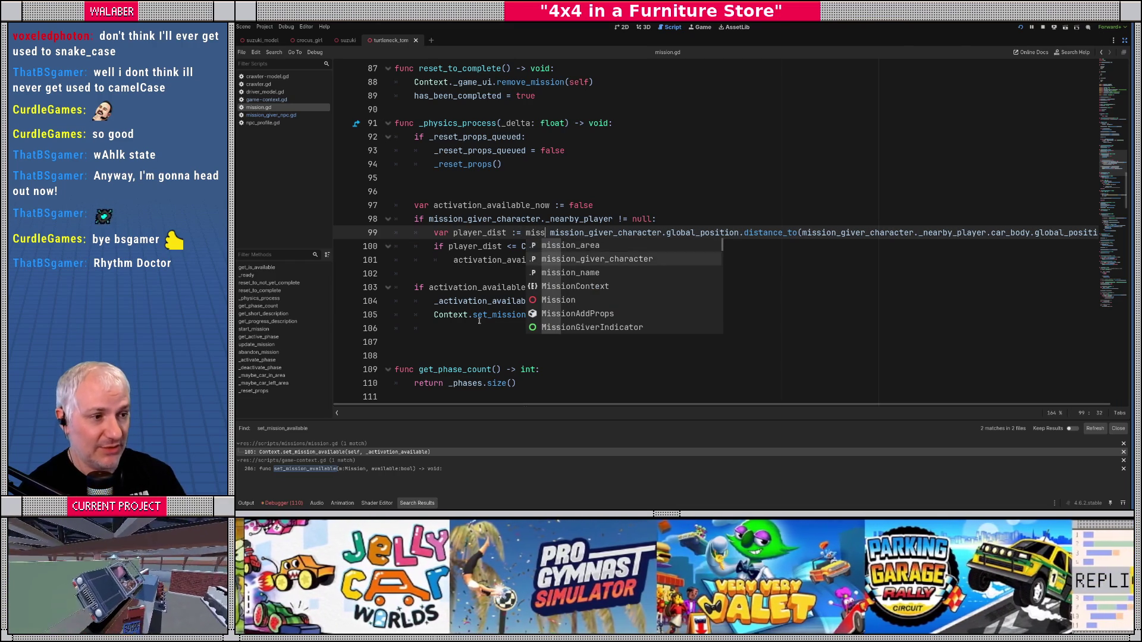
key(Return)
text(.dista)
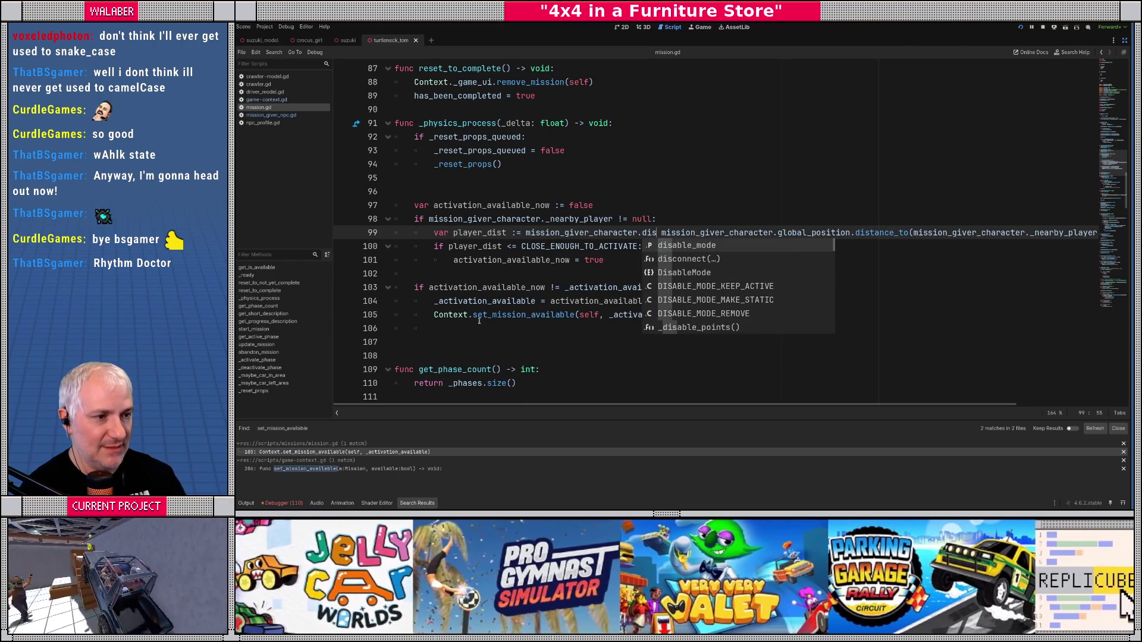
key(Return)
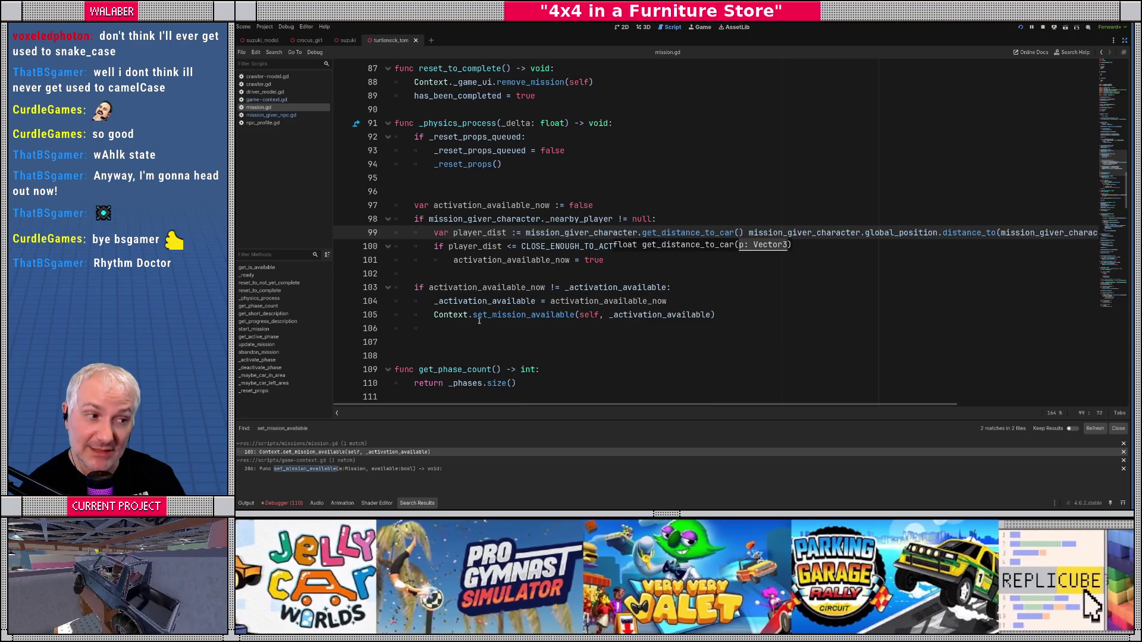
key(Delete)
key(Delete)
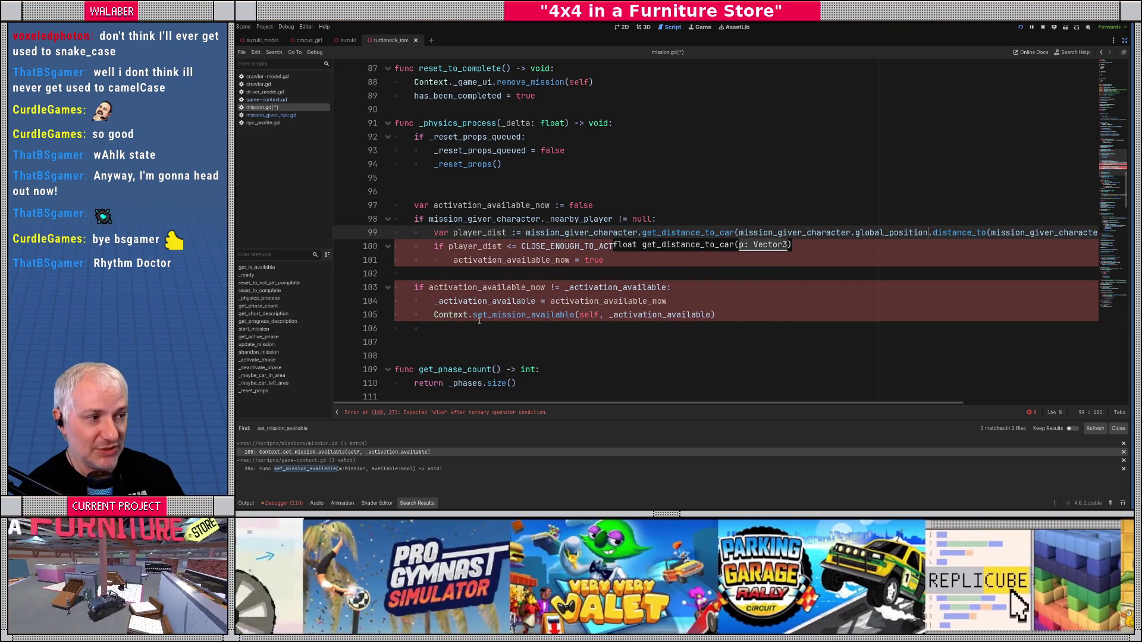
key(shift+End)
key(Delete)
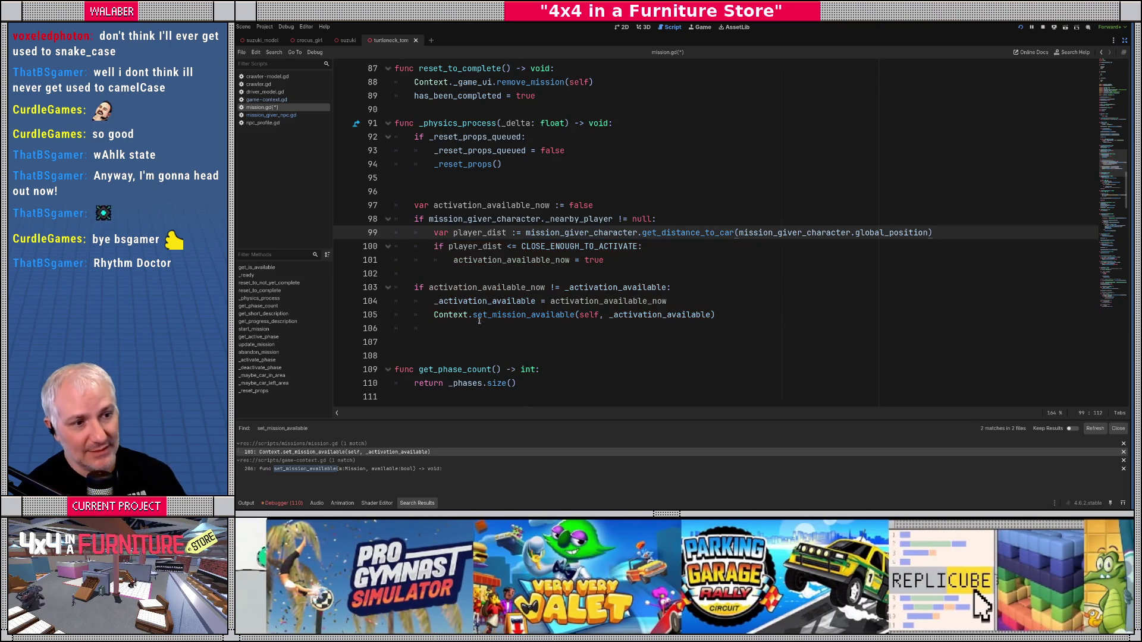
ctrl+click(563, 247)
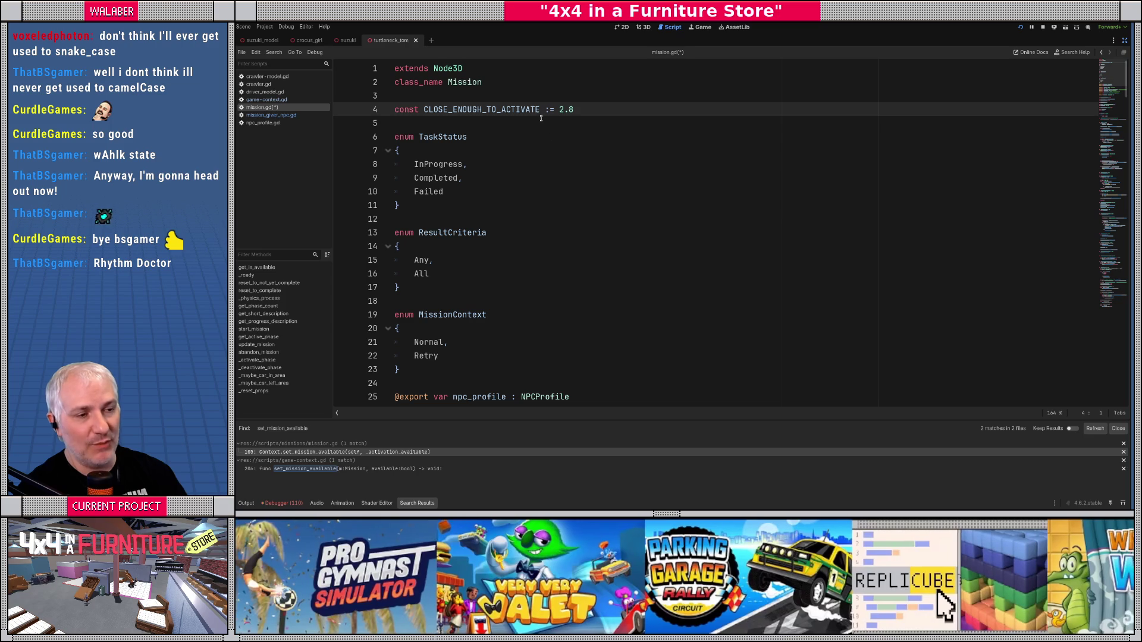
Step: Lower CLOSE_ENOUGH_TO_ACTIVATE from 2.8 to 1.0 and playtest the game
double_click(565, 110)
click(553, 152)
key(F5)
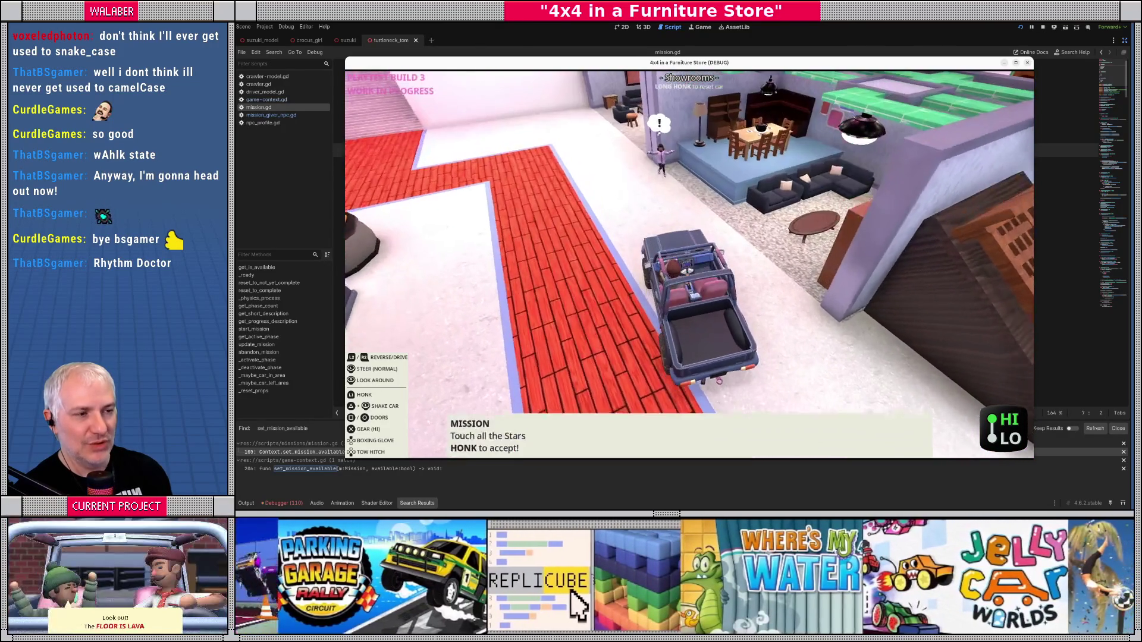
key(F8)
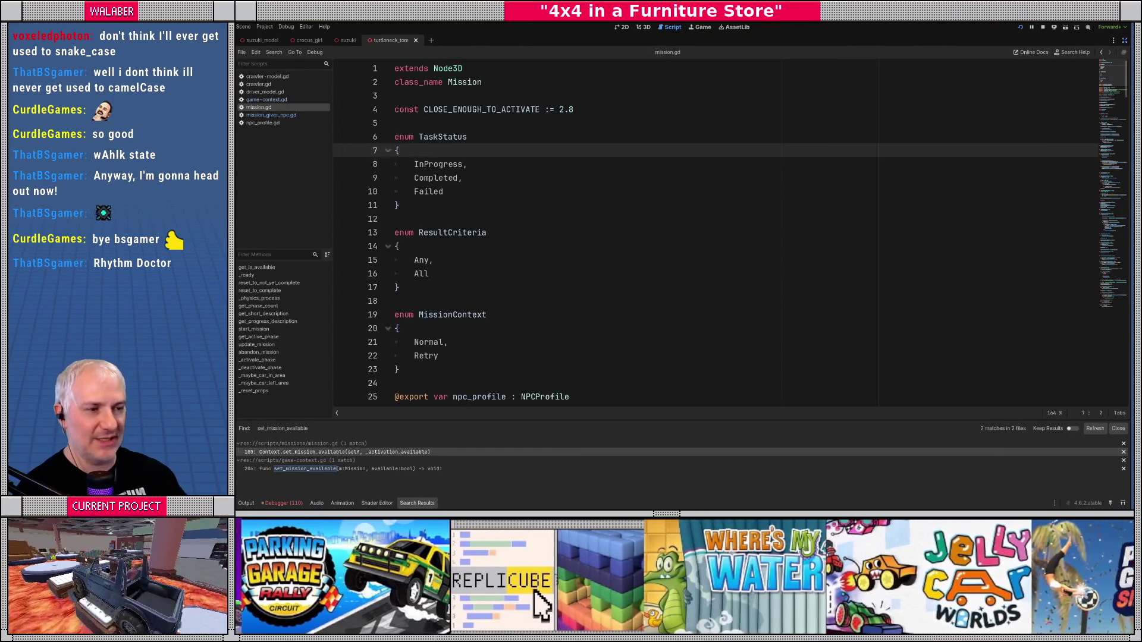
Step: Run another playtest, stop it, and open npc_profile.gd
click(605, 115)
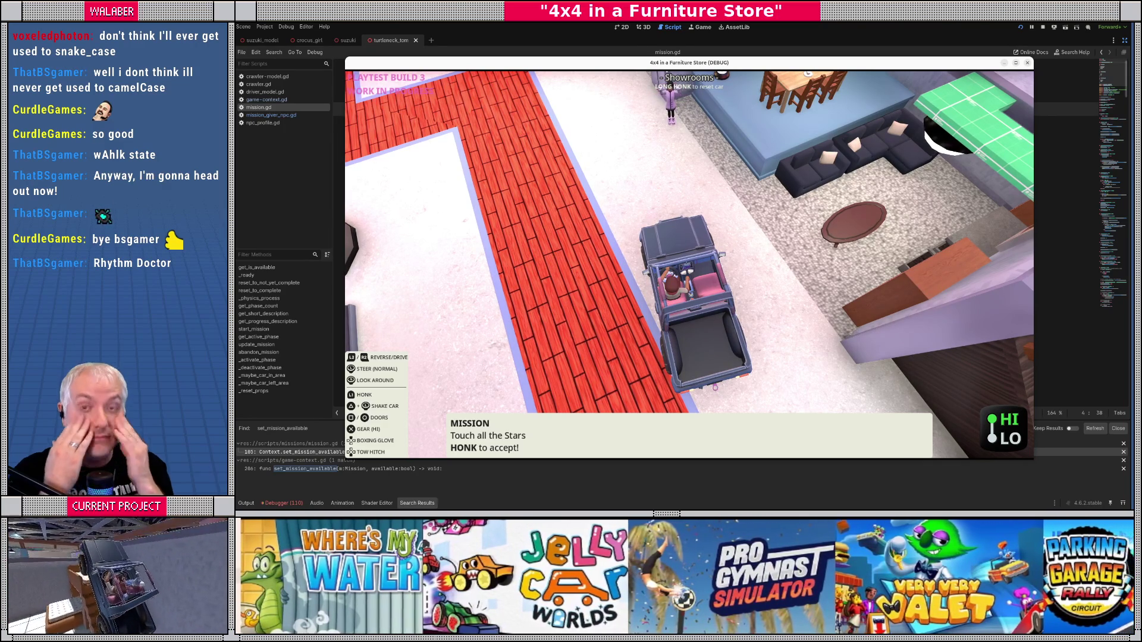
key(F8)
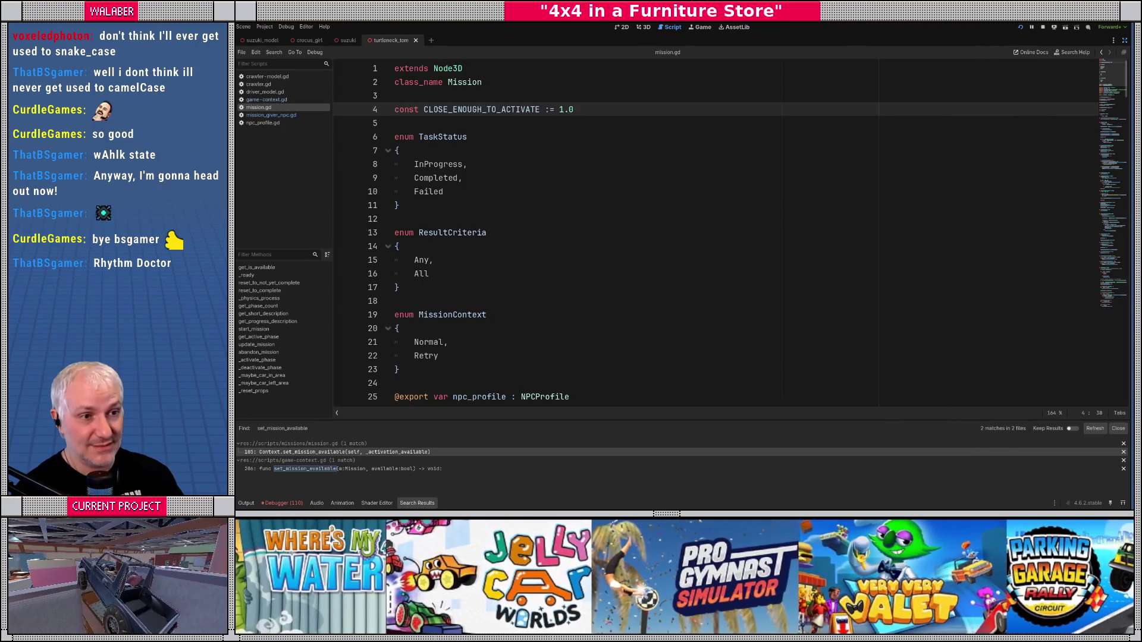
click(258, 123)
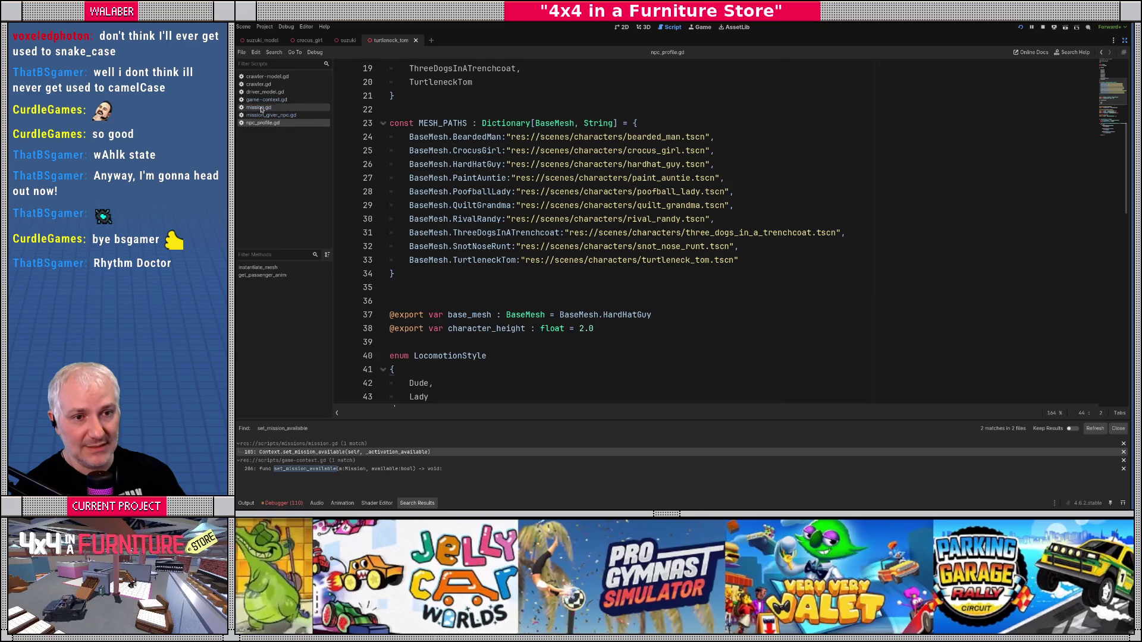
Step: Change get_distance_to_car to return maxf(inside_x, inside_z), save, and launch a playtest
click(265, 115)
click(470, 260)
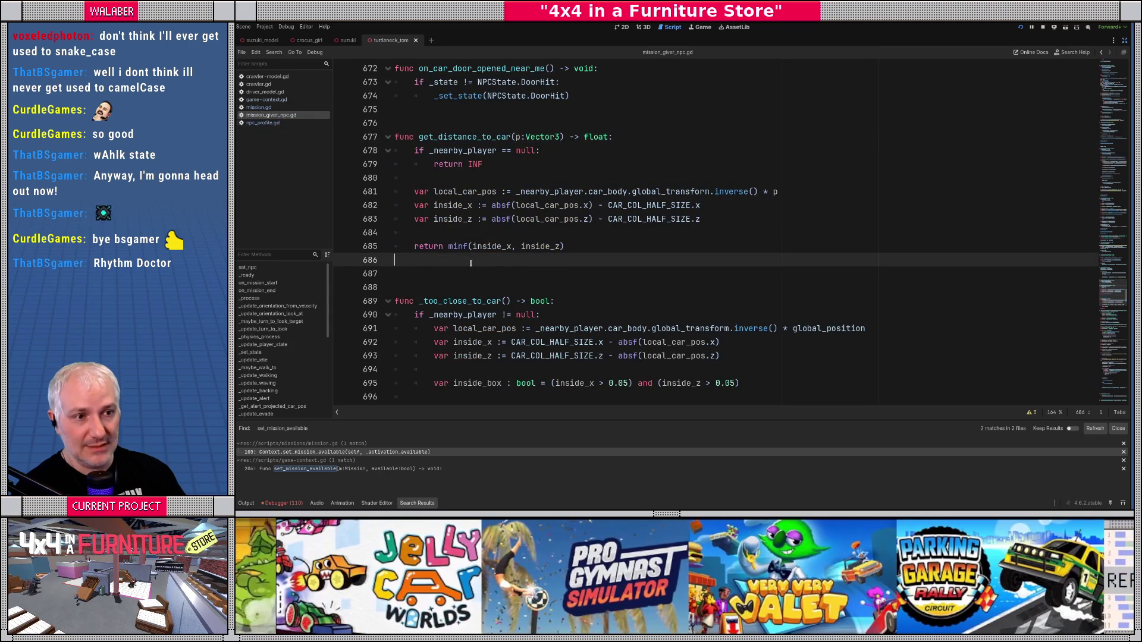
double_click(462, 247)
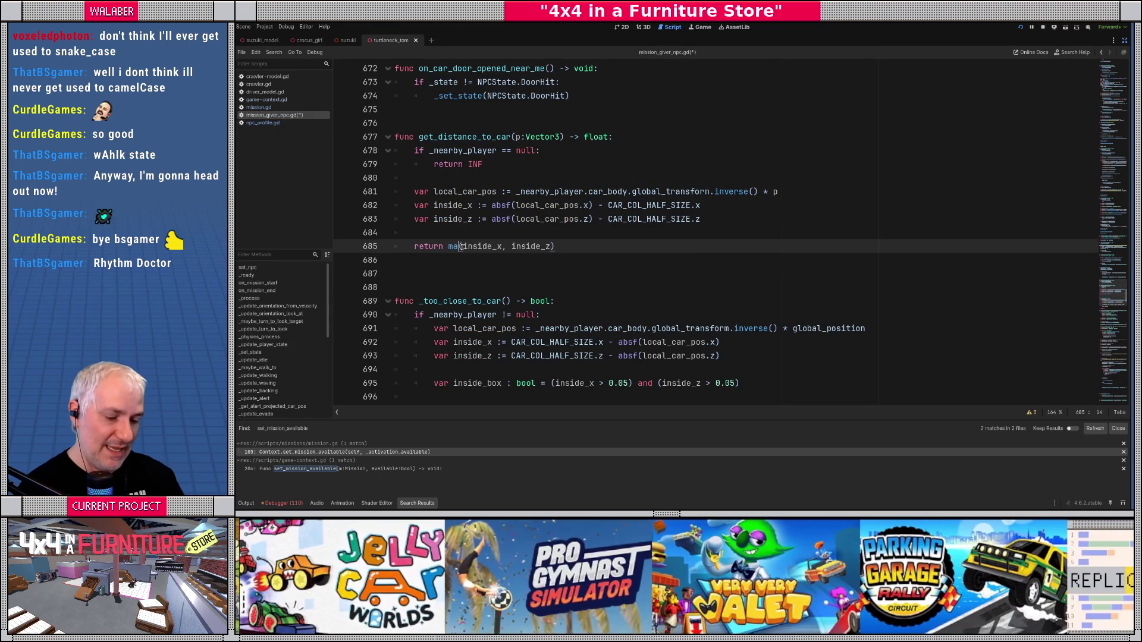
text(maxf)
key(ctrl+s)
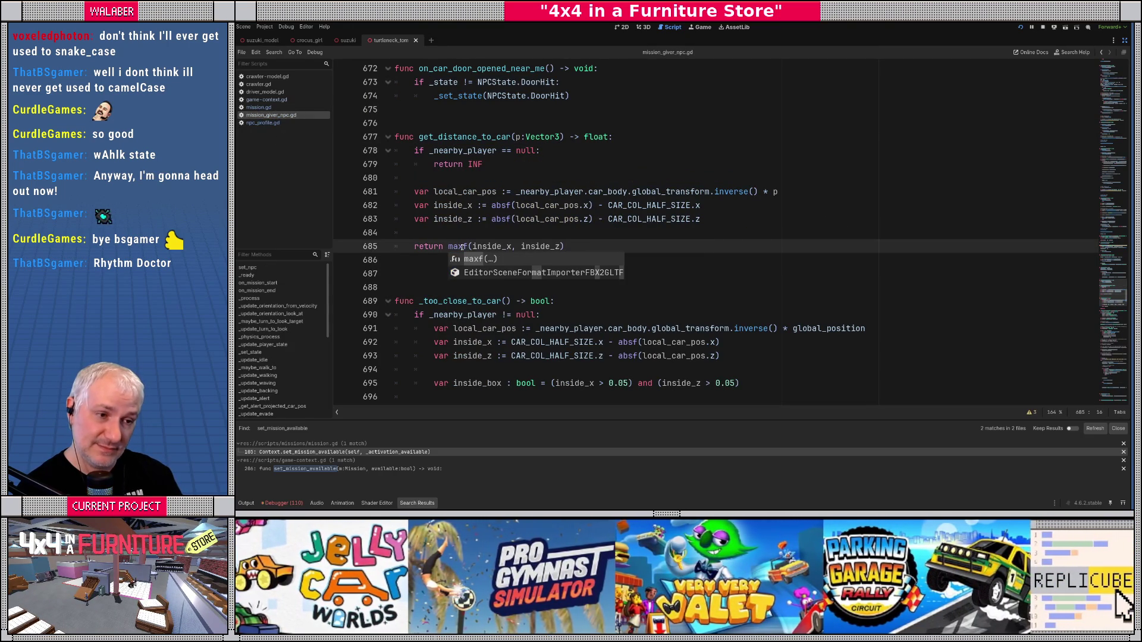
click(458, 234)
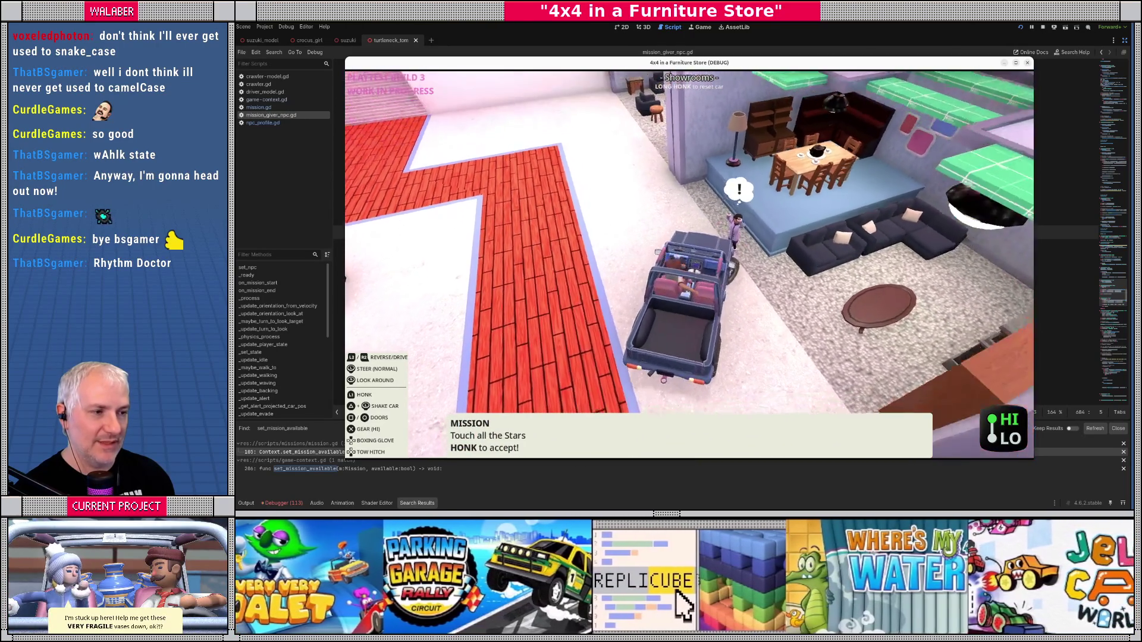
Step: Turn on NPC debug overlays with the console 'npc' command, watch the mission giver, then stop
key(grave)
text(npc)
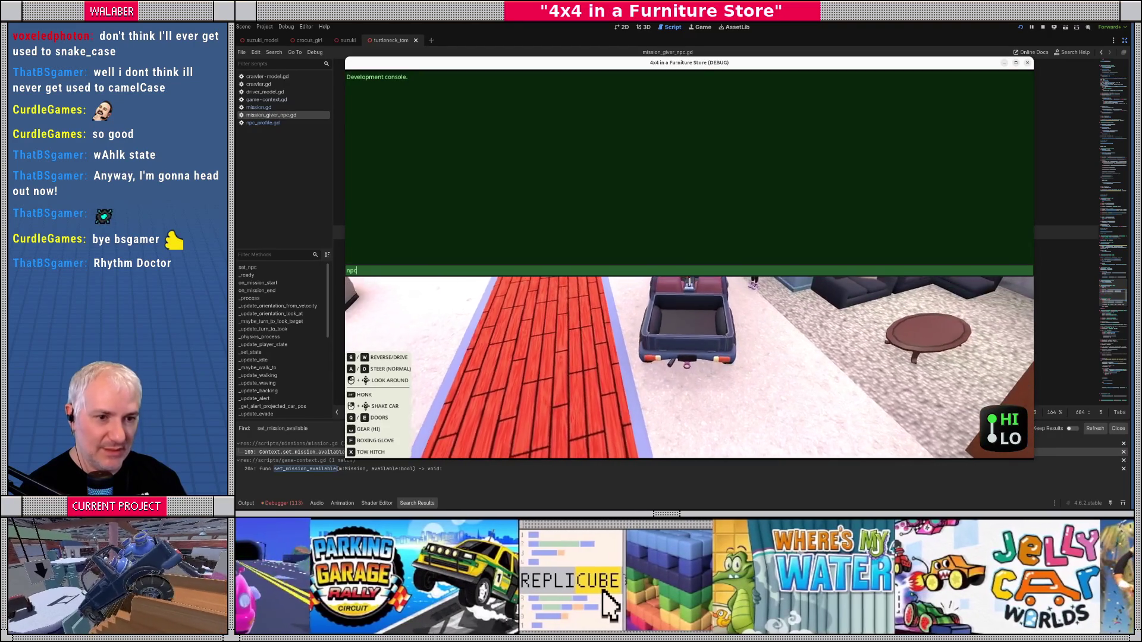
key(grave)
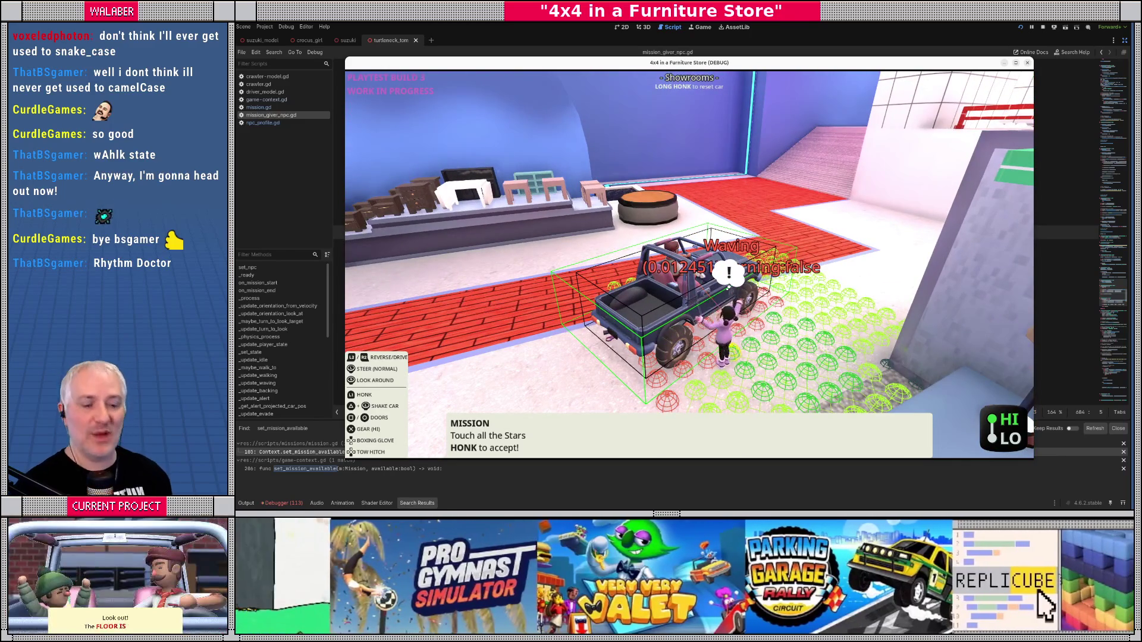
key(F8)
click(506, 163)
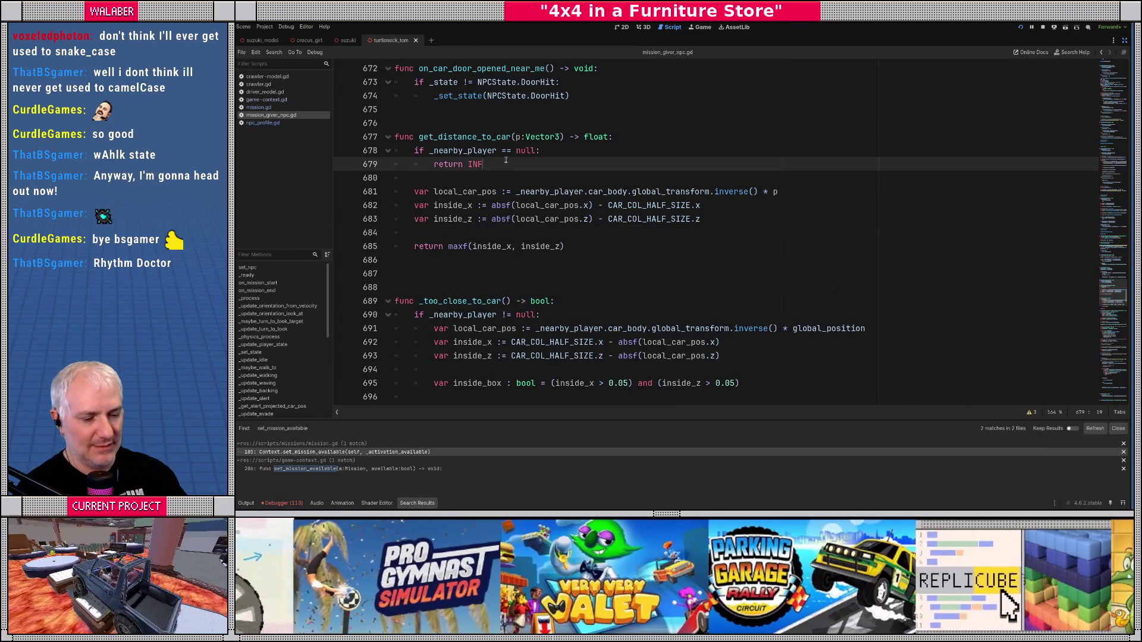
Step: Search for 'set_State' and go to the _set_state function's match _state line
key(ctrl+f)
text(set_State)
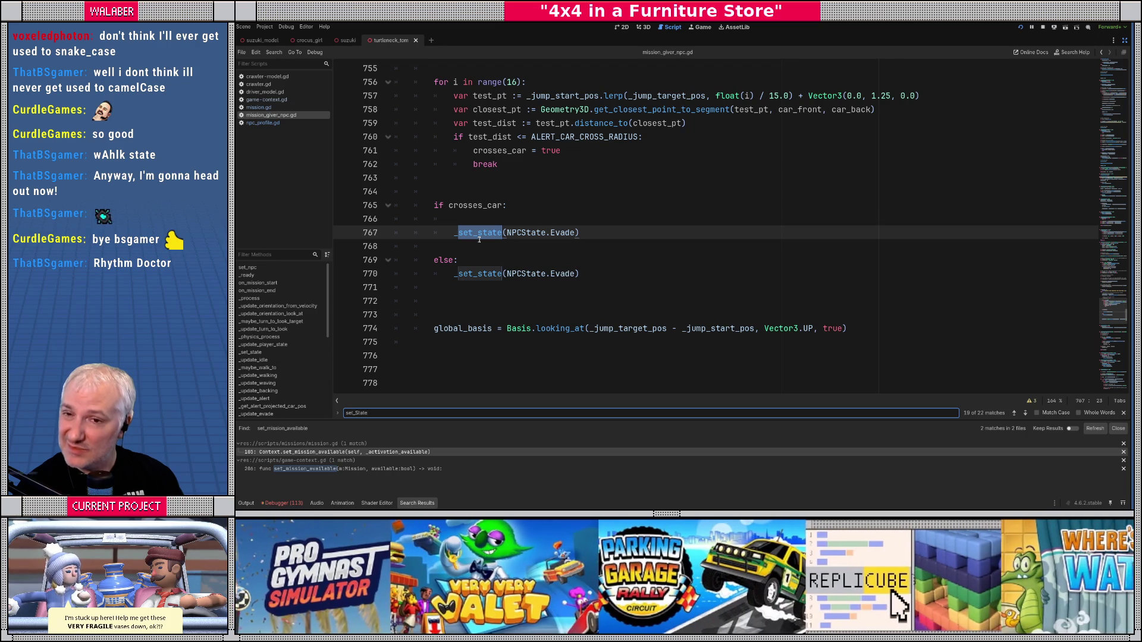
ctrl+click(481, 233)
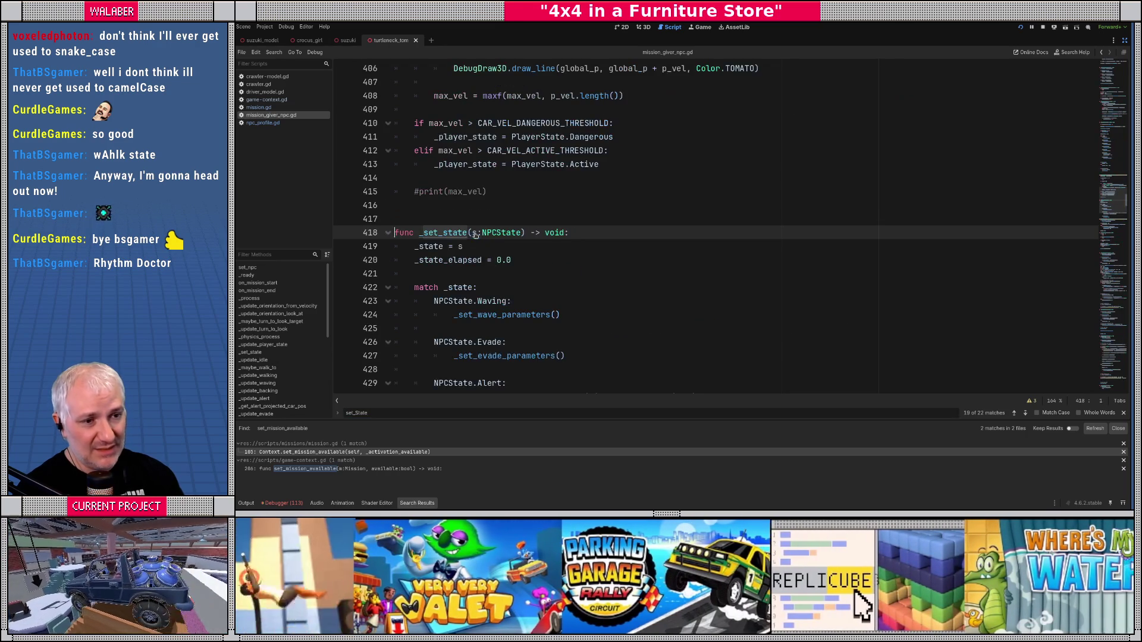
click(501, 247)
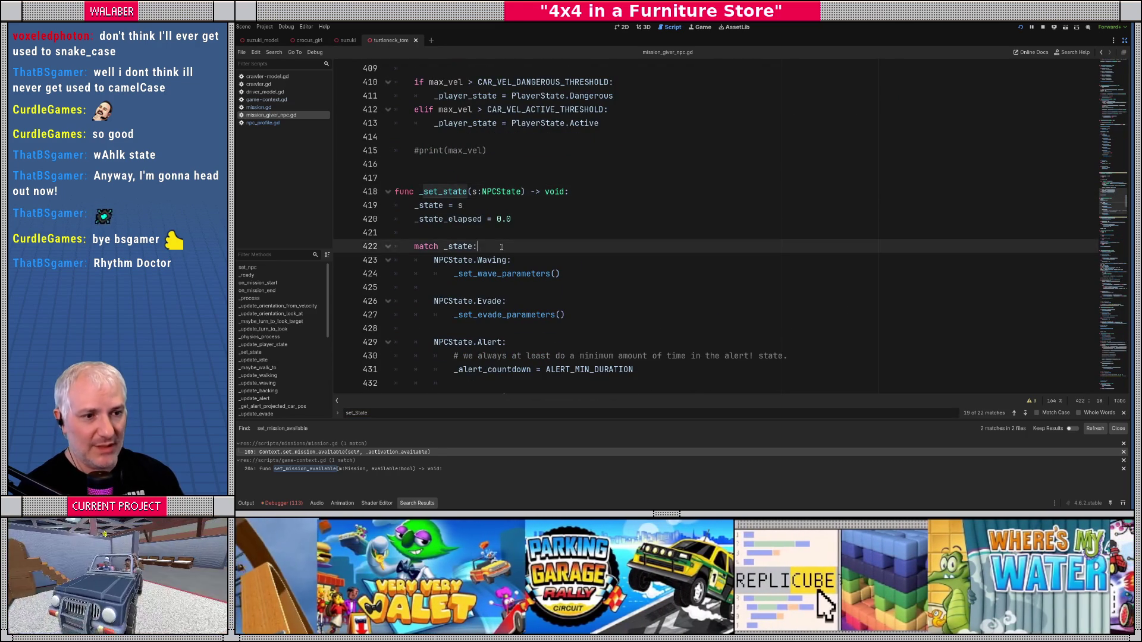
Step: Add an NPCState.Walking case setting _walk_last_segment_timer = 0.0, then save and run the game
key(Return)
text(NPCState.Walk)
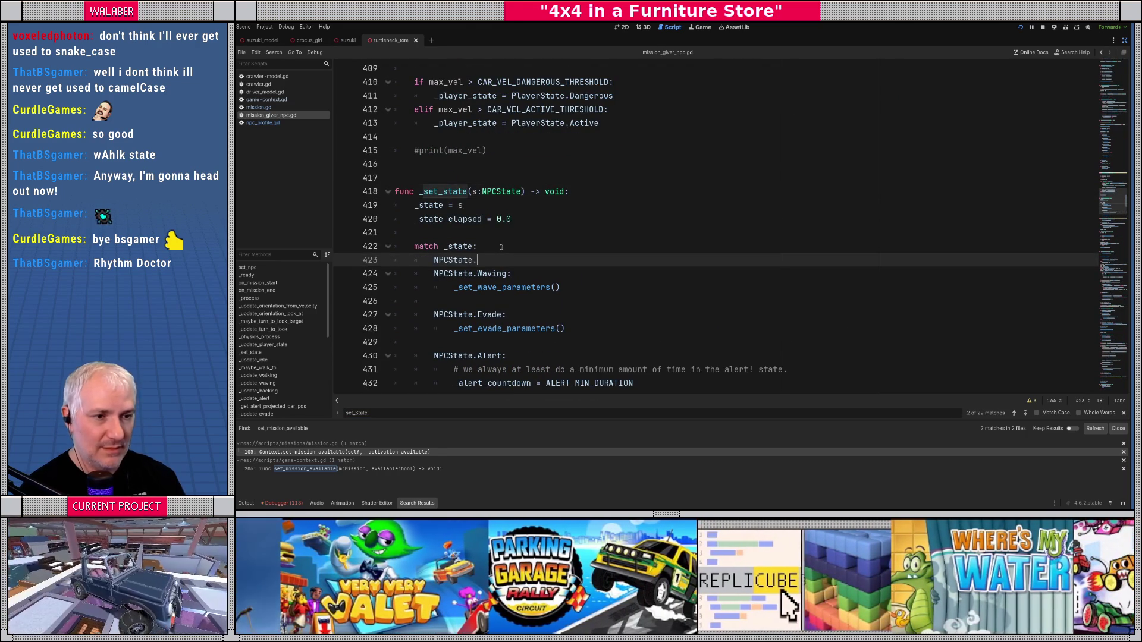
key(Return)
text(:)
key(Return)
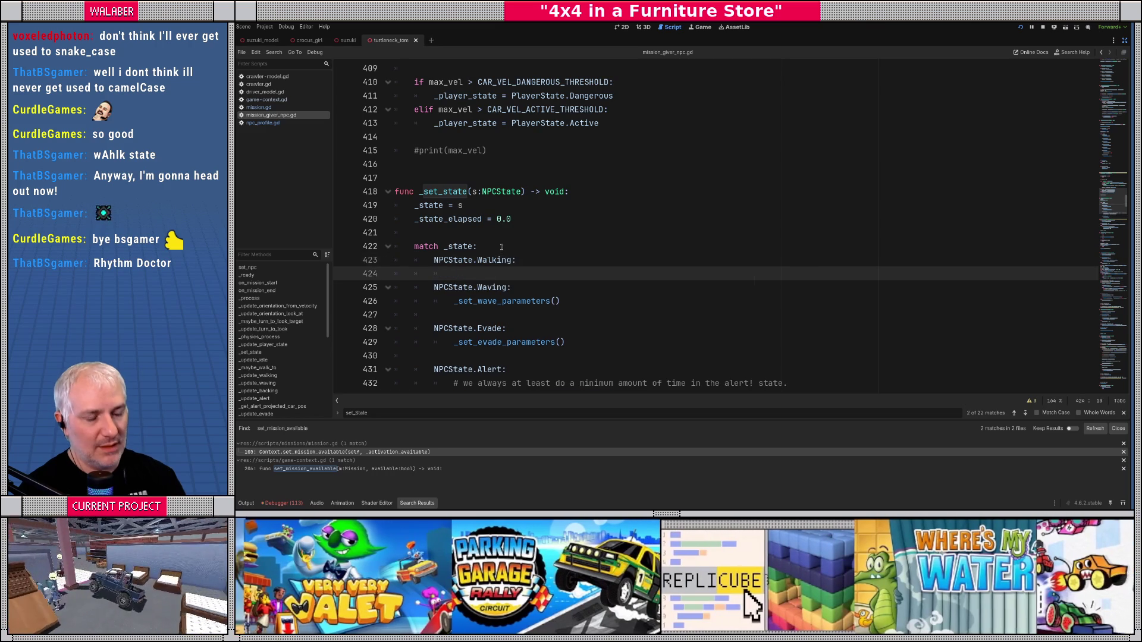
text(_las)
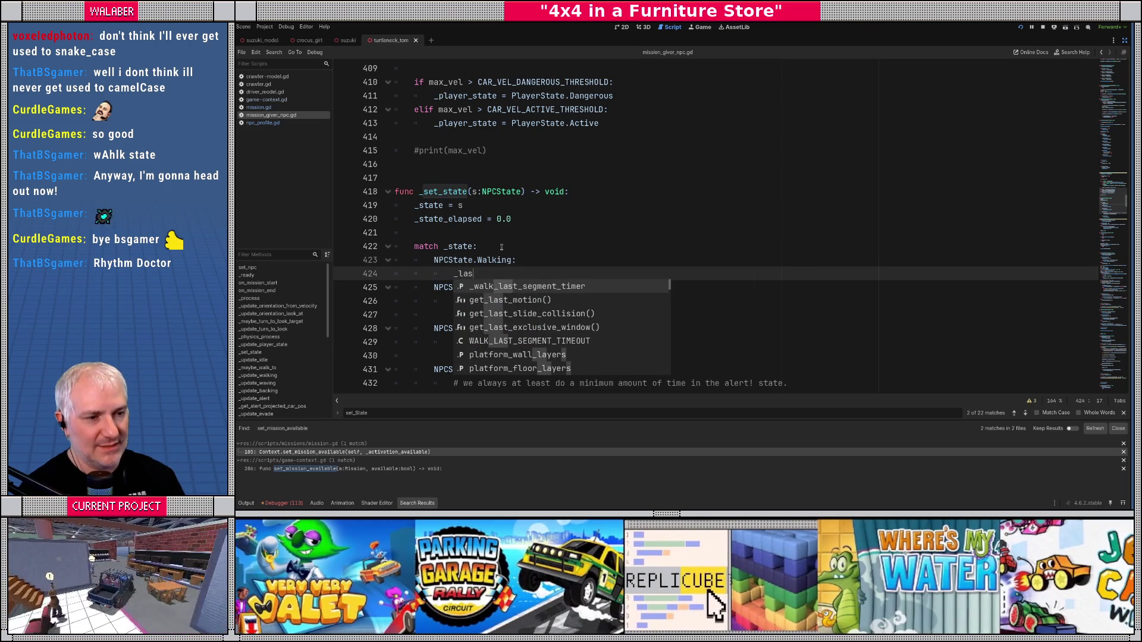
key(Return)
text(= 0.0)
key(Return)
key(ctrl+s)
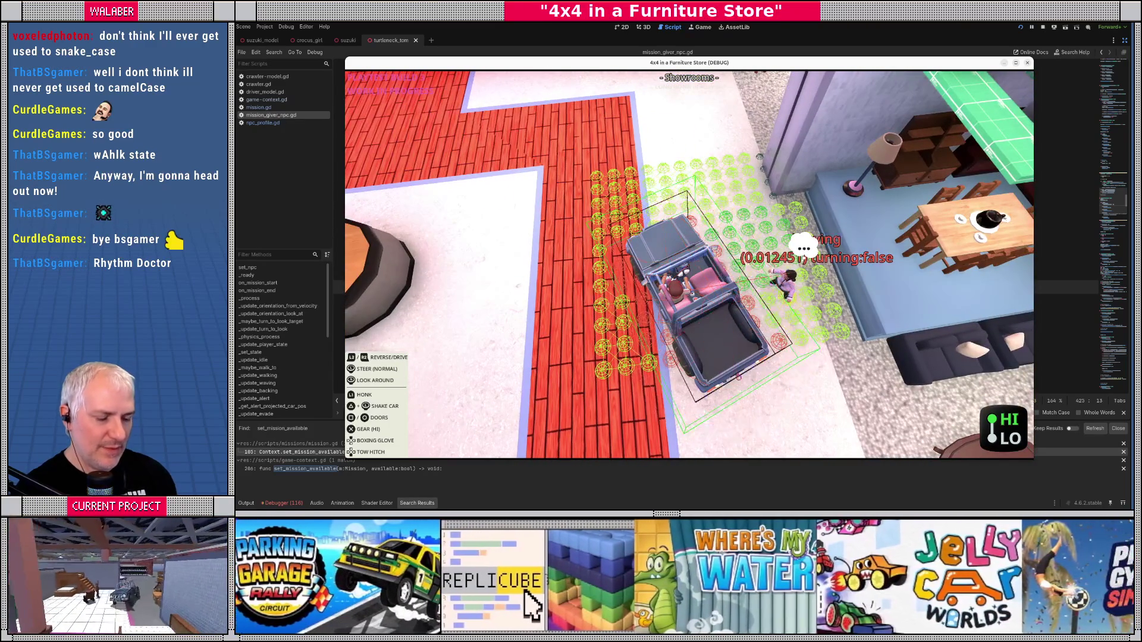
Step: Raise CLOSE_ENOUGH_TO_ACTIVATE in mission.gd to 1.5 and relaunch the playtest
key(F8)
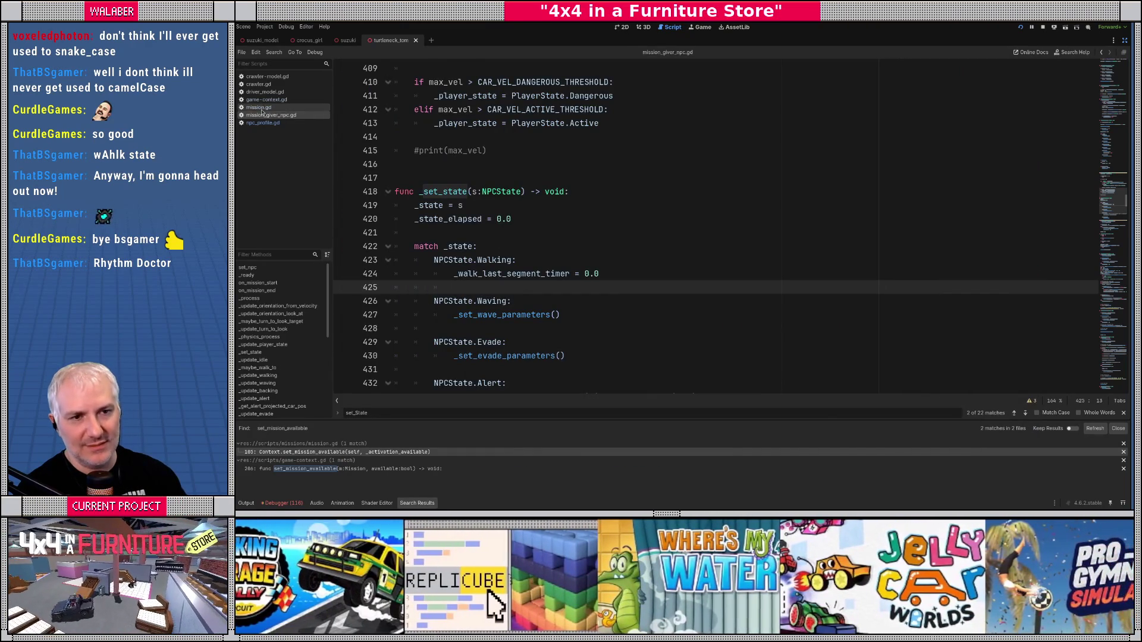
click(261, 108)
double_click(568, 109)
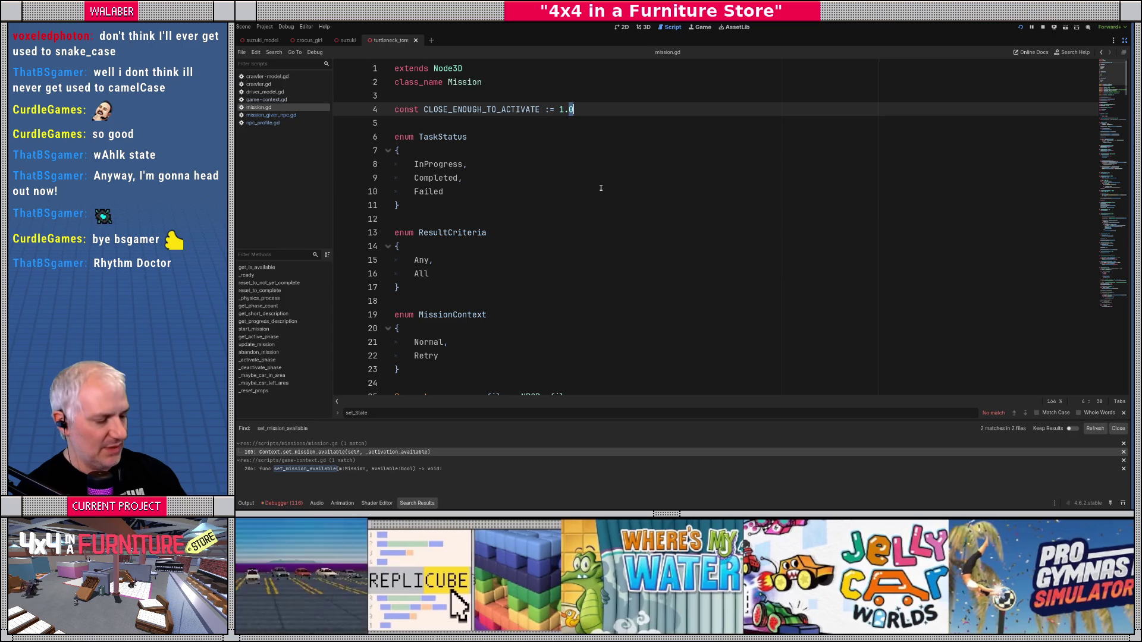
text(5)
key(F5)
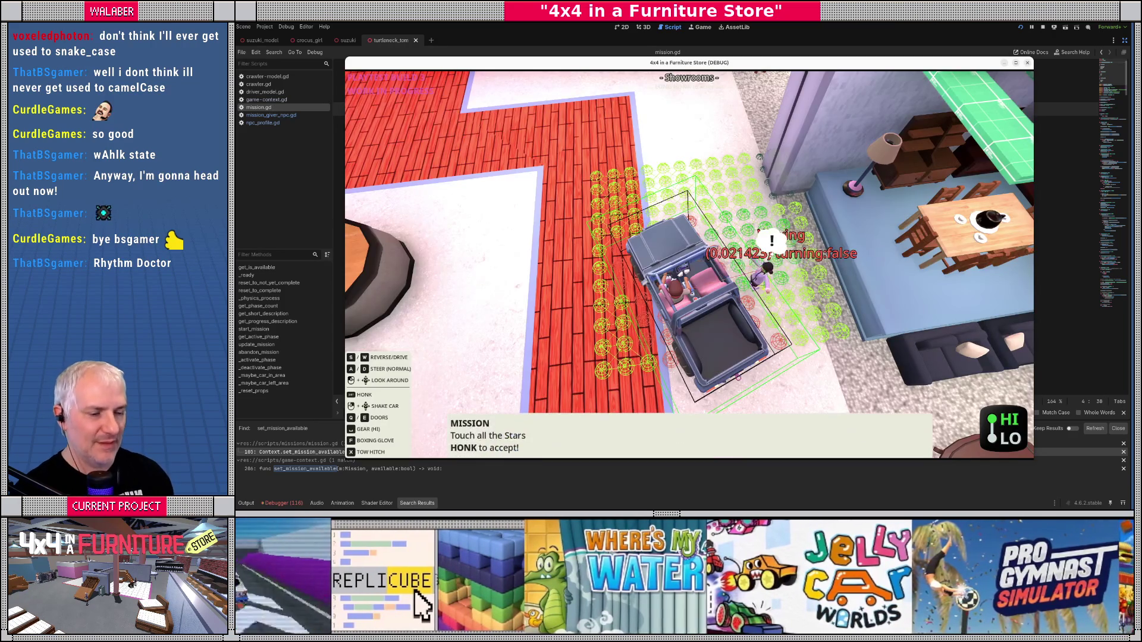
Step: Switch the NPC debug overlays off with the in-game 'npc_debug' console command
key(grave)
text(np)
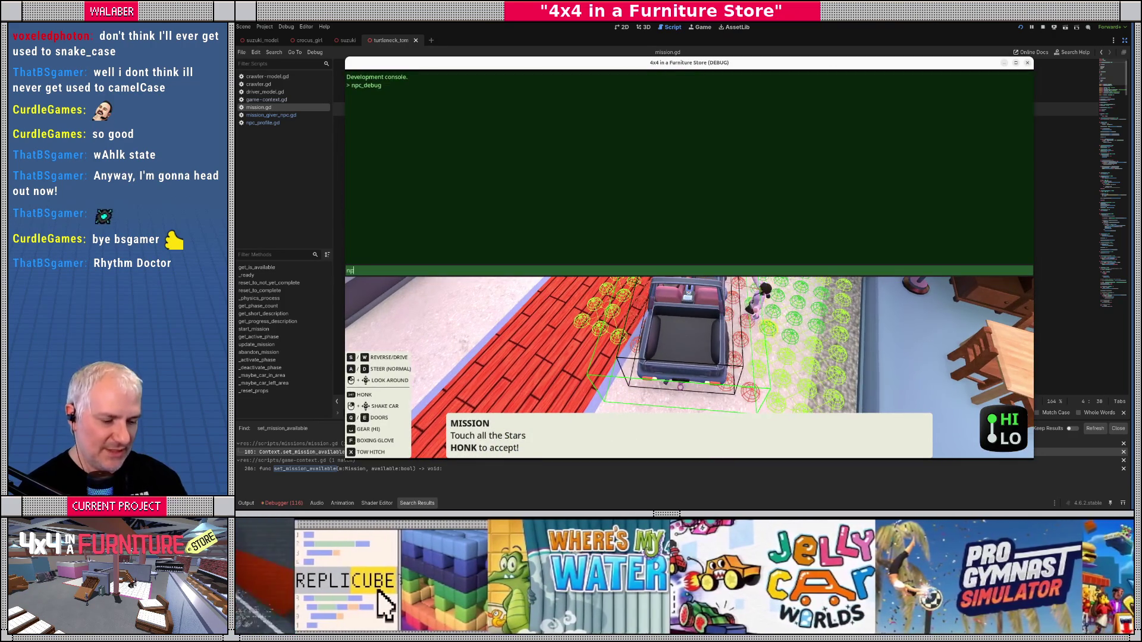
text(c_debug)
key(Return)
key(grave)
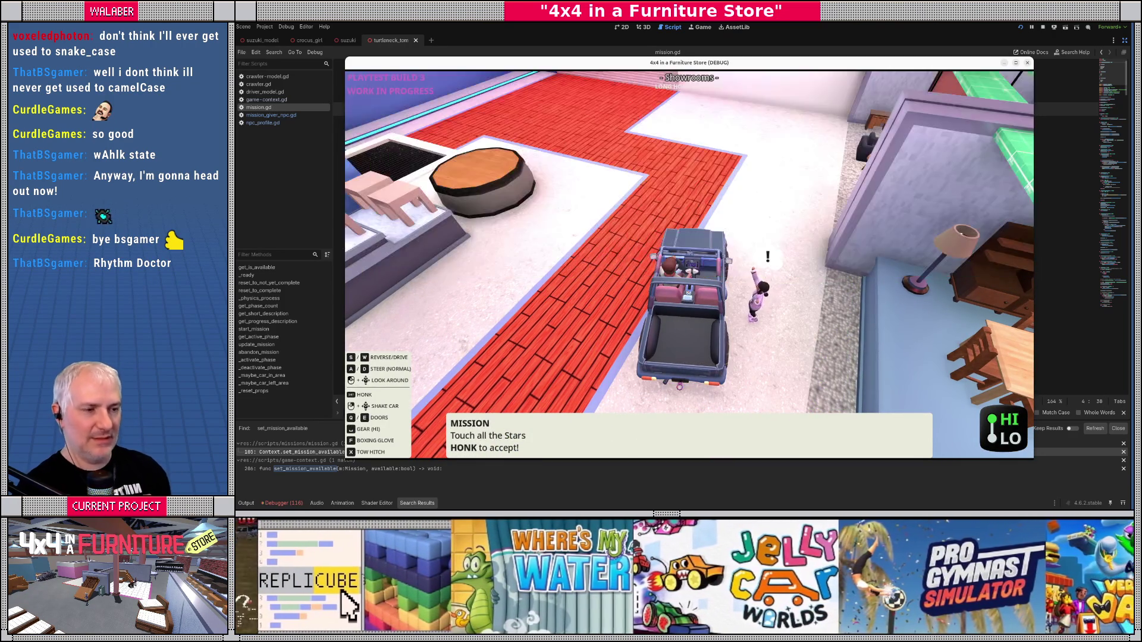
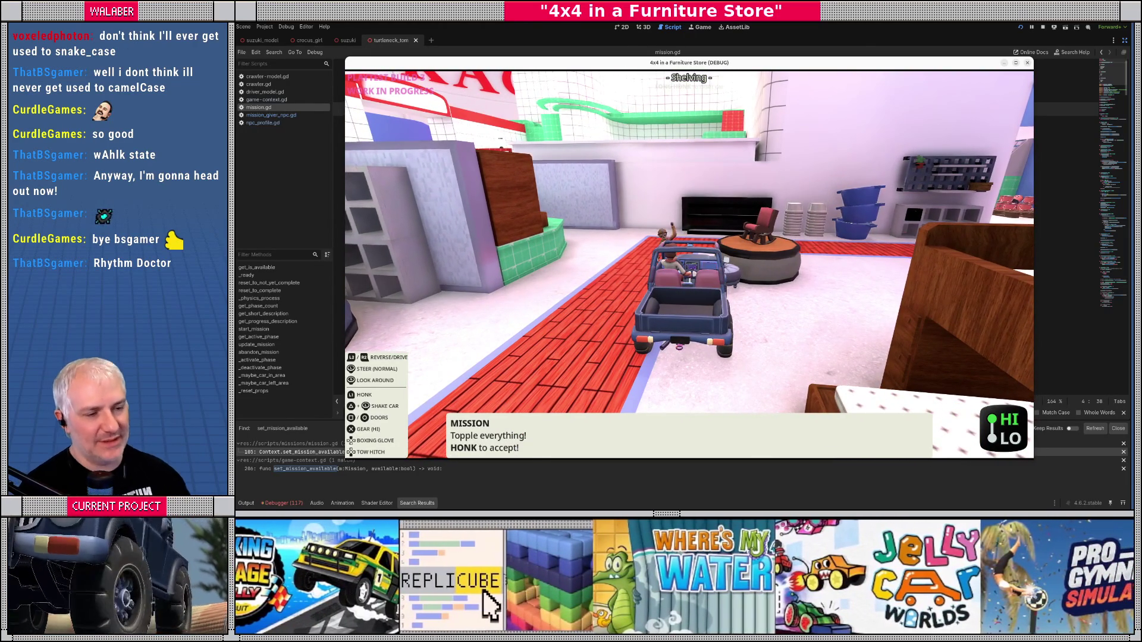
Step: Stop the running furniture-store game, relaunch it for a quick test, then stop it again
key(F8)
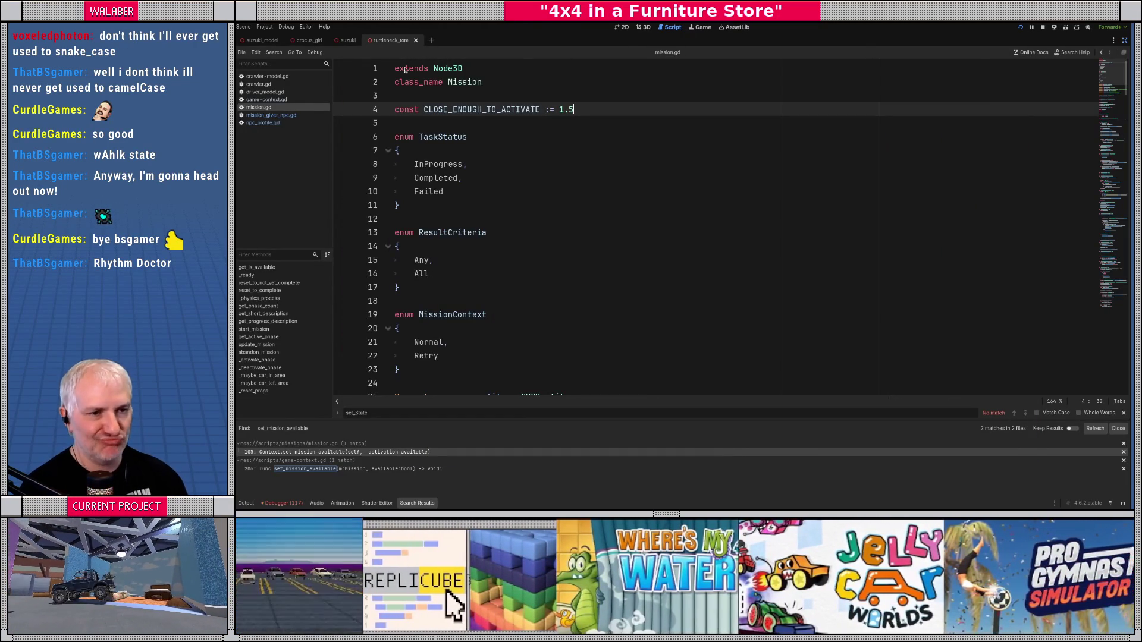
key(F5)
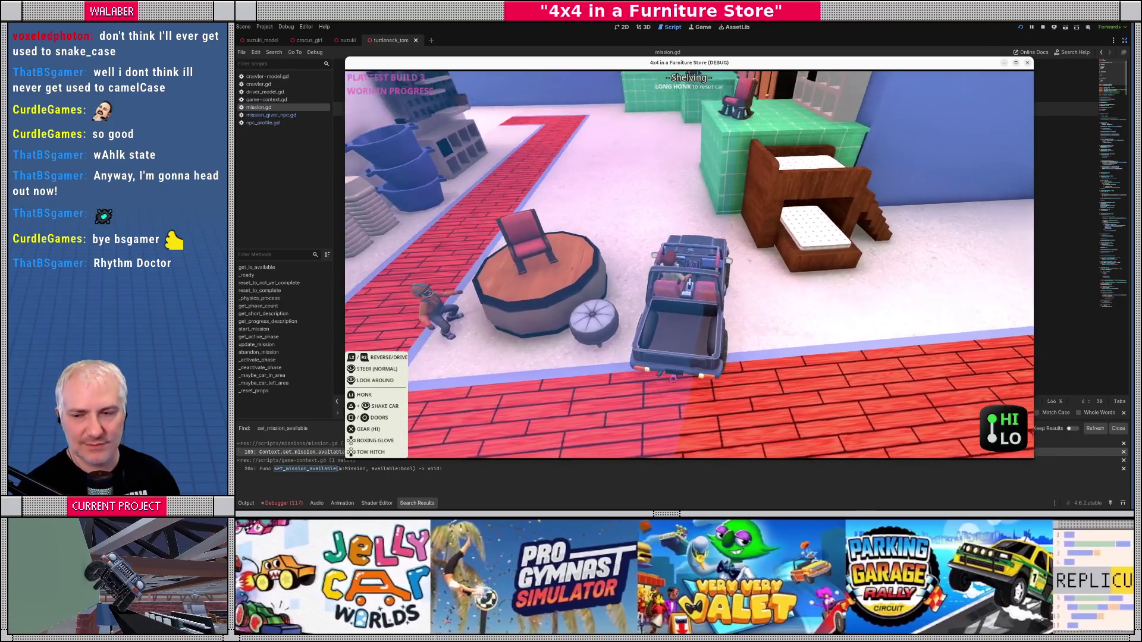
key(F8)
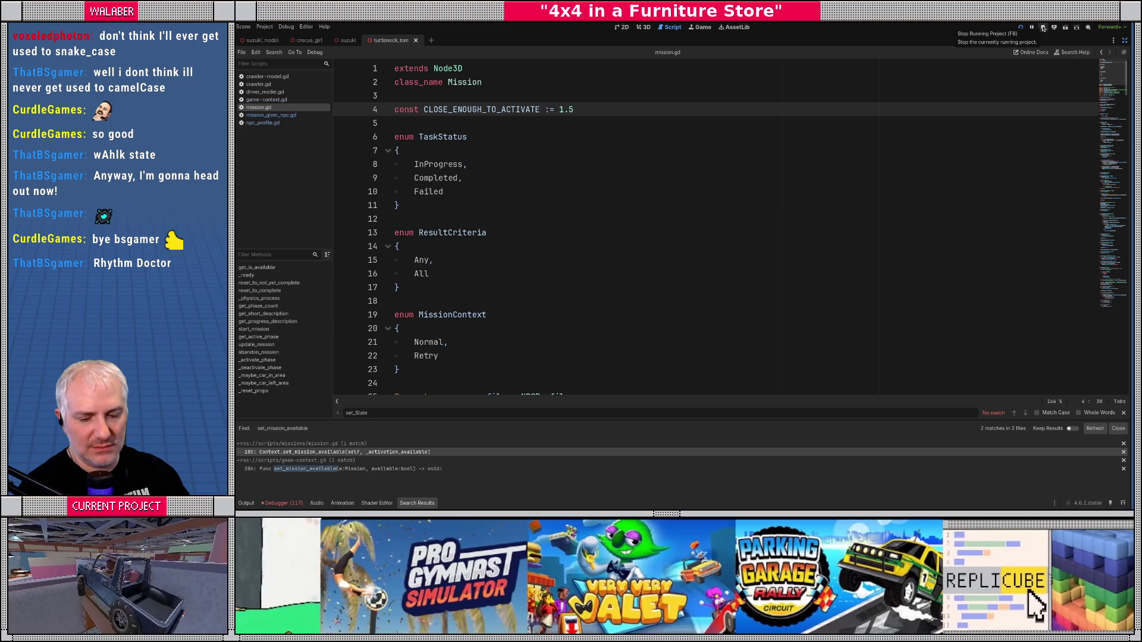
Step: Widen the open-scripts list and scroll mission.gd down to the _physics_process activation code
click(470, 216)
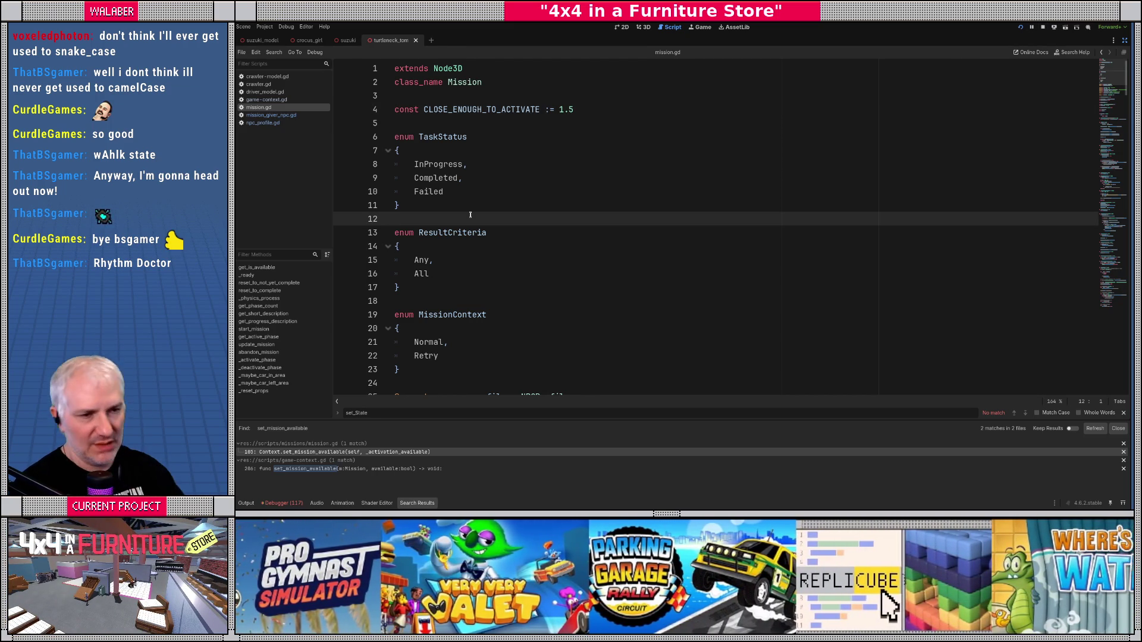
drag(333, 186, 340, 187)
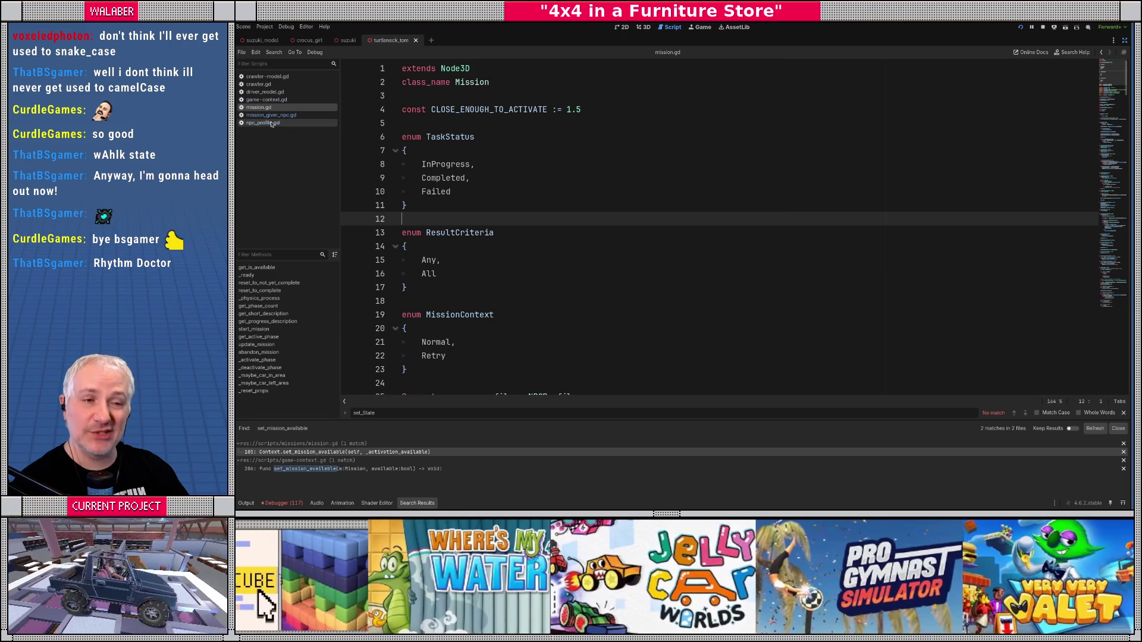
click(493, 153)
scroll(494, 153, down, 9)
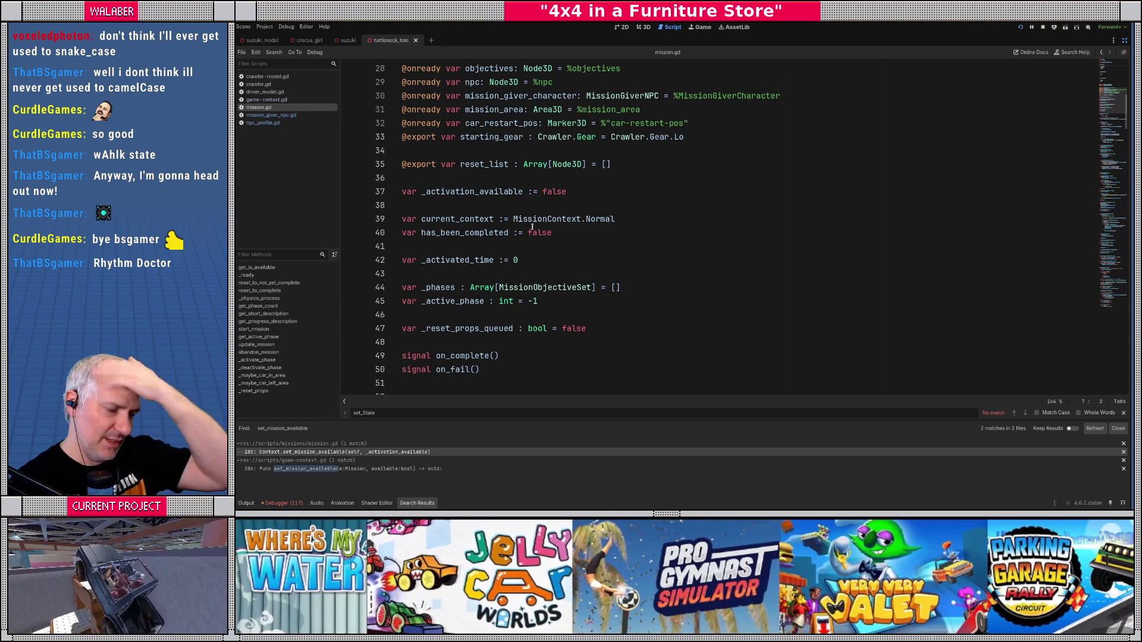
click(611, 185)
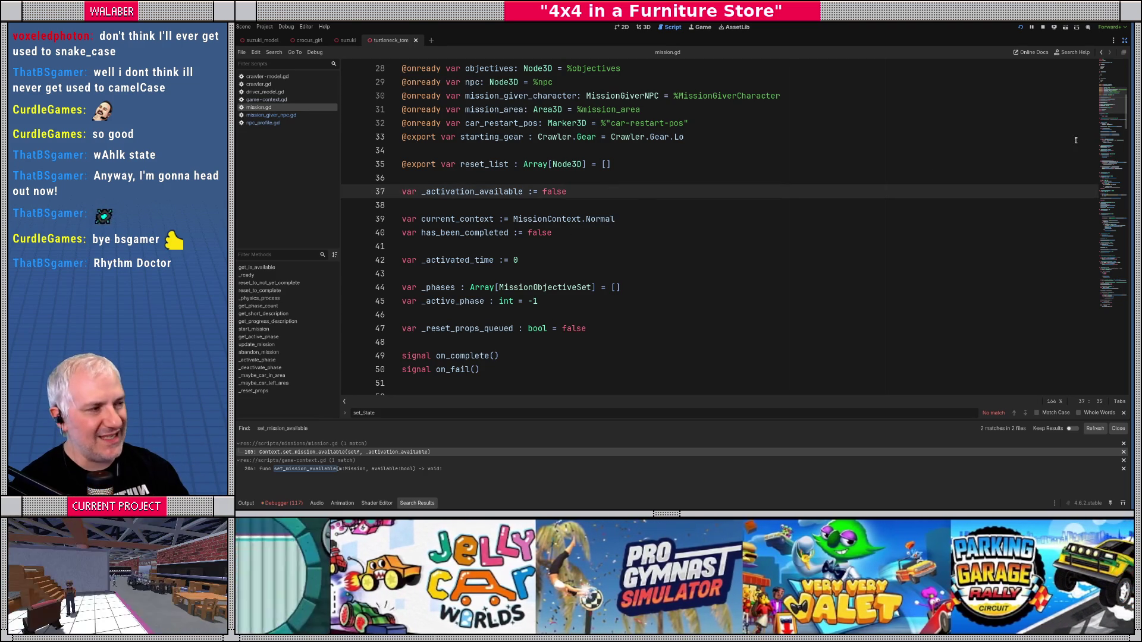
scroll(887, 174, down, 15)
scroll(535, 273, down, 3)
Step: Run the game to test mission activation, reaching the version 0.2.2 welcome screen
key(F5)
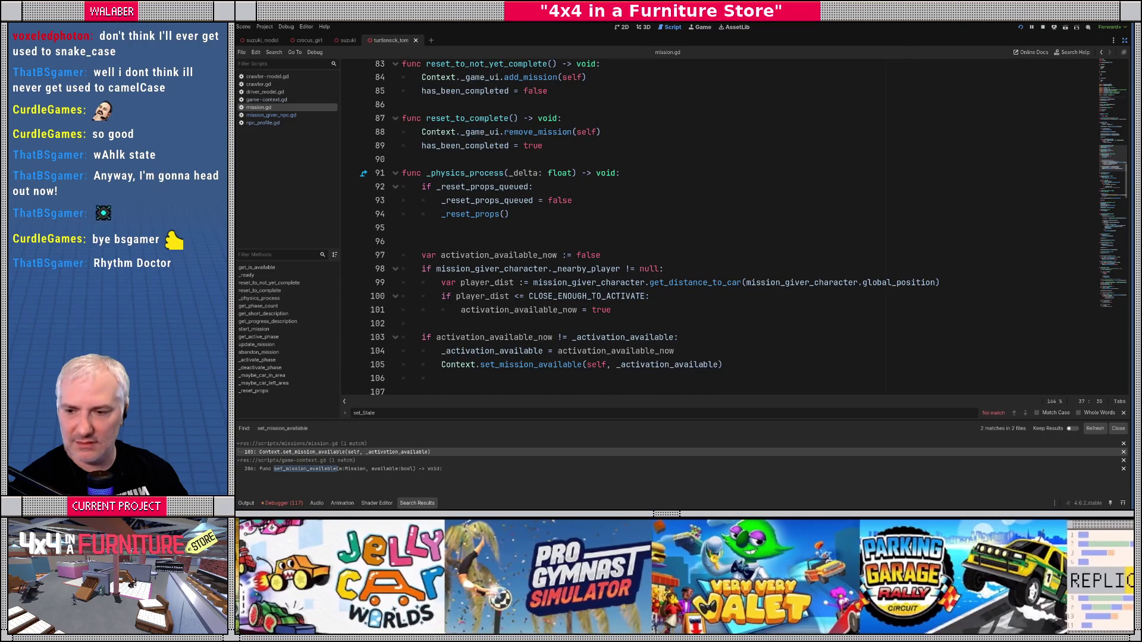
click(543, 364)
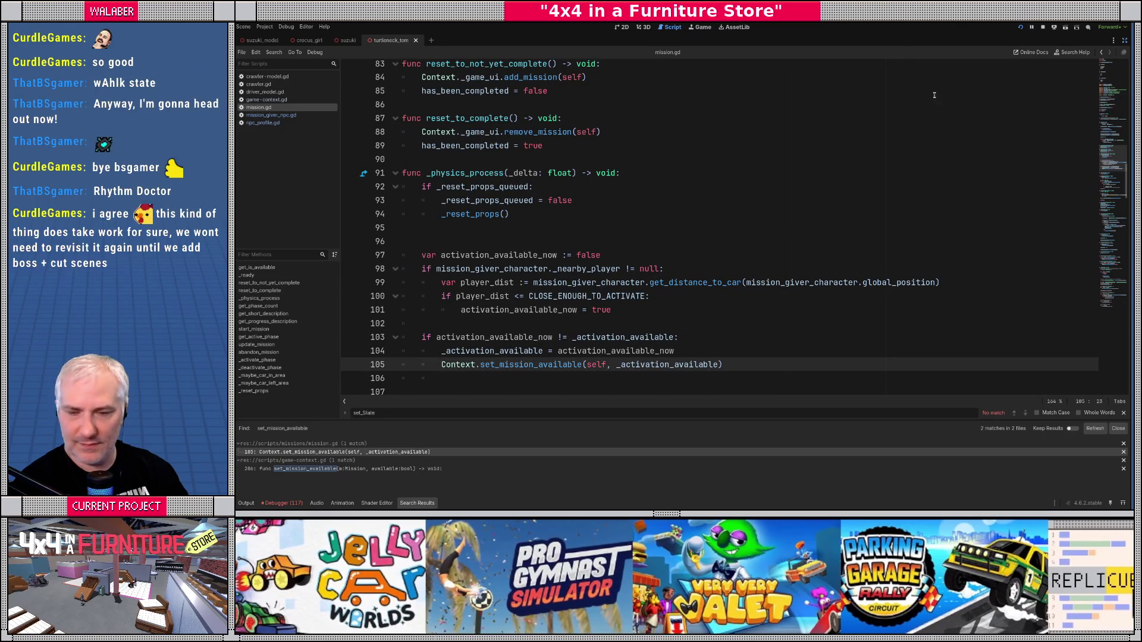
click(1044, 28)
click(655, 242)
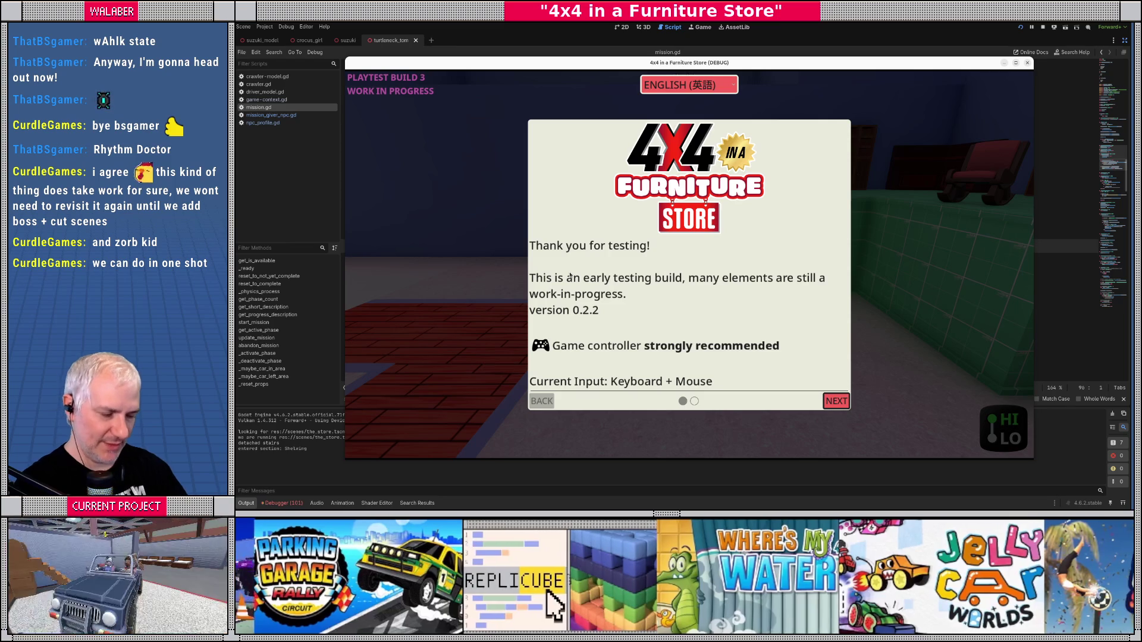
Step: Dismiss the welcome dialog, open the in-car HOME MENU, nudge the game window, then leave the game
key(Return)
key(Return)
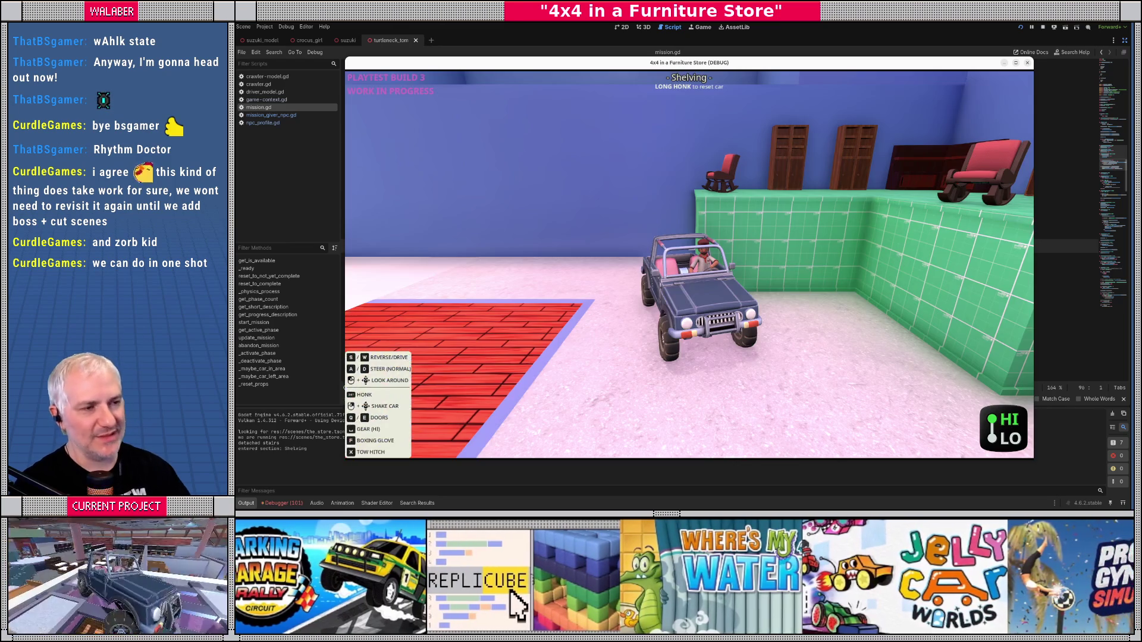
key(Escape)
drag(621, 65, 603, 52)
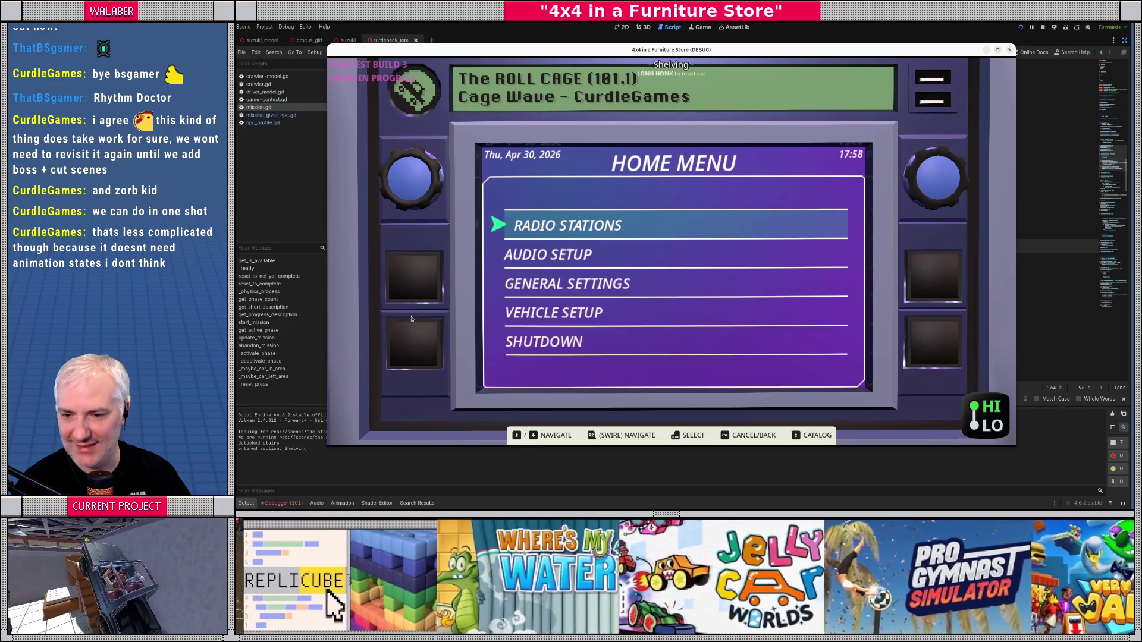
drag(600, 52, 616, 56)
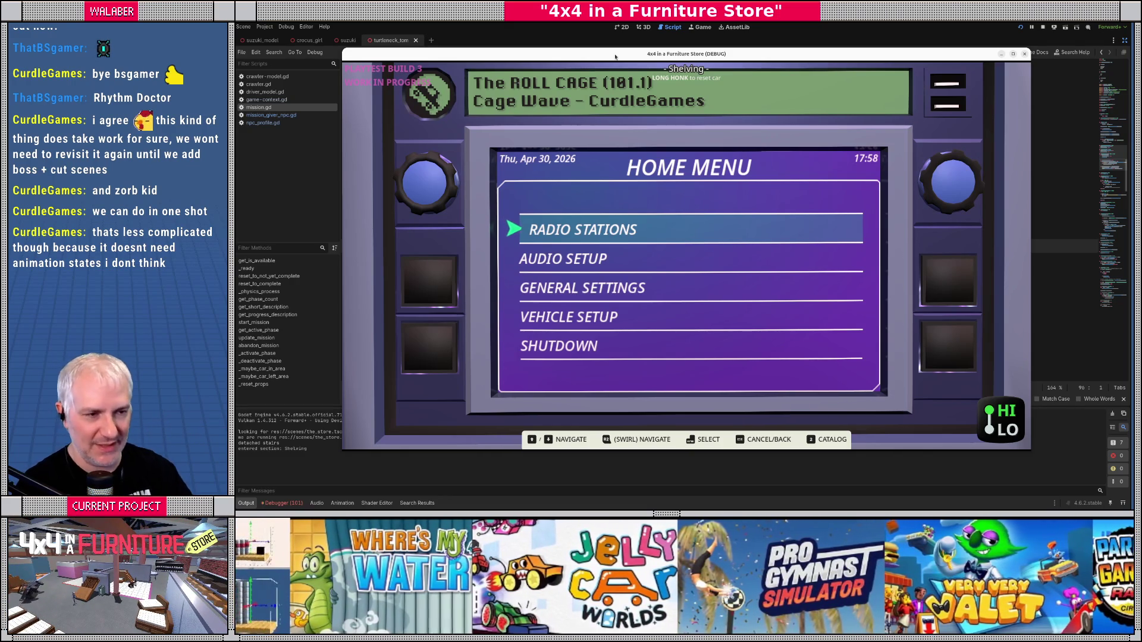
key(alt+Tab)
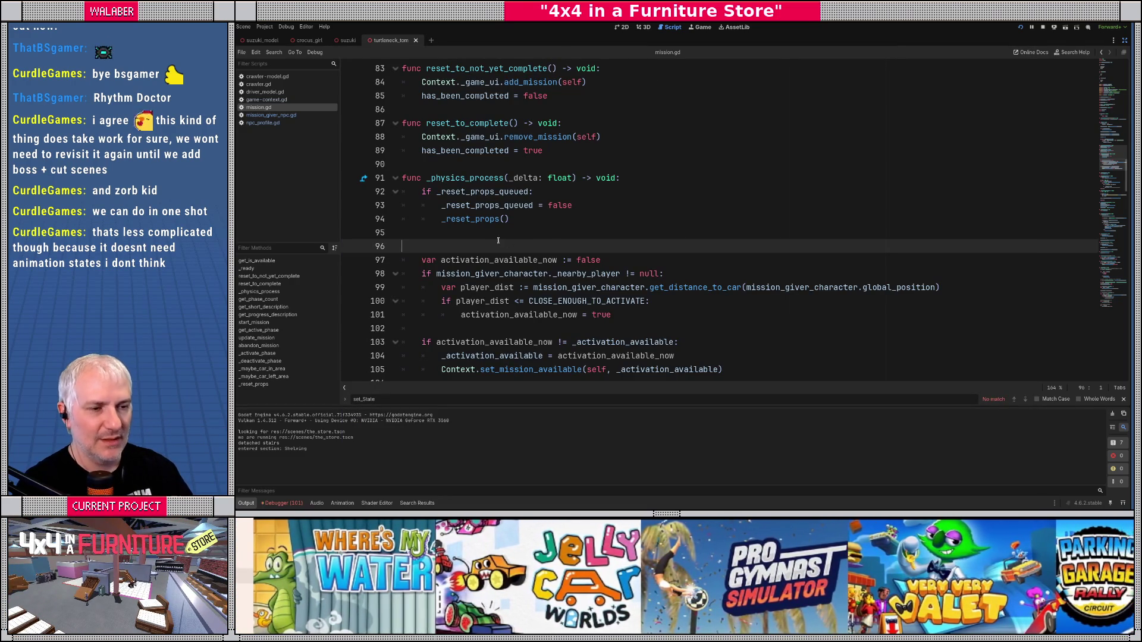
Step: Search mission.gd for 'te_eva', then switch to the mission_giver_npc.gd script
click(492, 237)
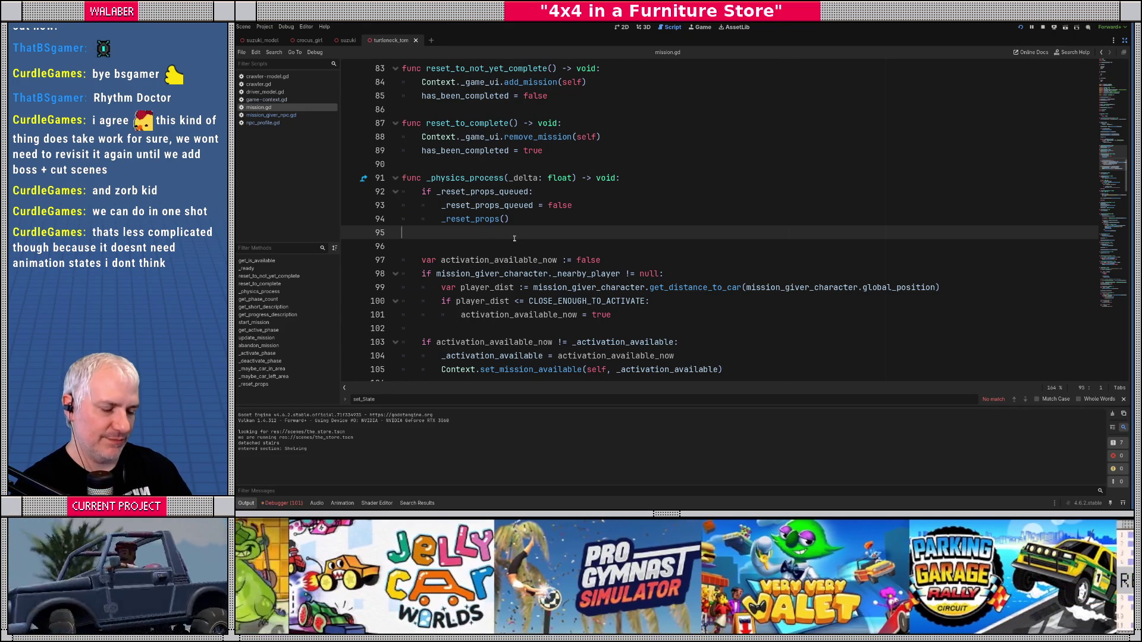
key(ctrl+f)
text(te_)
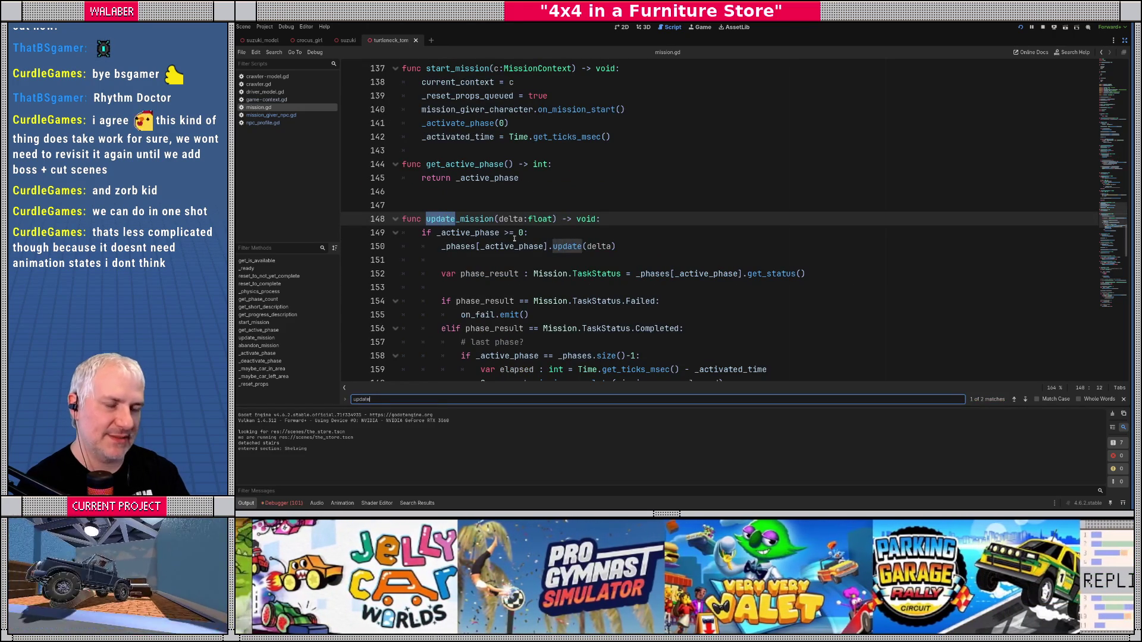
text(eva)
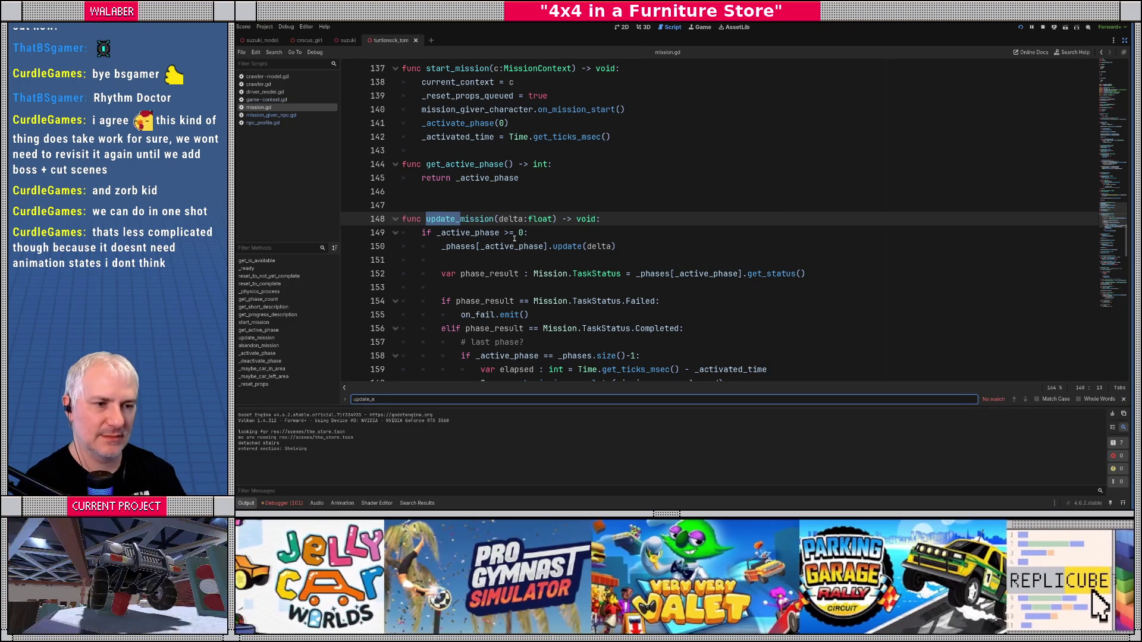
key(Escape)
click(297, 115)
click(501, 209)
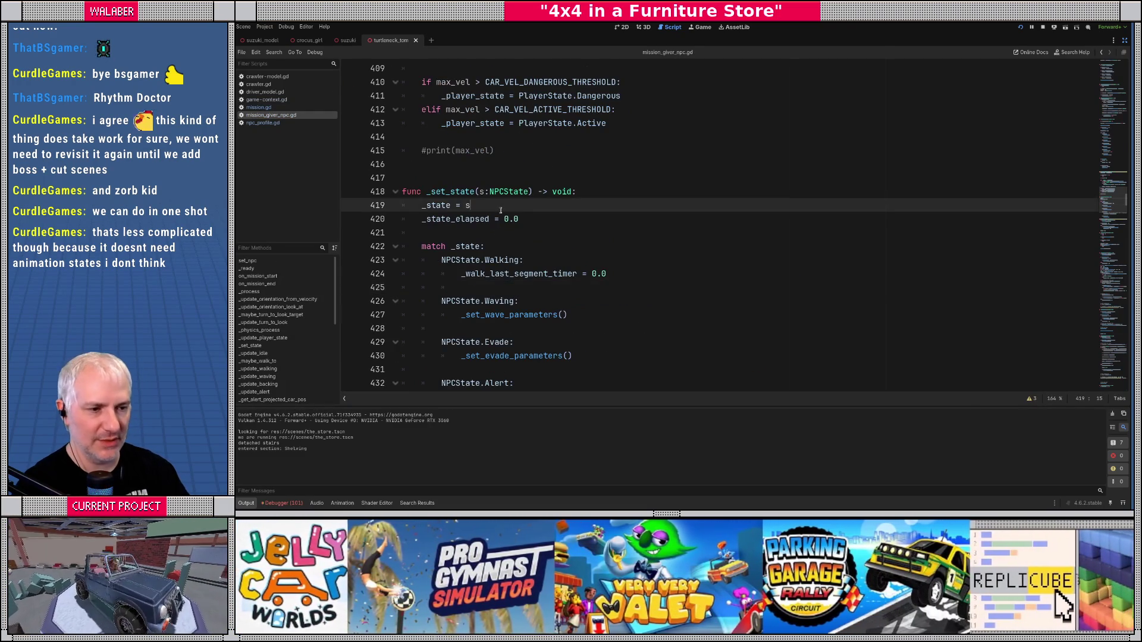
scroll(500, 244, down, 3)
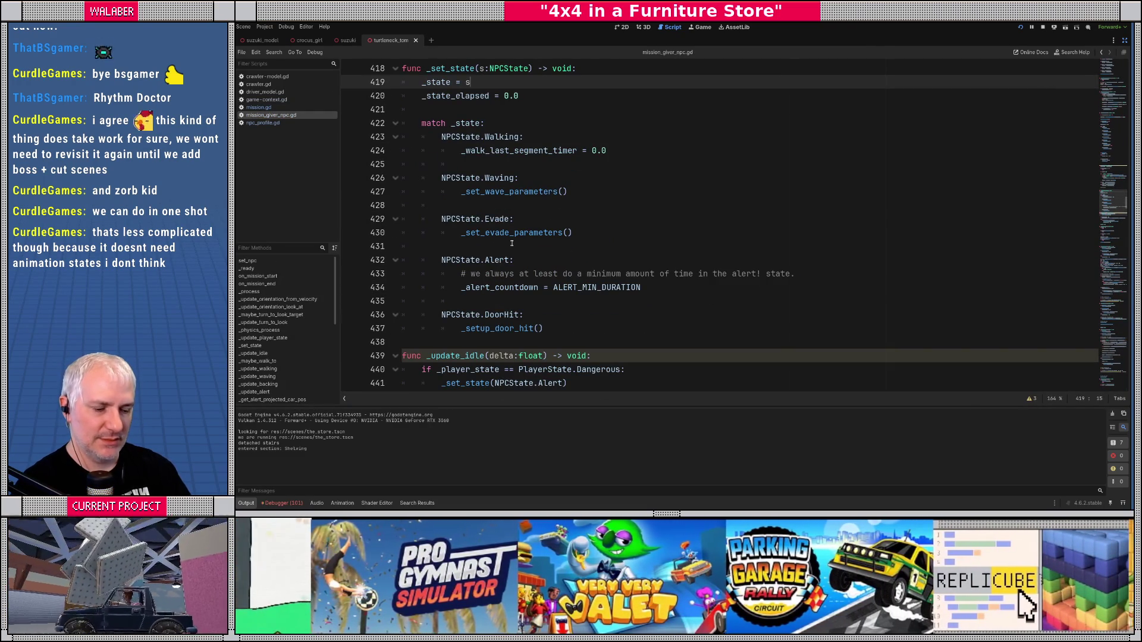
Step: Find 'update_Evade' in mission_giver_npc.gd and go to the _update_evade definition
key(ctrl+f)
text(update_)
key(BackSpace)
key(BackSpace)
key(BackSpace)
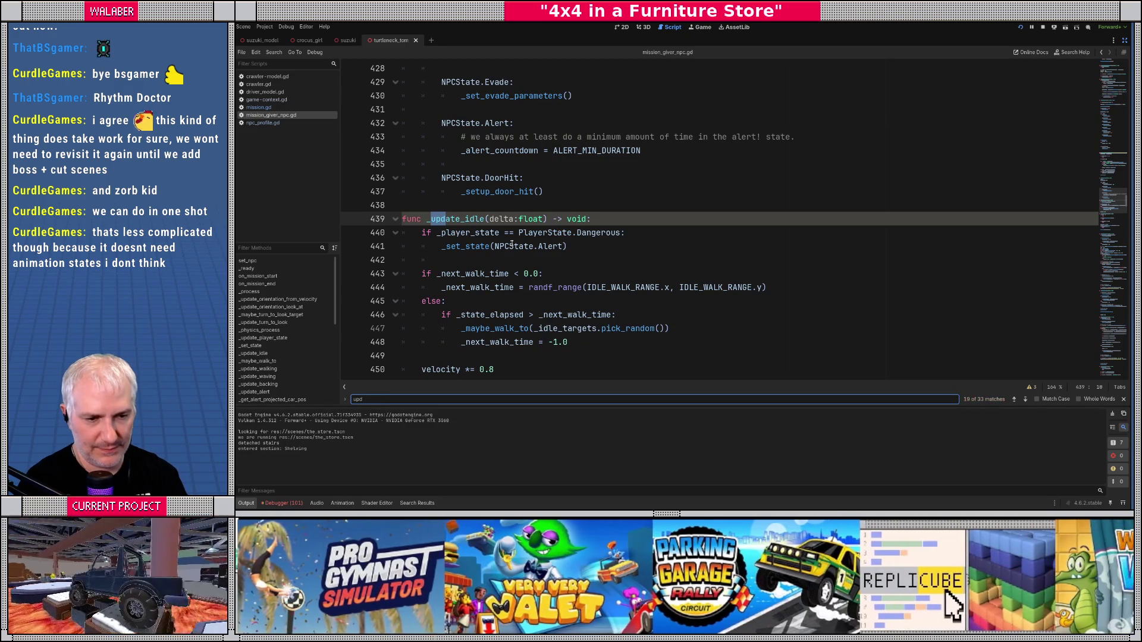
text(ate_Evade)
key(Return)
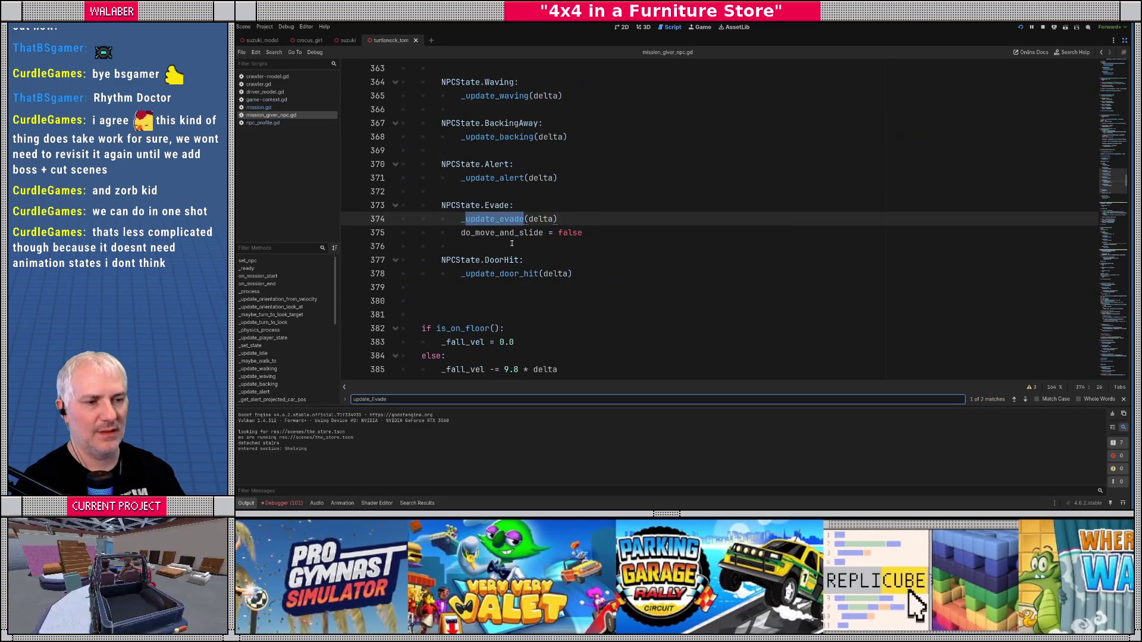
ctrl+click(501, 222)
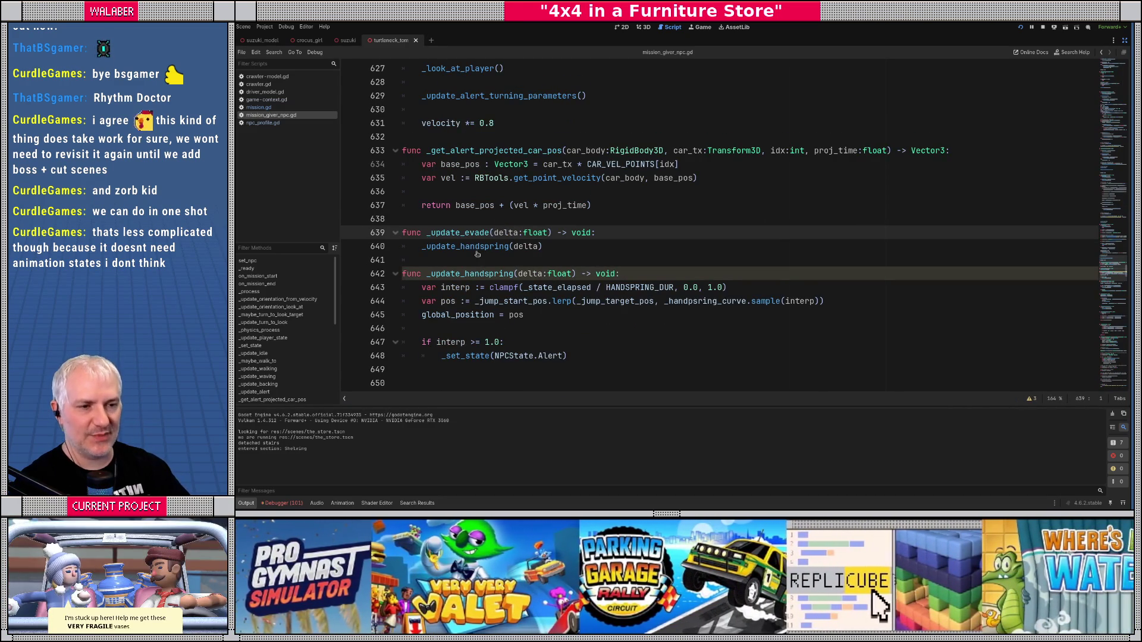
Step: Start replacing 'handspring' in the _update_handspring call with 'jump_'
drag(460, 246, 511, 246)
text(jump_p)
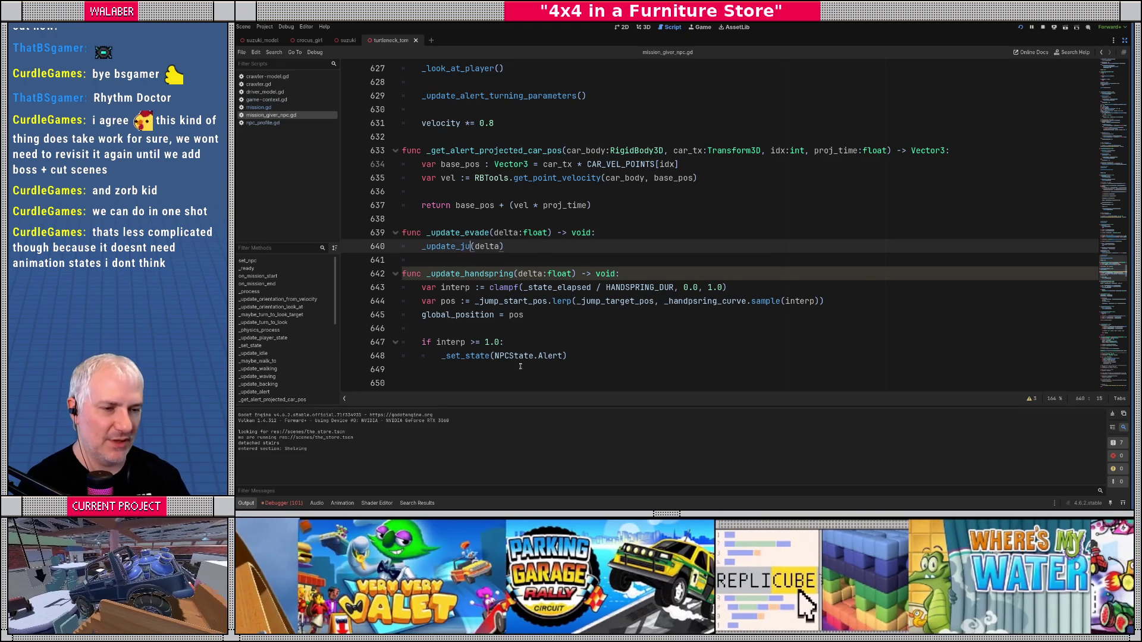
key(BackSpace)
Step: Finish the call as _update_jump_over and rename the _update_handspring function definition to match
text(over)
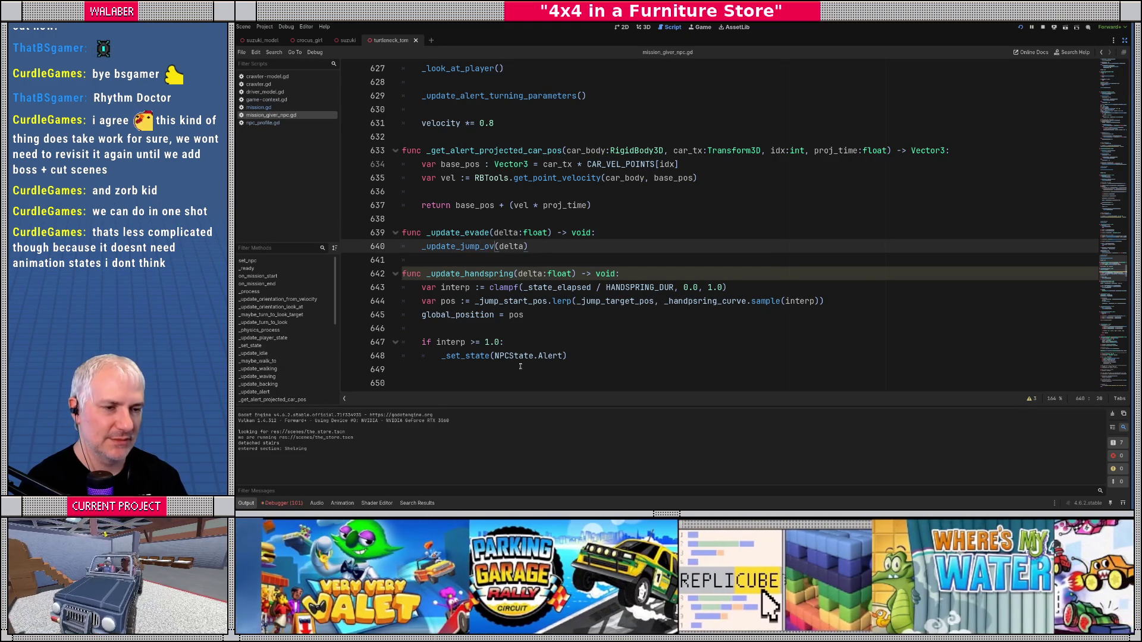
double_click(481, 246)
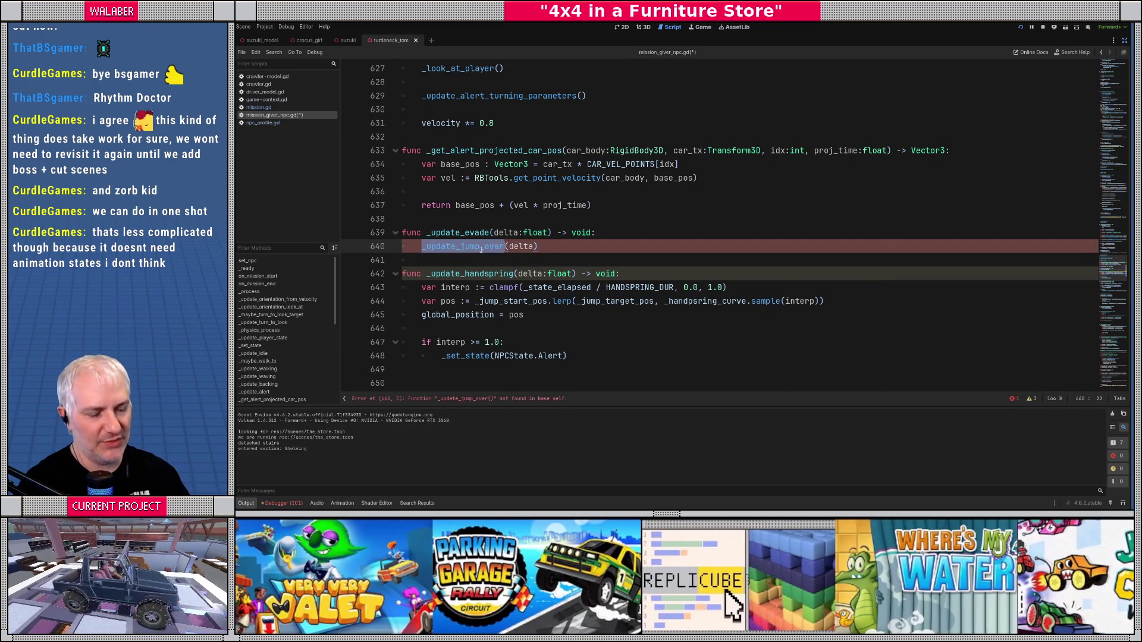
key(ctrl+c)
double_click(478, 273)
key(ctrl+v)
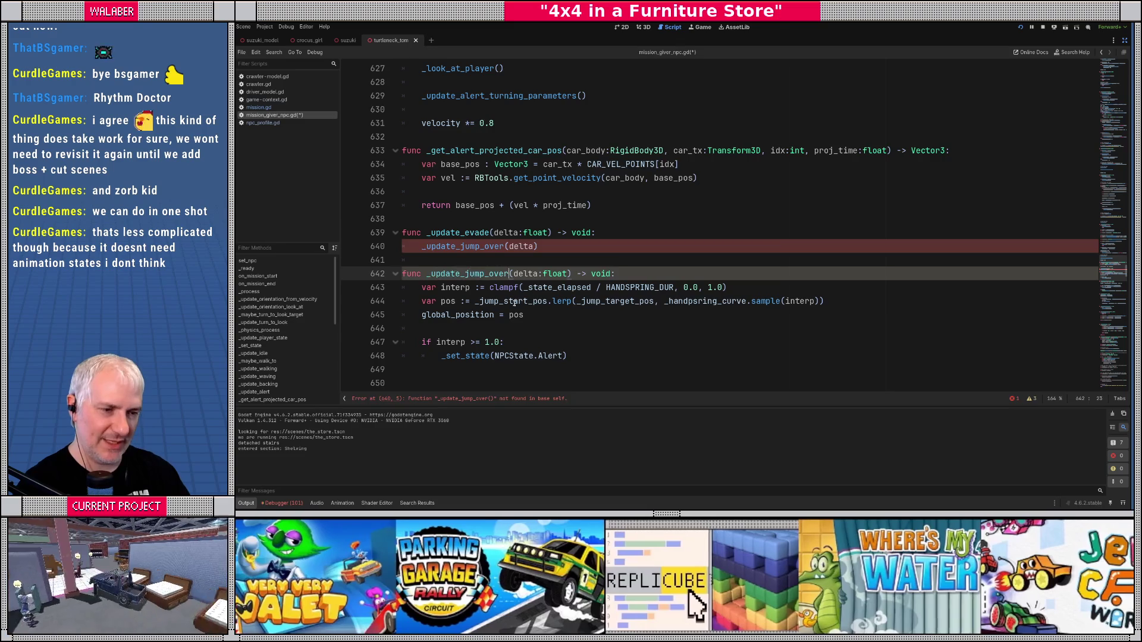
Step: Add a collision_mask line at the top of the _update_jump_over body using autocomplete
scroll(524, 302, down, 1)
click(478, 288)
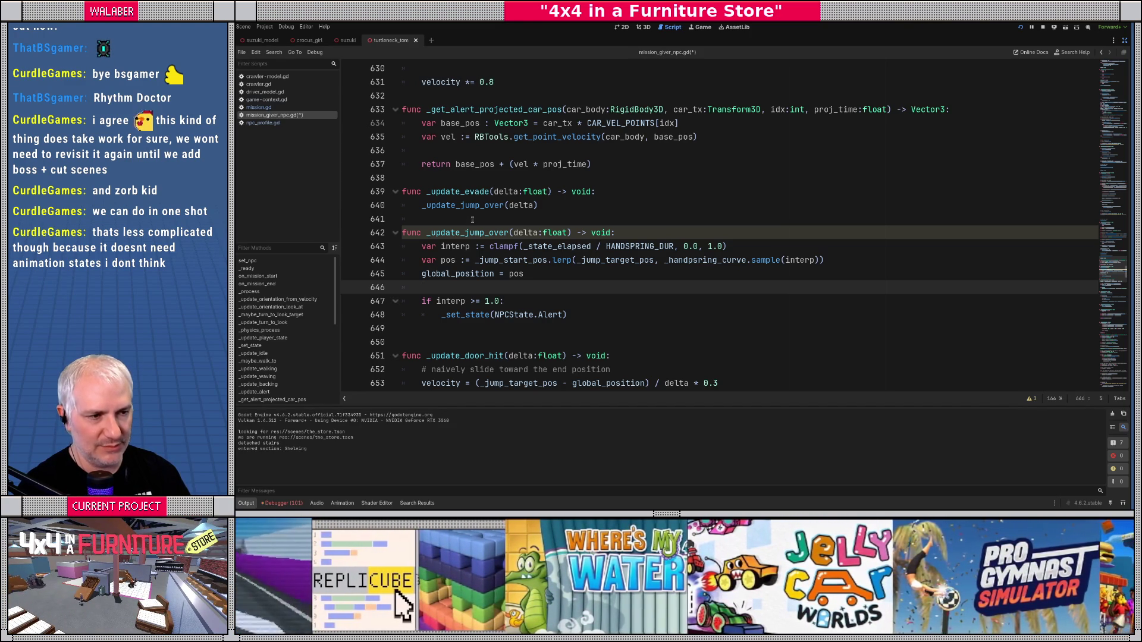
scroll(473, 223, down, 1)
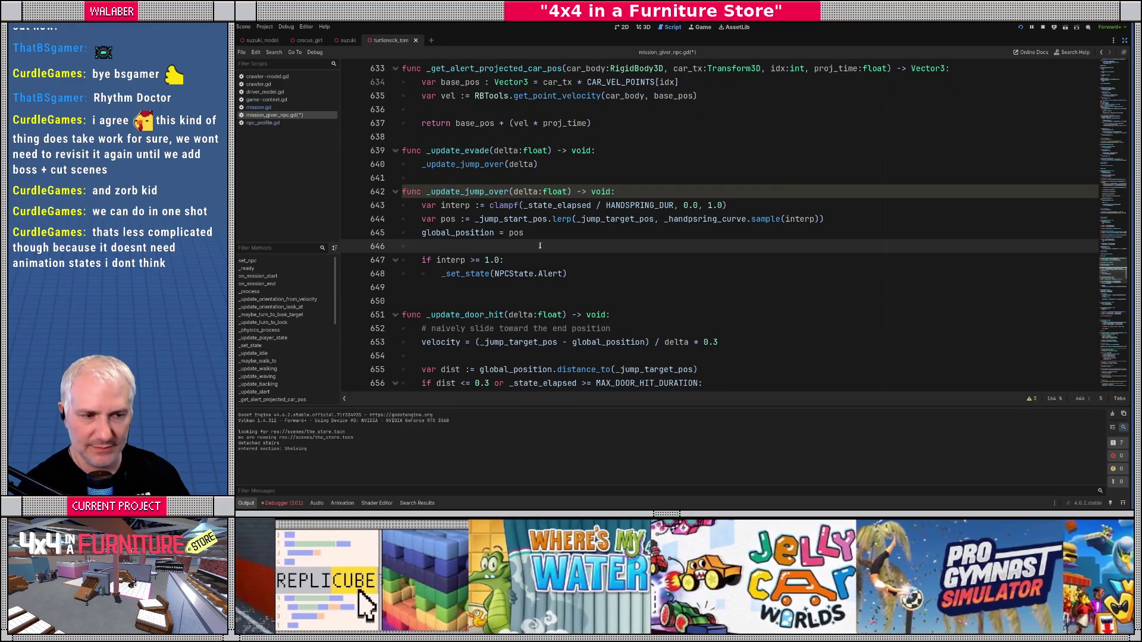
click(621, 192)
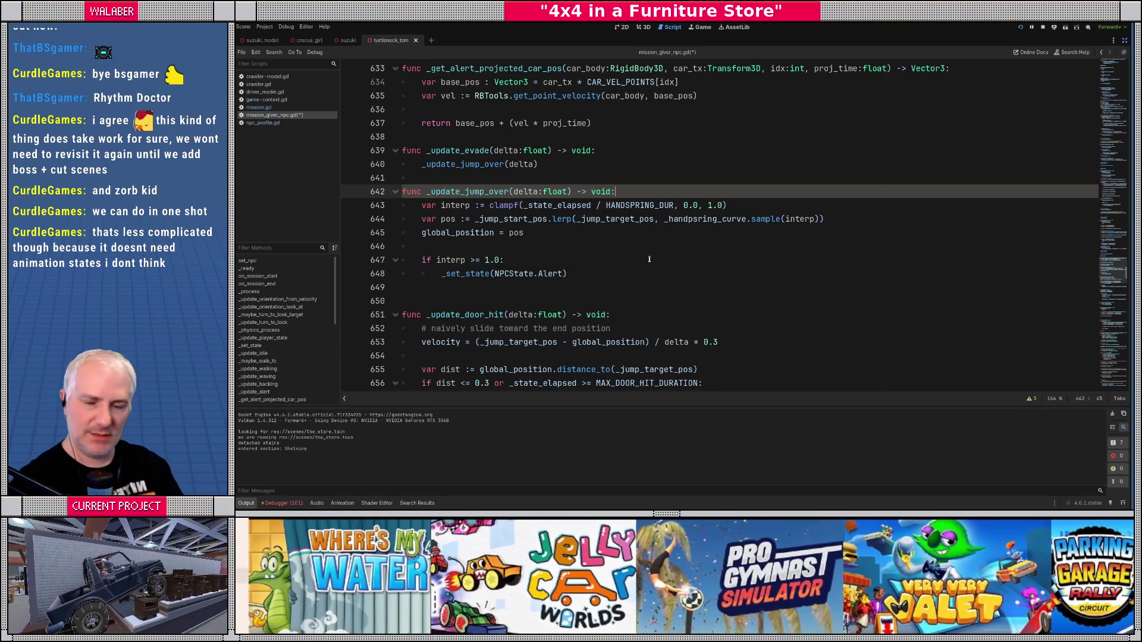
key(Return)
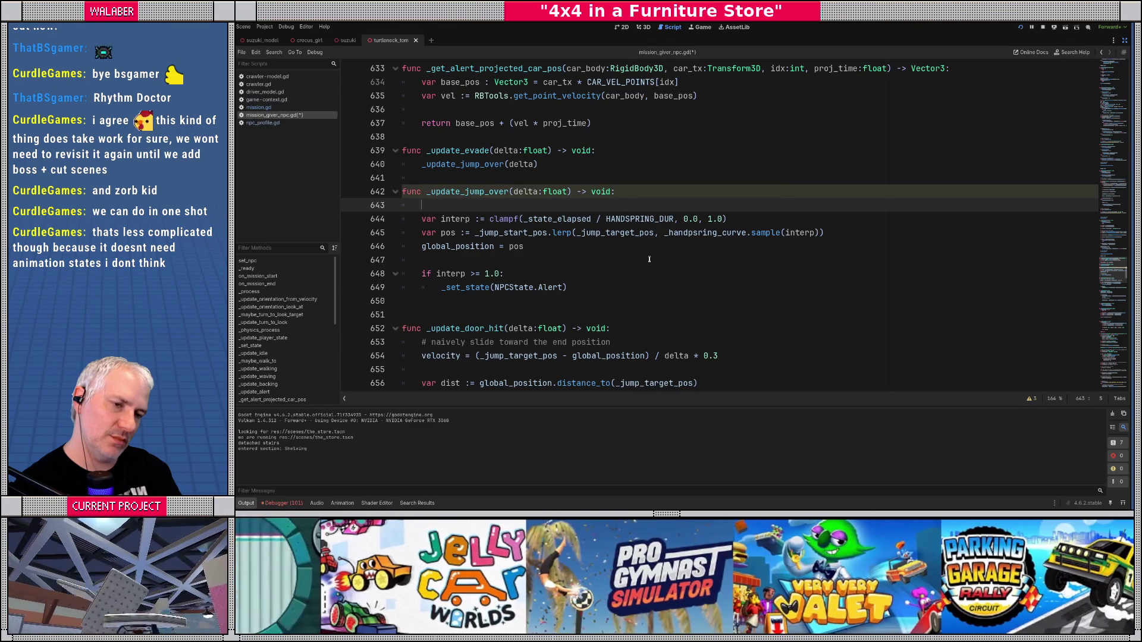
text(co)
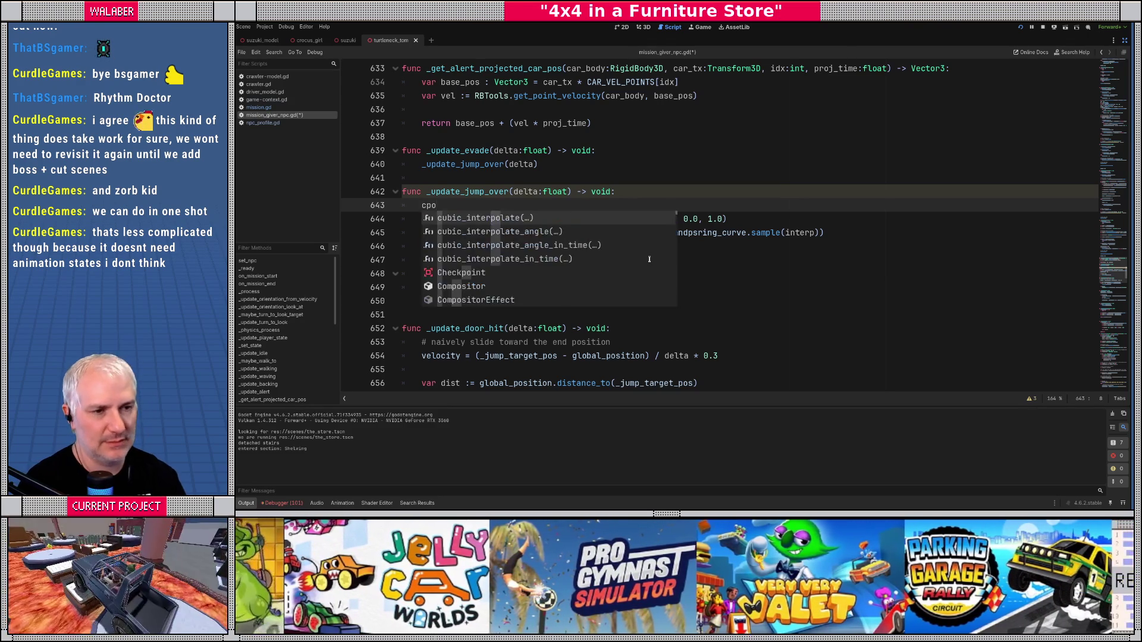
text(l)
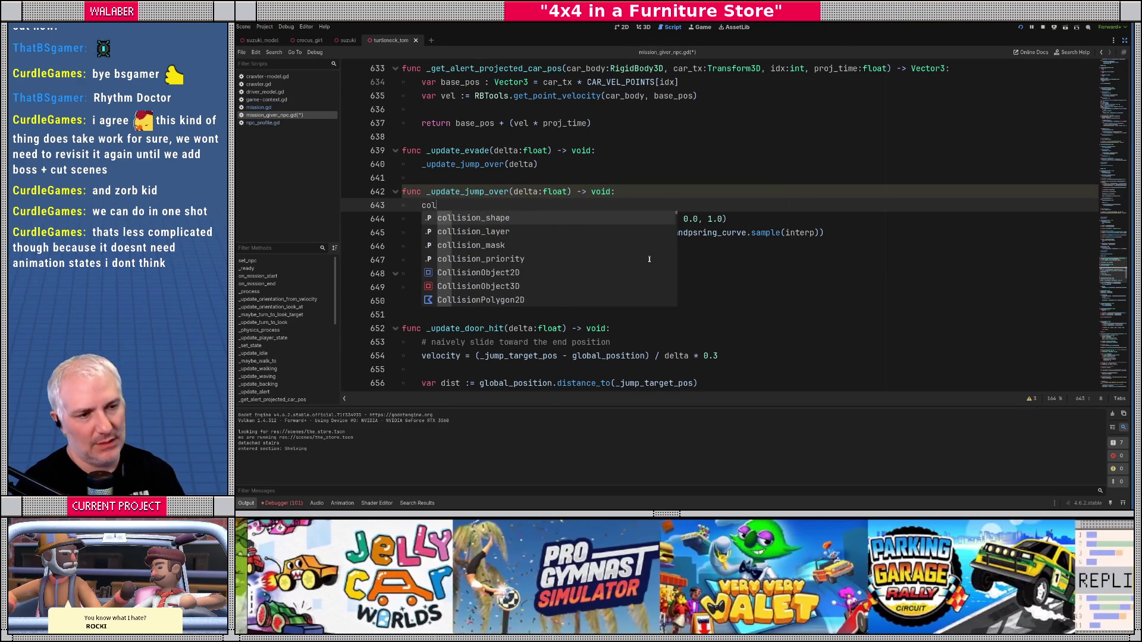
key(Down)
key(Down)
key(Return)
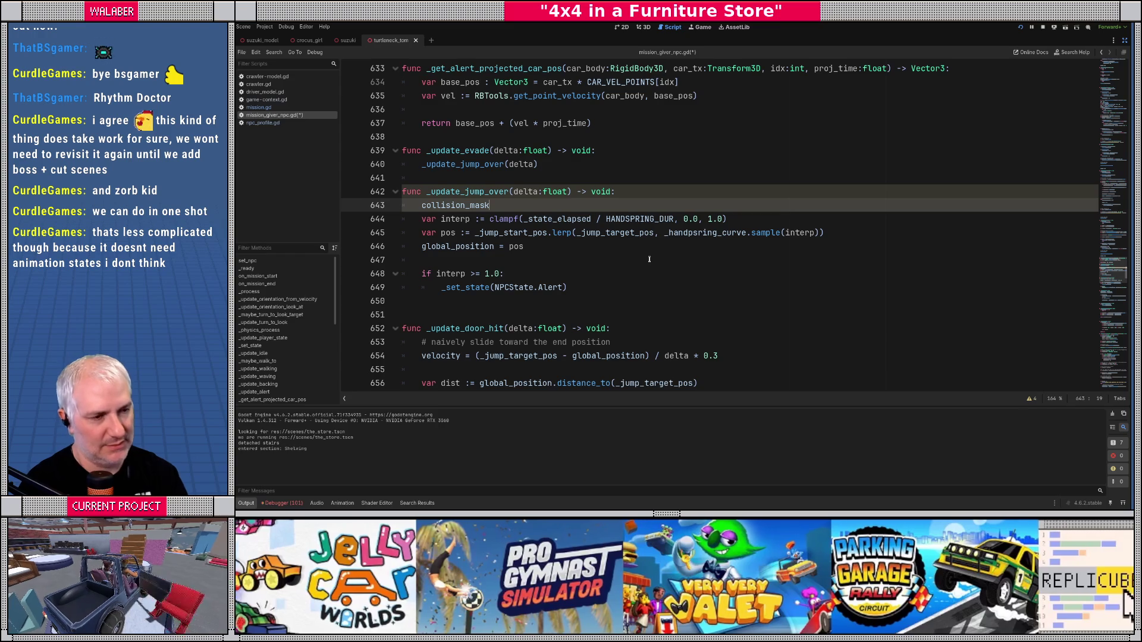
Step: Restore the side panels, filter FileSystem for 'mission', and open mission_giver_character.tscn
click(1125, 40)
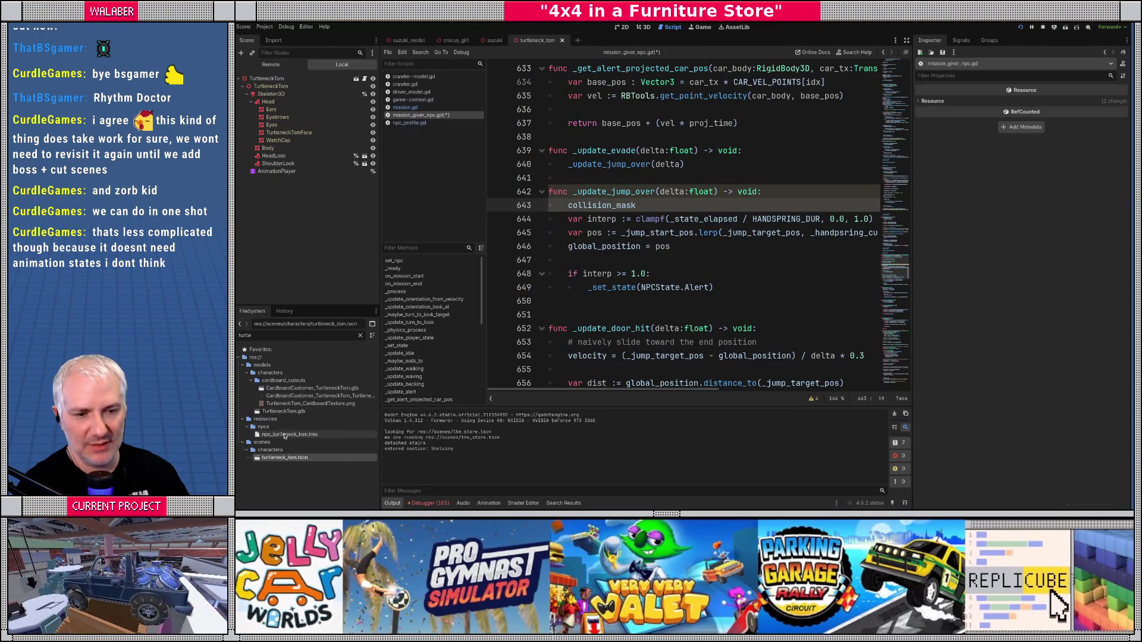
key(BackSpace)
key(BackSpace)
key(BackSpace)
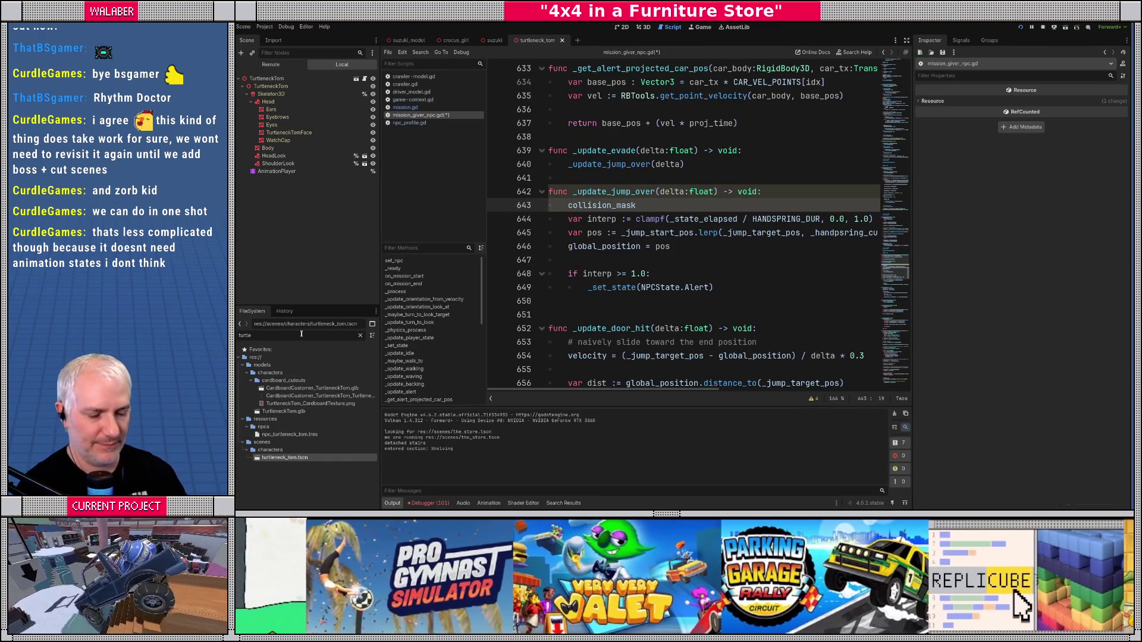
text(npc)
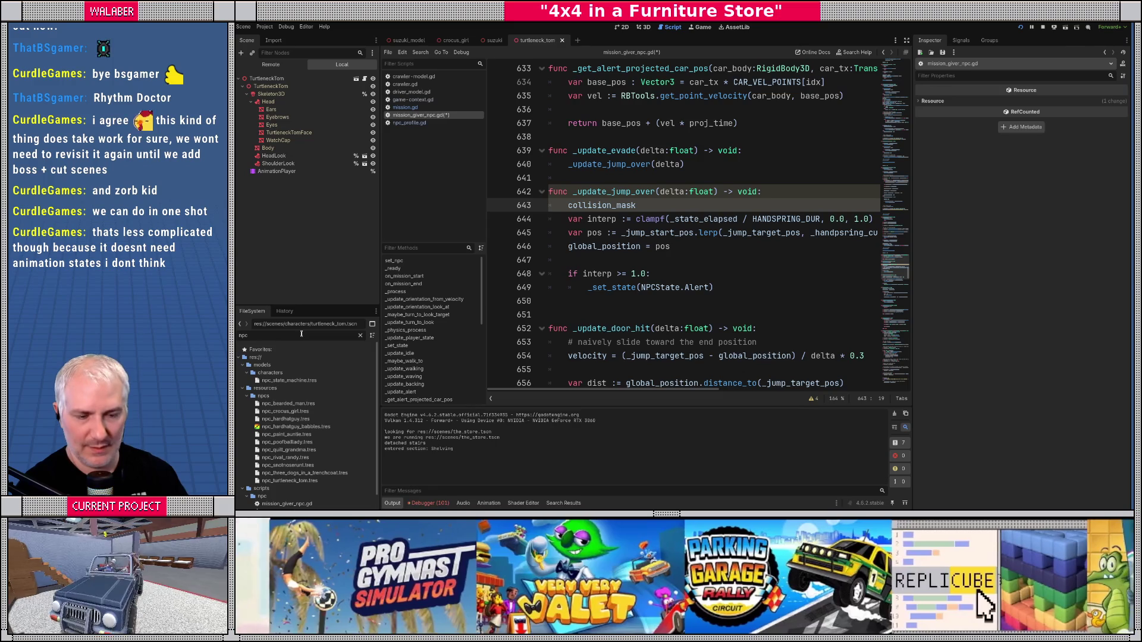
scroll(289, 353, down, 1)
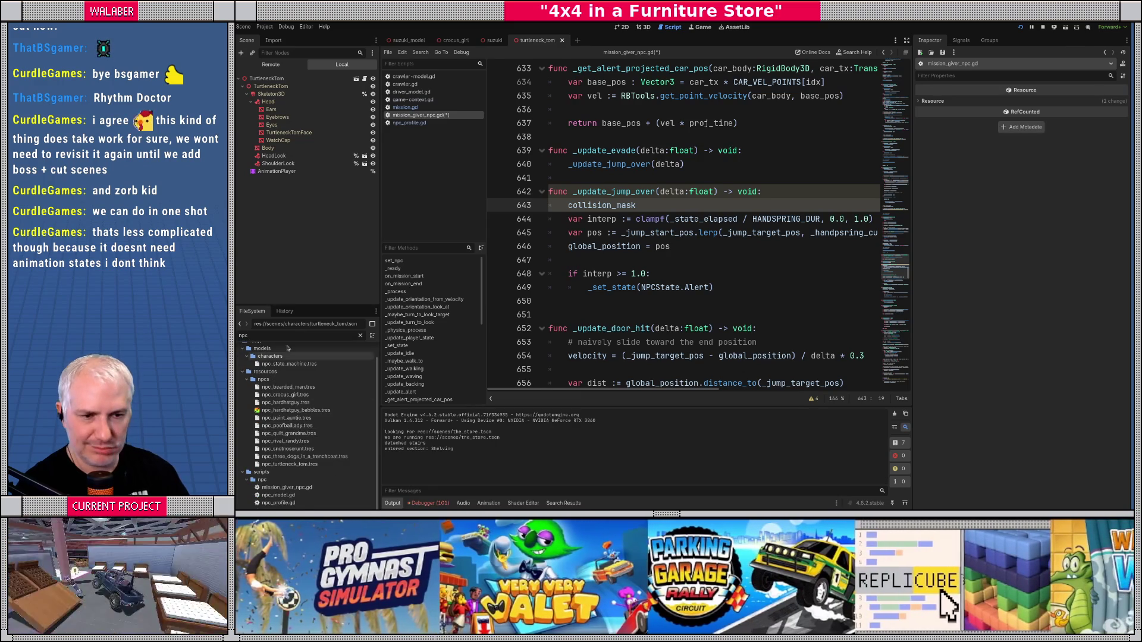
key(BackSpace)
key(BackSpace)
key(BackSpace)
text(mission)
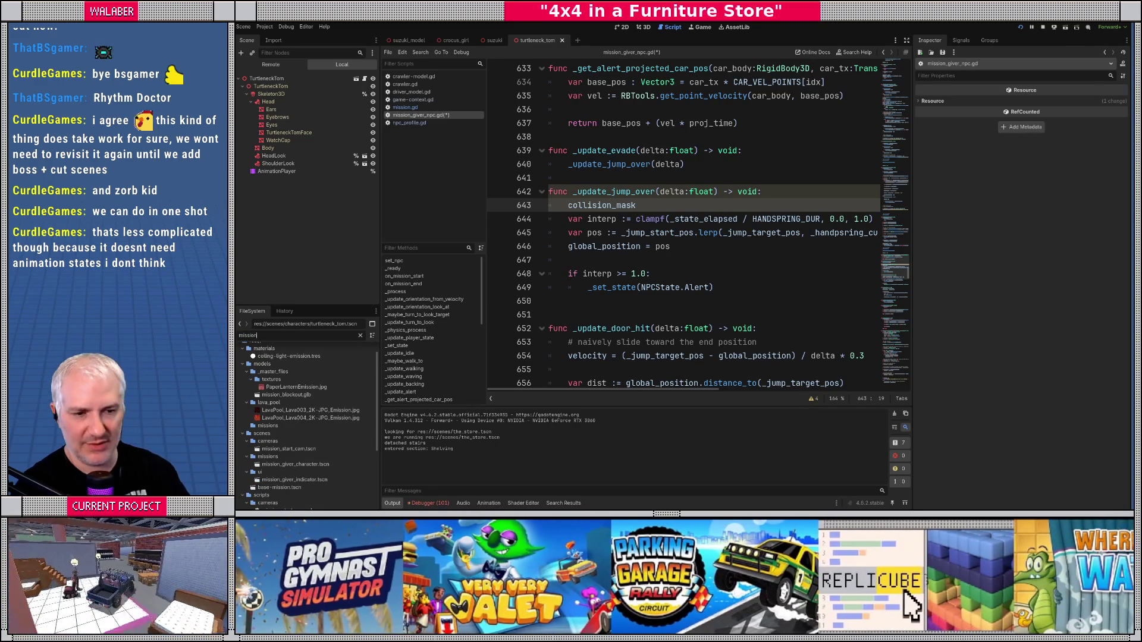
double_click(296, 464)
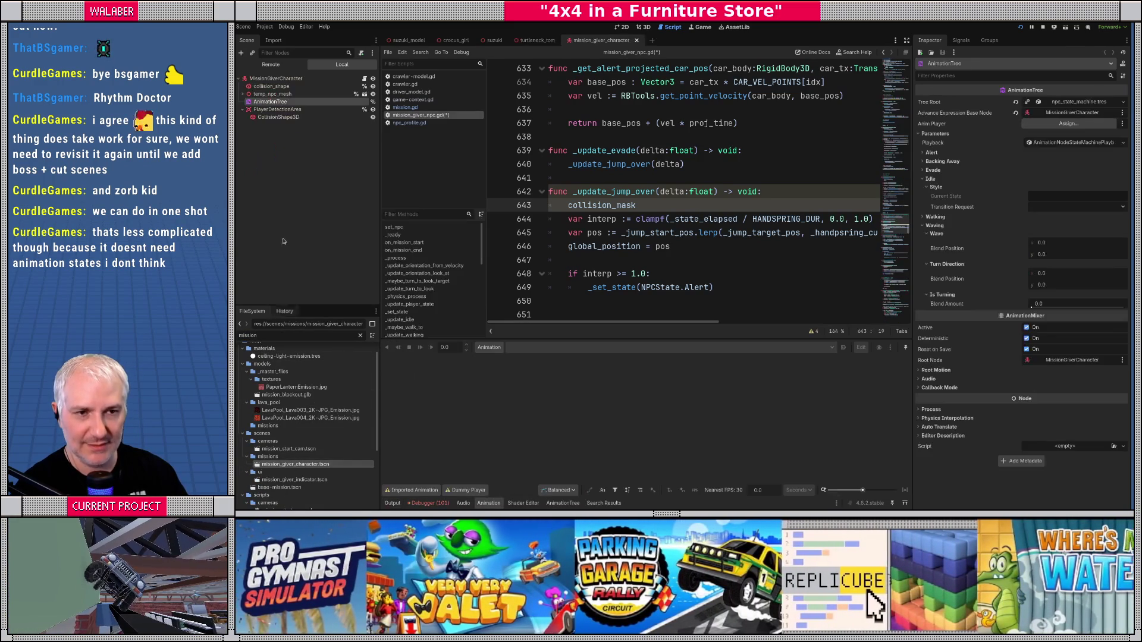
Step: Check the collision mask layer names on the MissionGiverCharacter root node
click(276, 78)
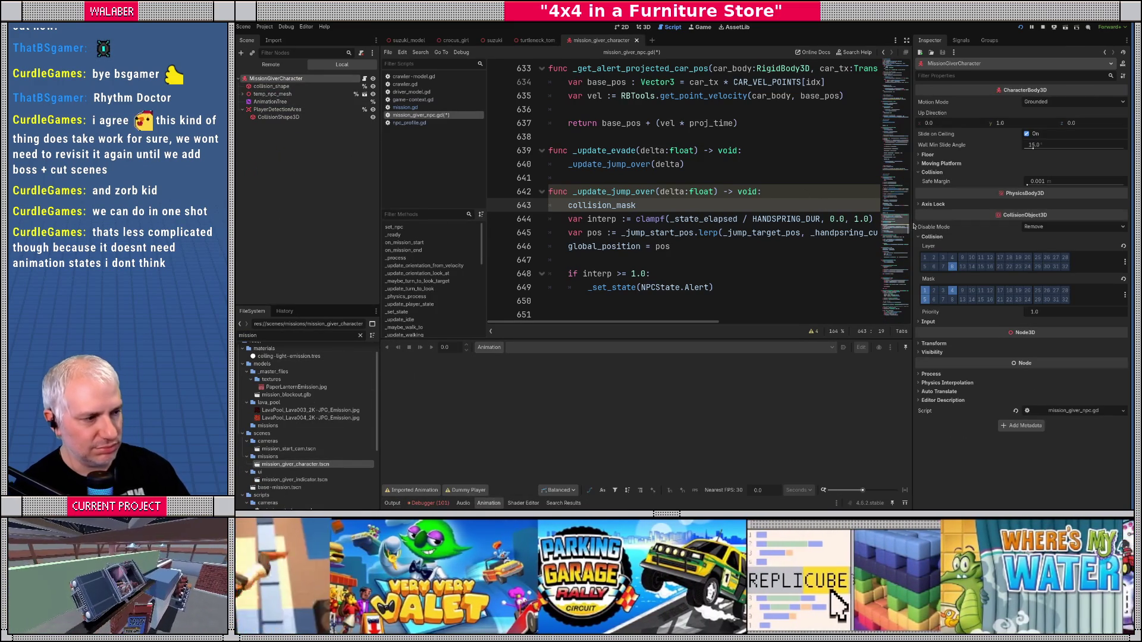
click(1125, 298)
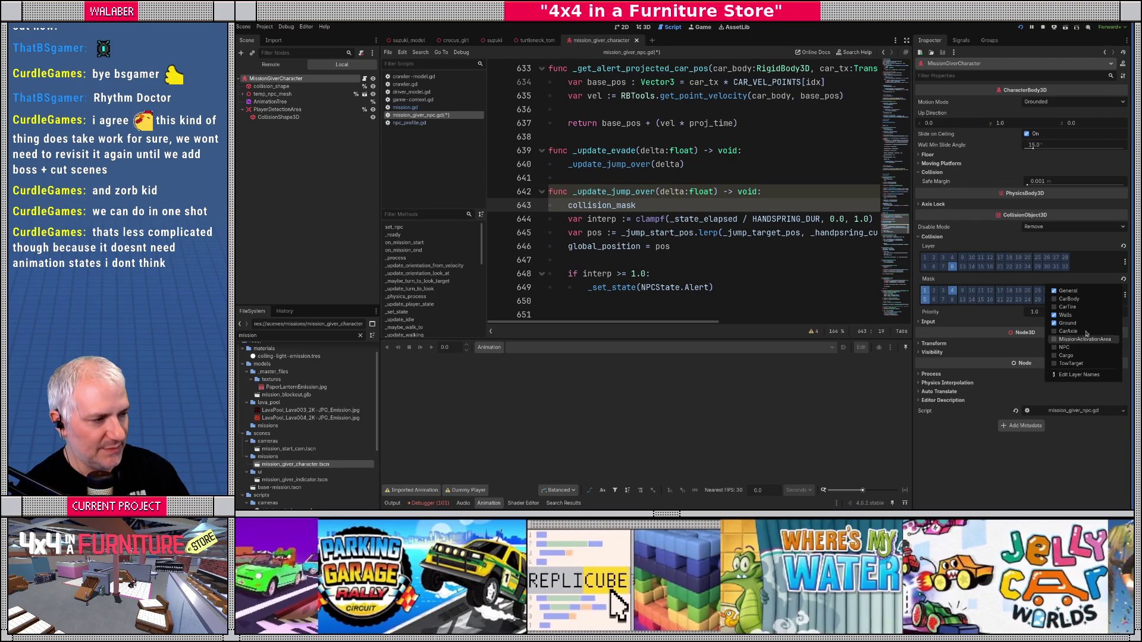
click(1000, 280)
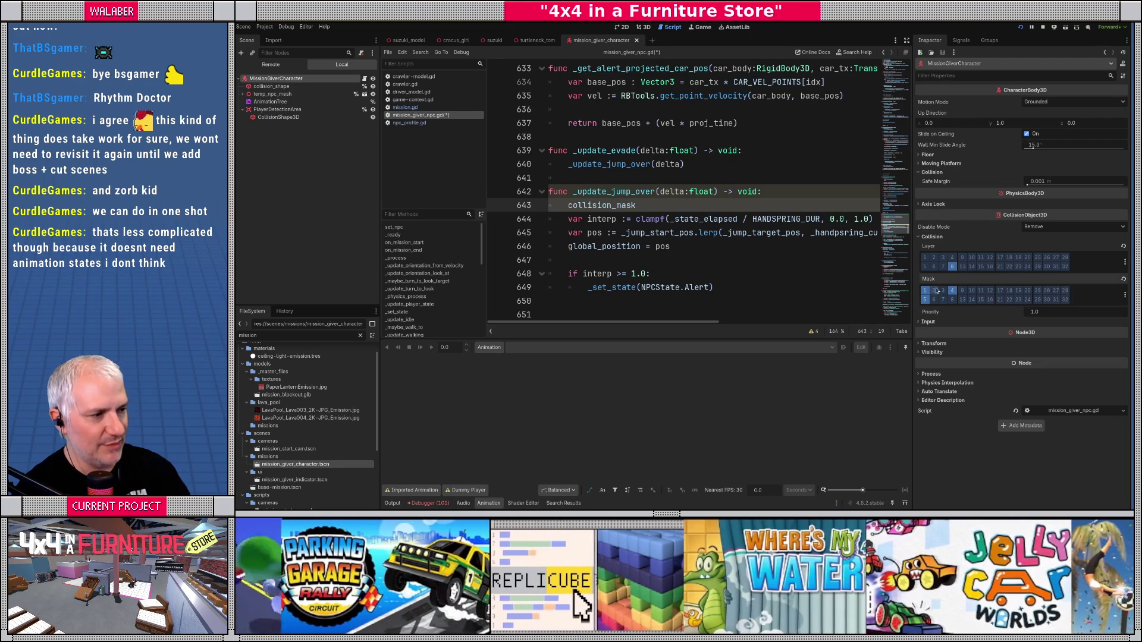
Step: Scroll the script to line 90 and open a new line among the variable declarations
drag(892, 223, 892, 61)
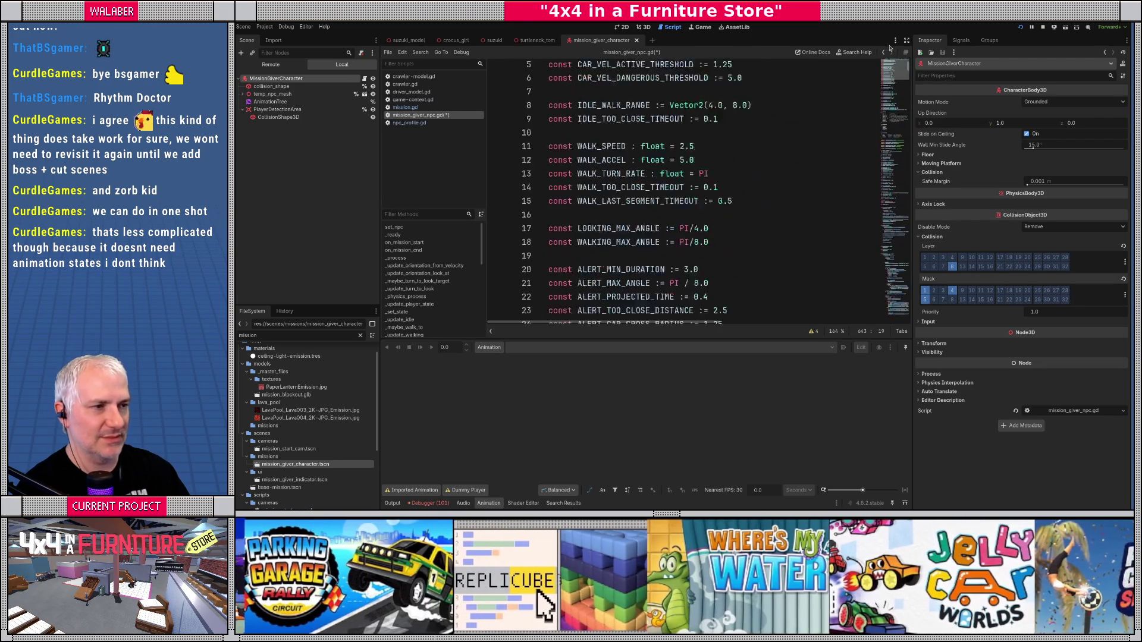
scroll(694, 184, down, 12)
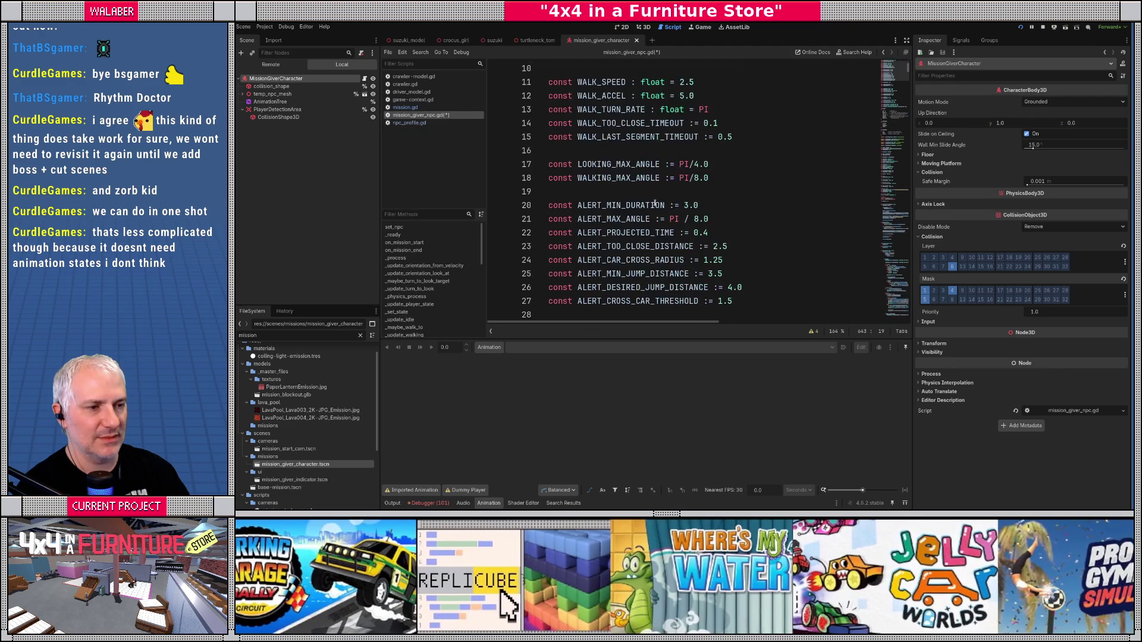
scroll(609, 229, down, 3)
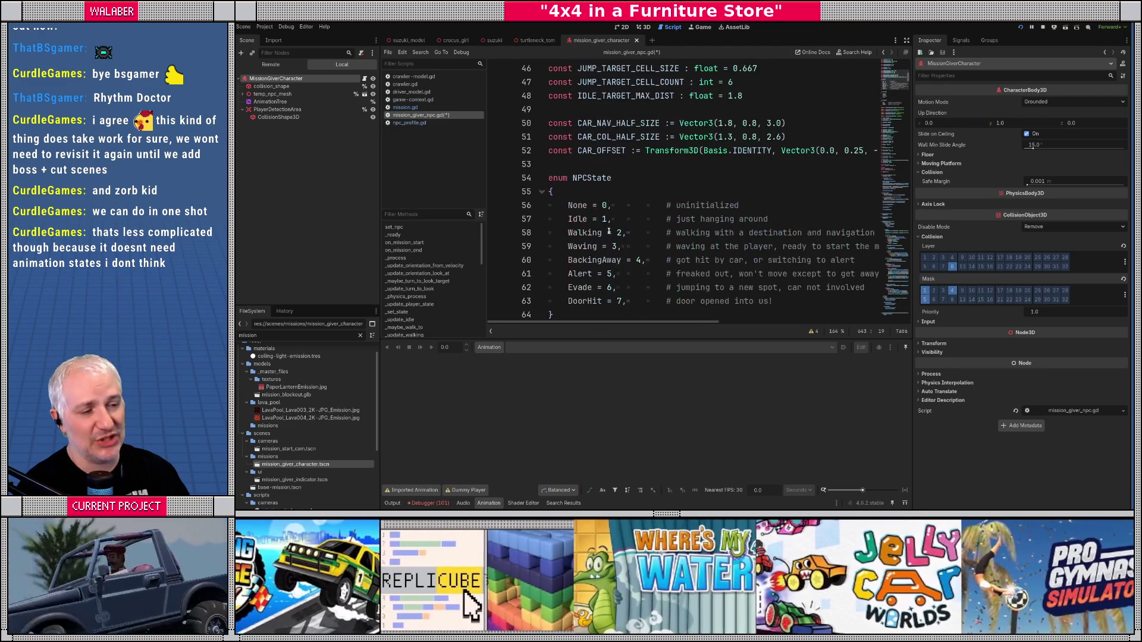
scroll(608, 231, down, 13)
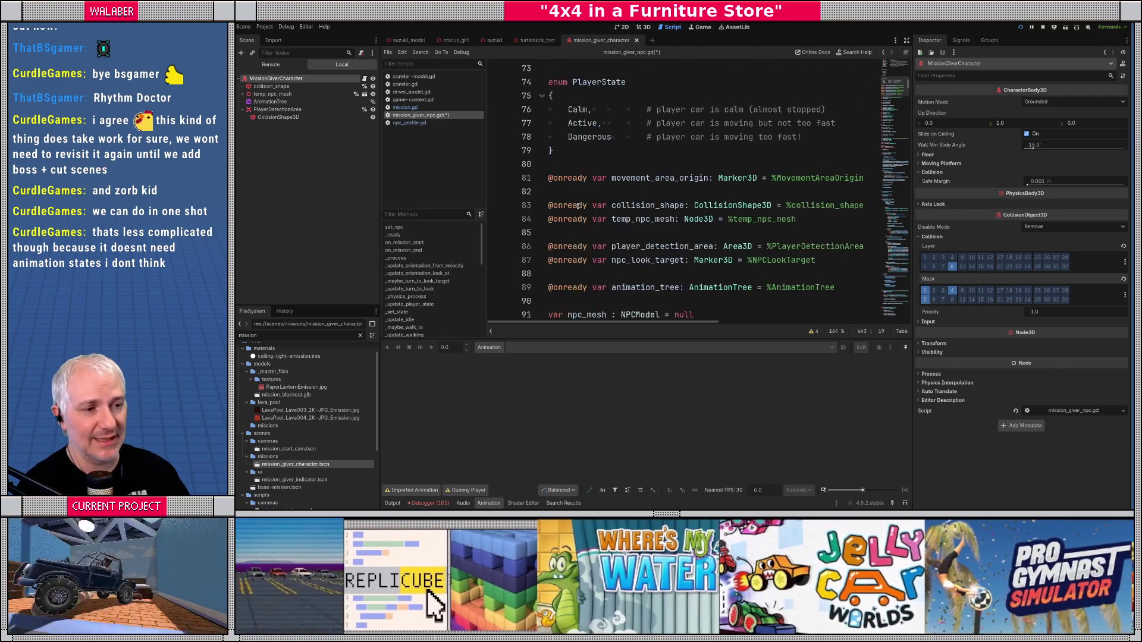
click(592, 136)
key(Return)
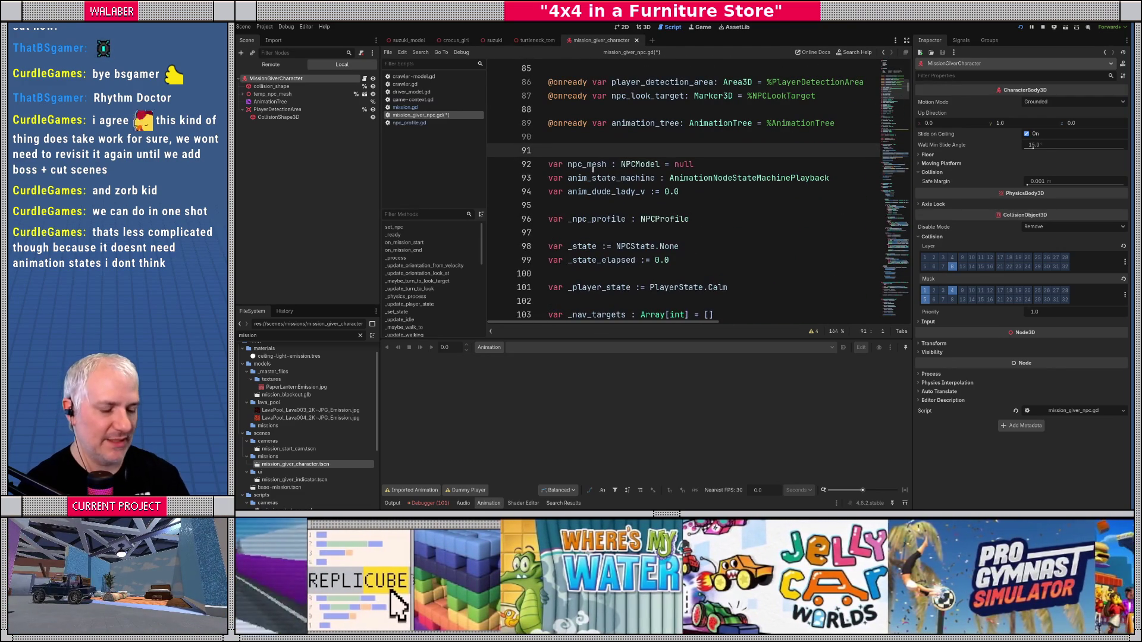
Step: Declare 'var _default_collision_mask : int = 0' on line 91
text(var _default_)
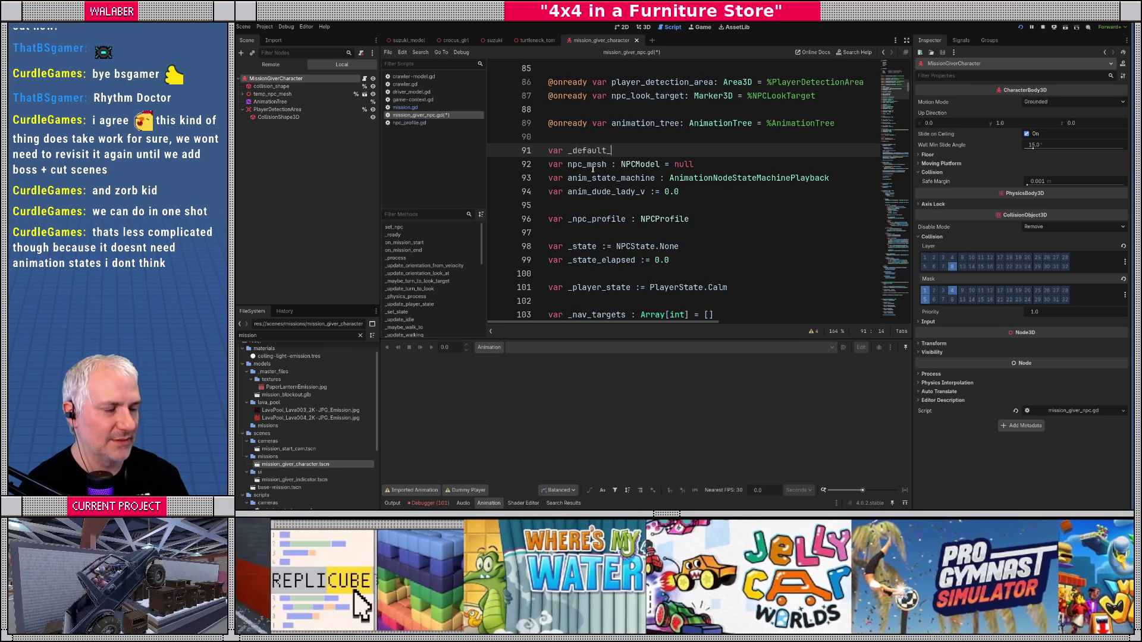
text(coll)
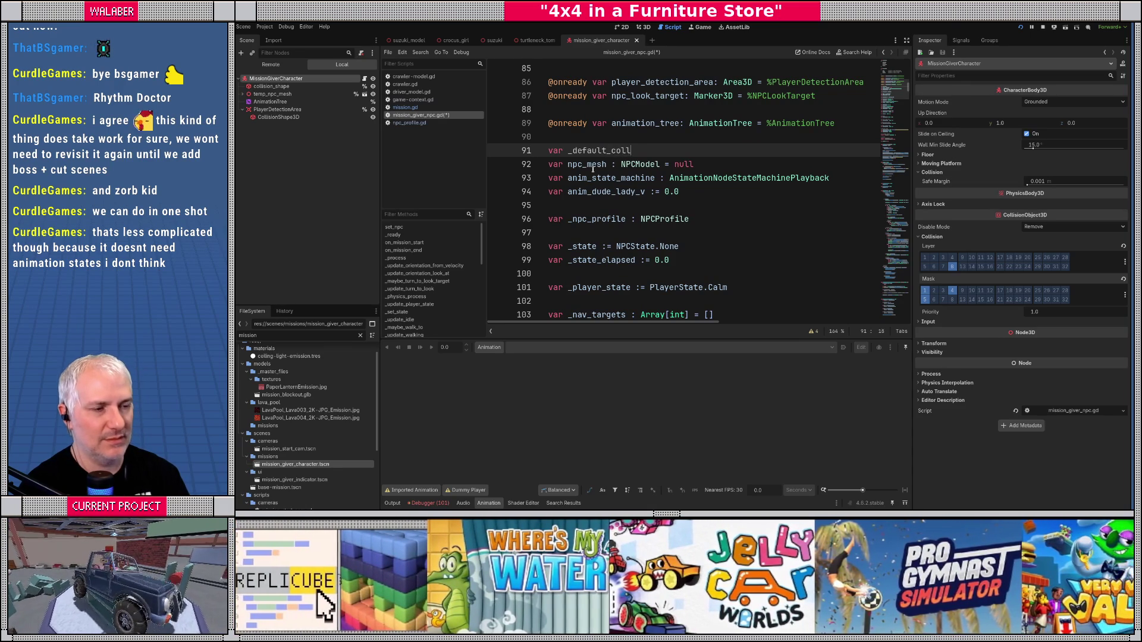
text(ision_masek)
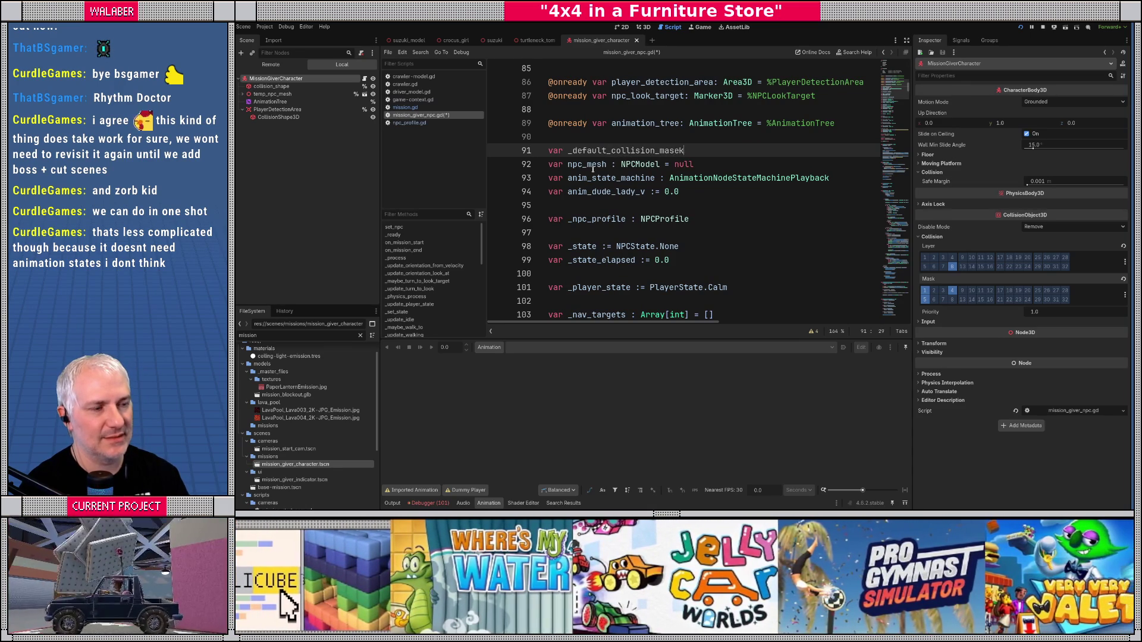
text( :L )
text(int = 0)
key(Return)
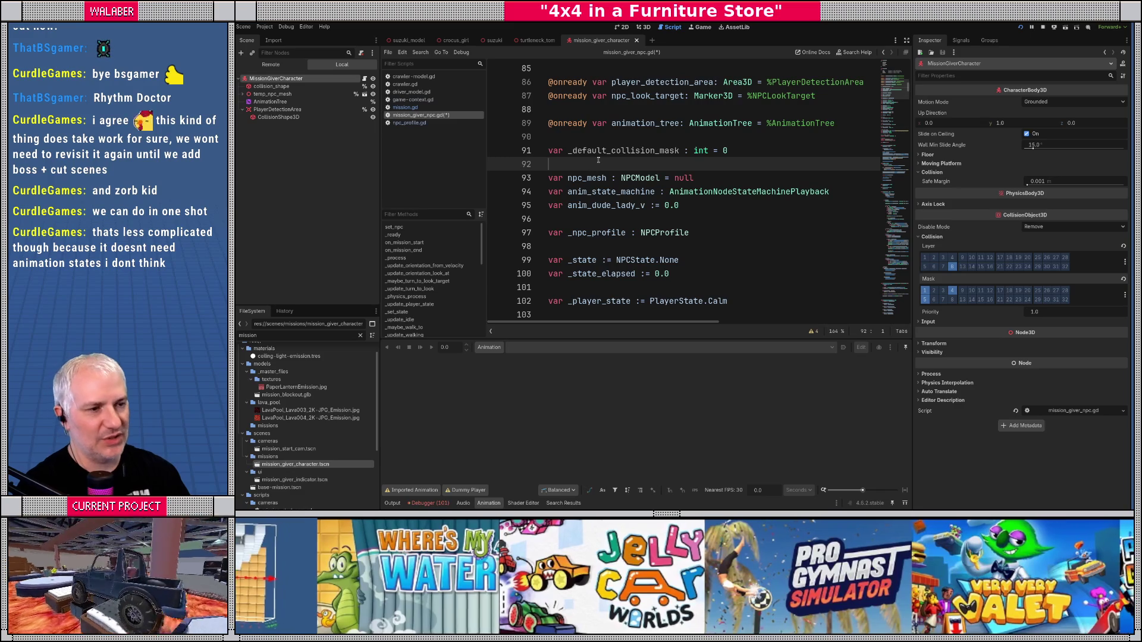
double_click(599, 152)
key(ctrl+c)
Step: In _ready, add '_default_collision_mask = collision_mask' as the first line
scroll(622, 213, down, 8)
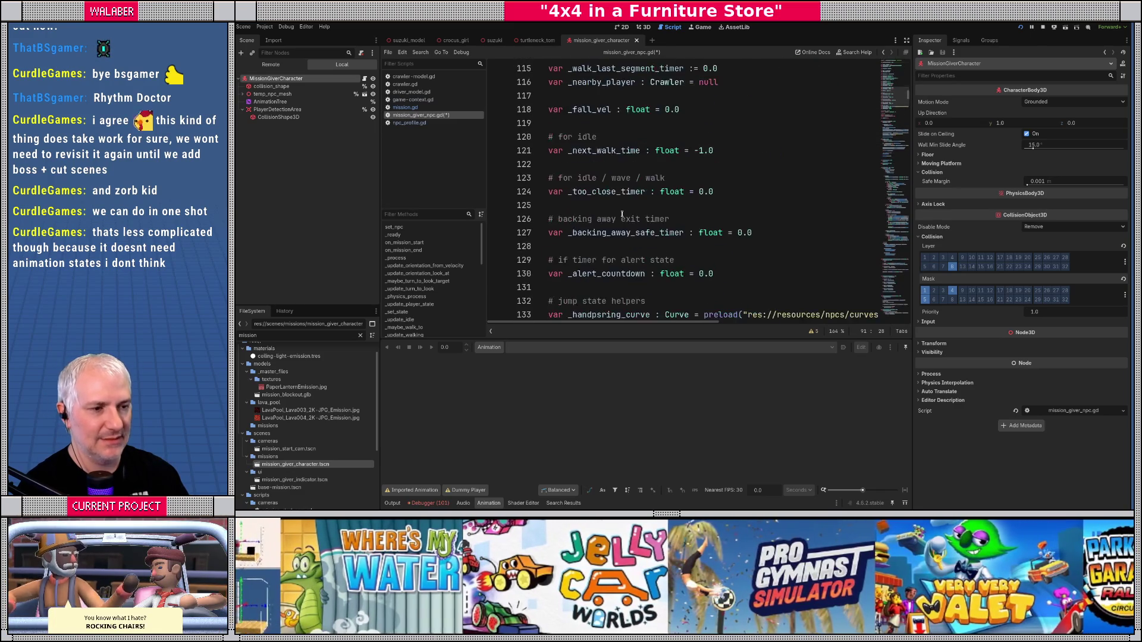
scroll(622, 213, down, 10)
scroll(618, 205, down, 5)
click(663, 122)
key(Return)
key(ctrl+v)
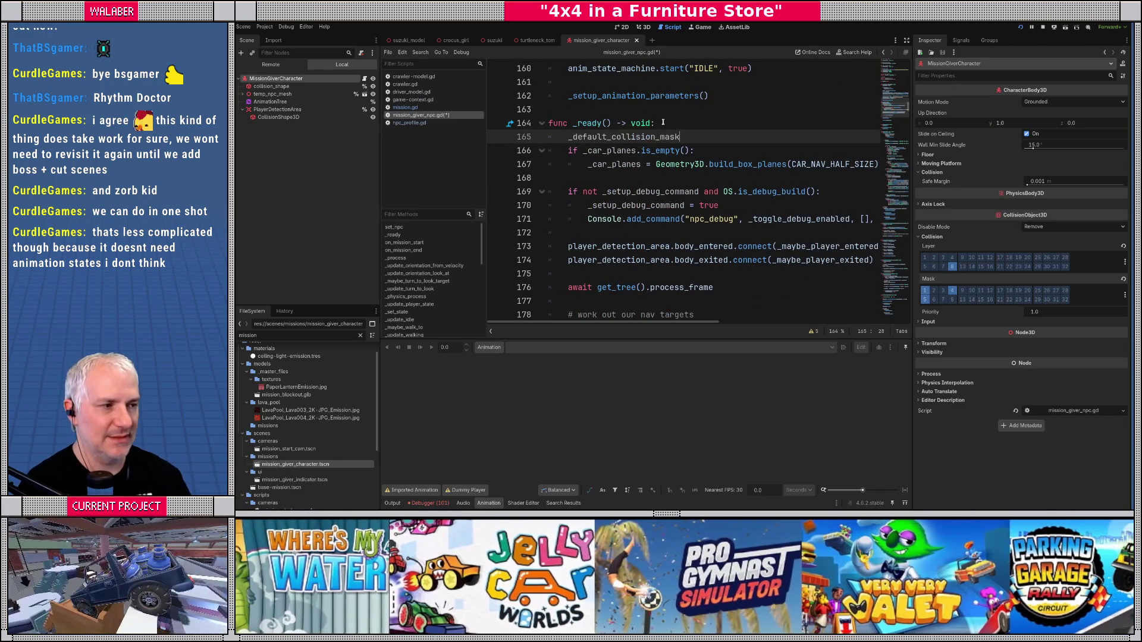
text(= collision_m)
key(Return)
key(Return)
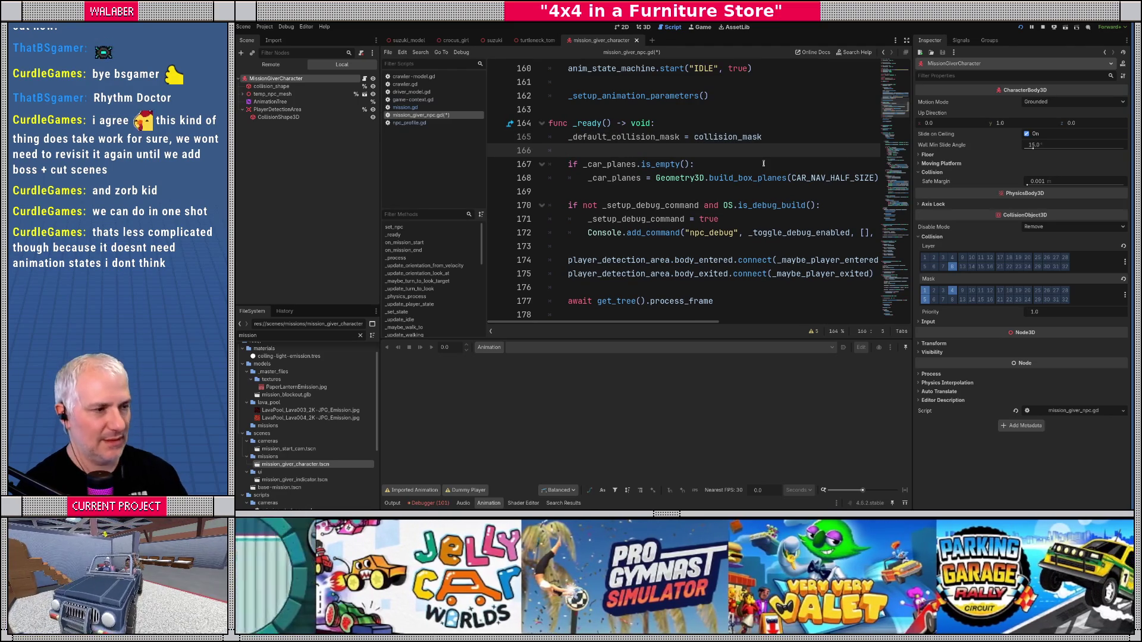
key(ctrl+f)
Step: Go to _update_jump_over and move its collision_mask line below the position update
text(update_)
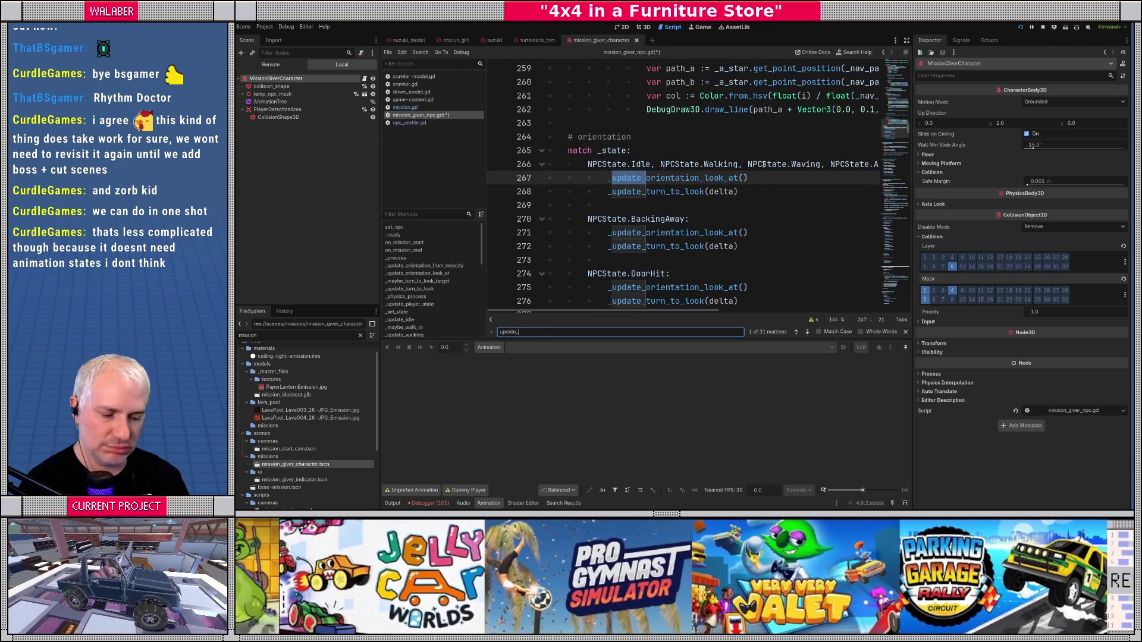
text(jump_over(delta:)
key(Escape)
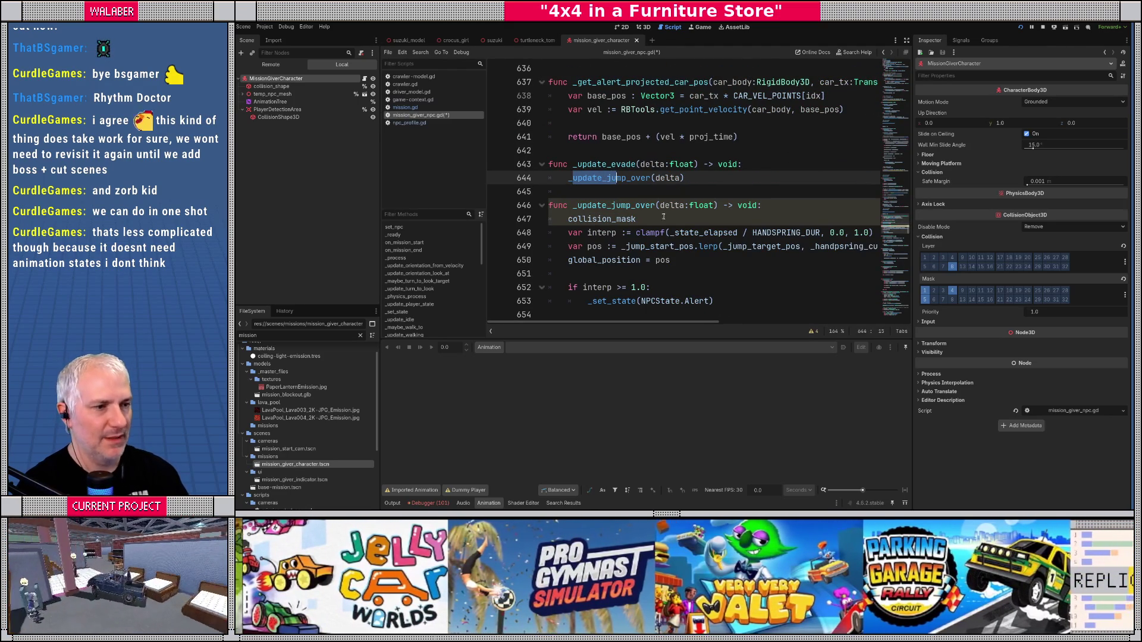
click(656, 220)
click(906, 42)
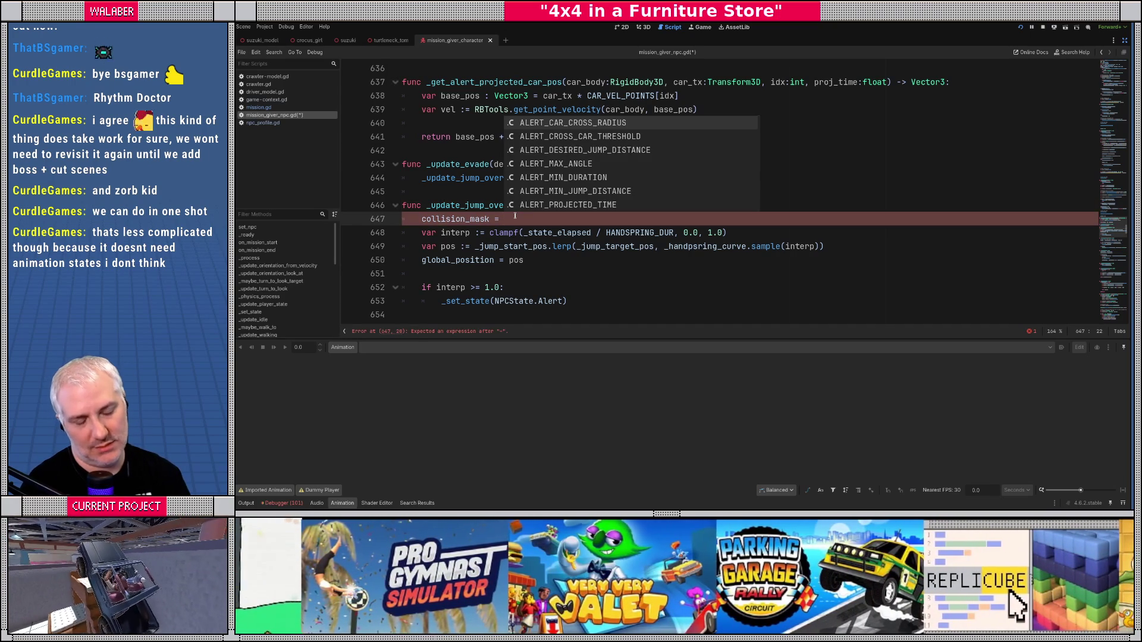
key(Escape)
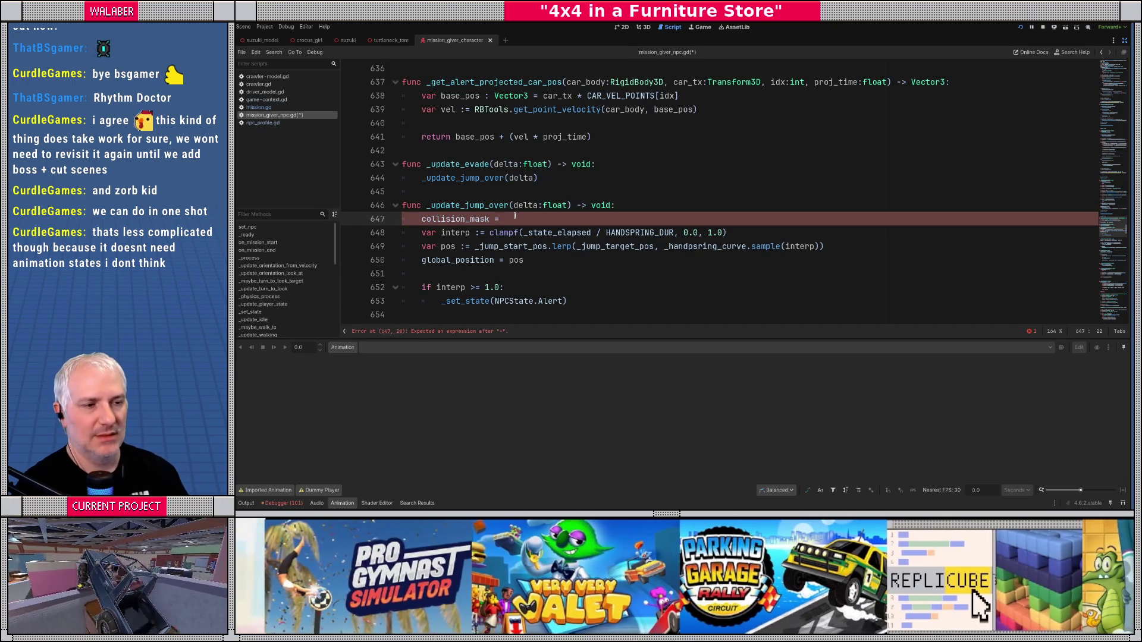
scroll(515, 216, down, 1)
key(alt+Down)
key(alt+Down)
key(alt+Down)
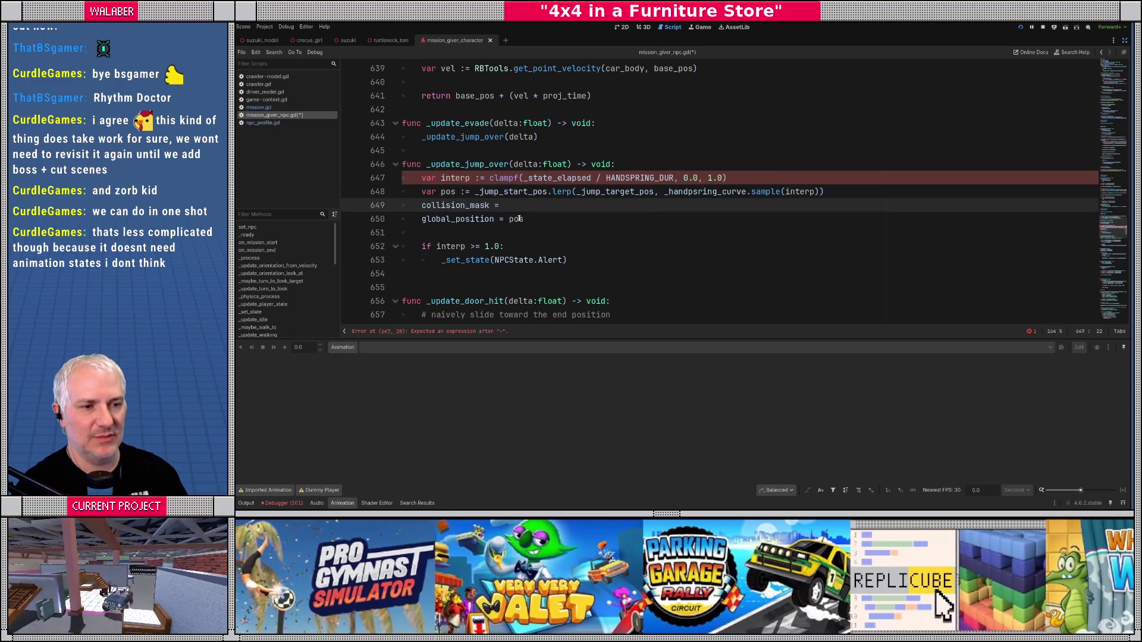
key(alt+Down)
key(Return)
key(Up)
key(End)
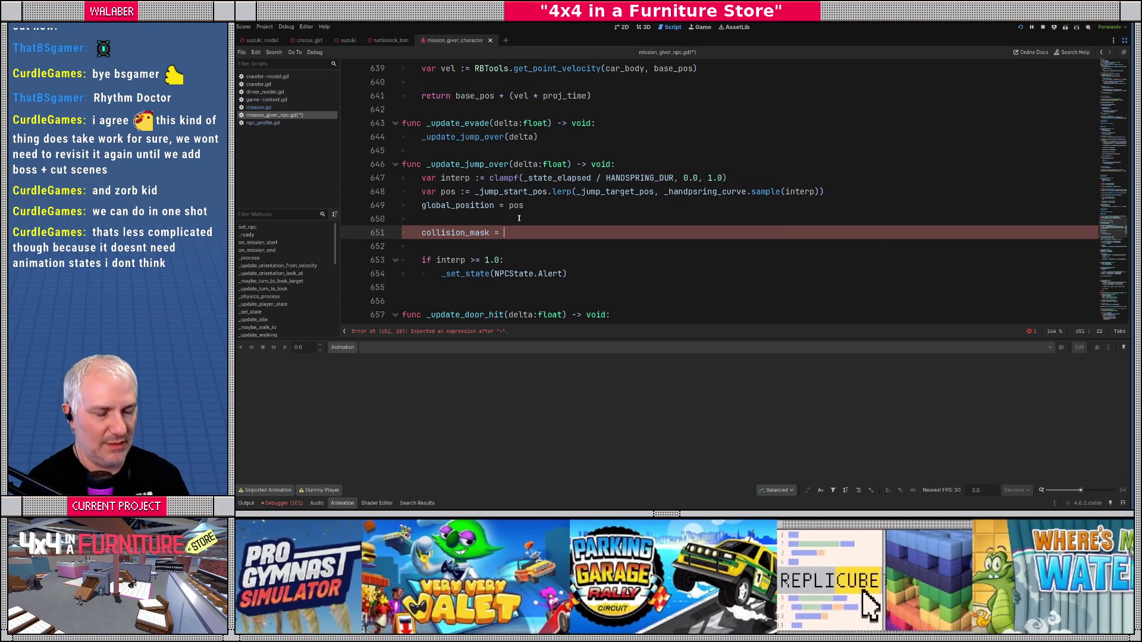
Step: Set collision_mask = _default_collision_mask if (interp < 0.1 or interp > 0.9) else 0, and save
text(a)
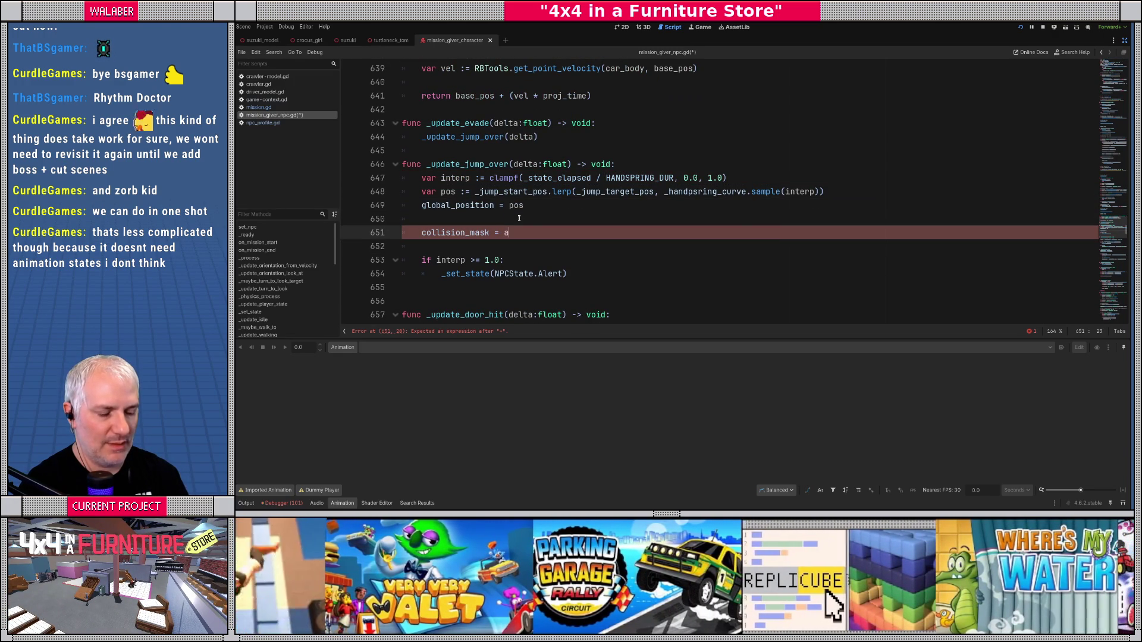
text(bsf(interp)
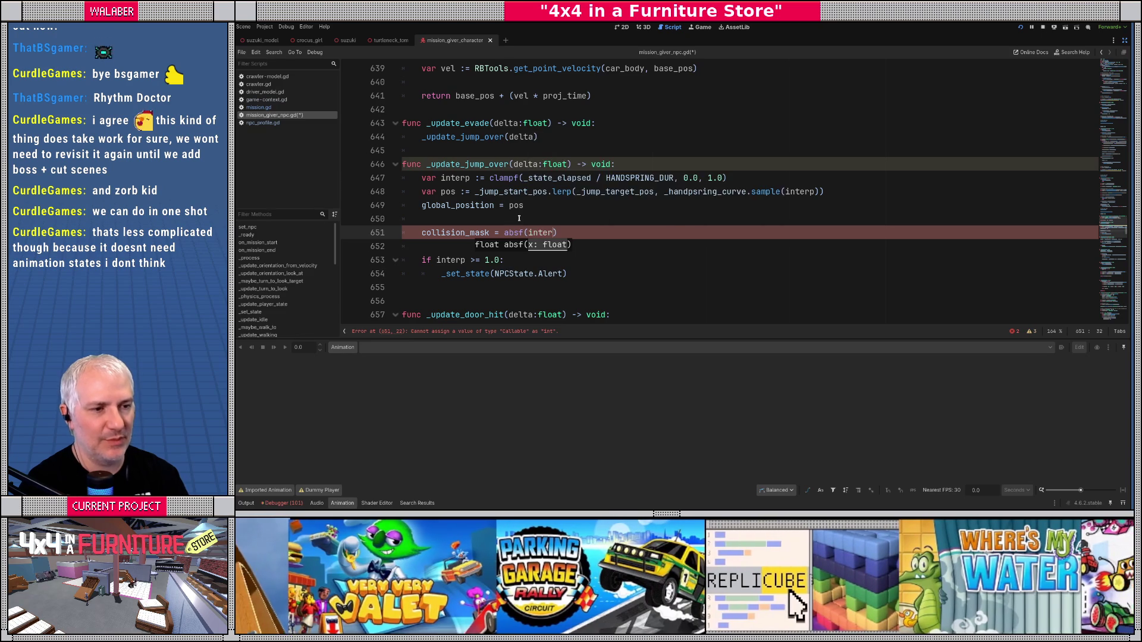
text())
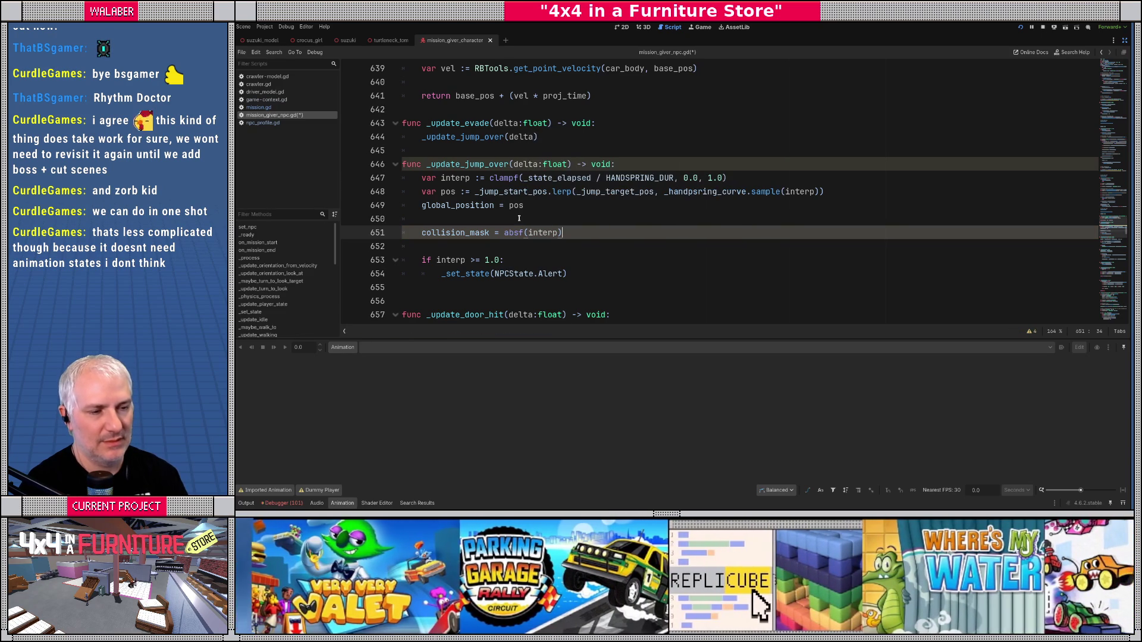
key(BackSpace)
key(BackSpace)
key(BackSpace)
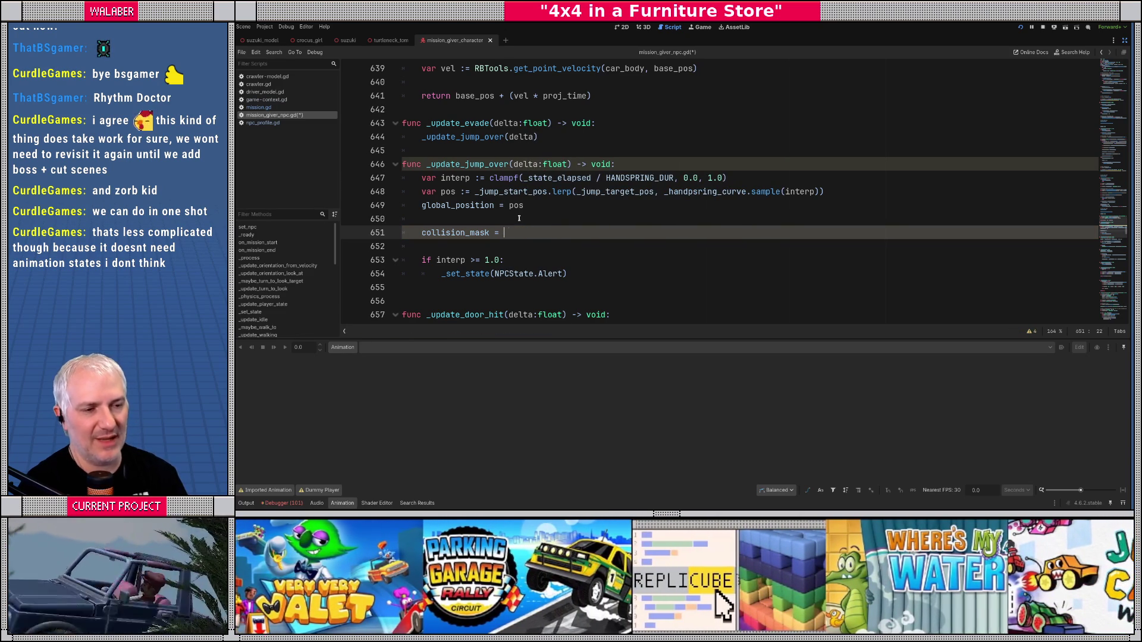
text(inter)
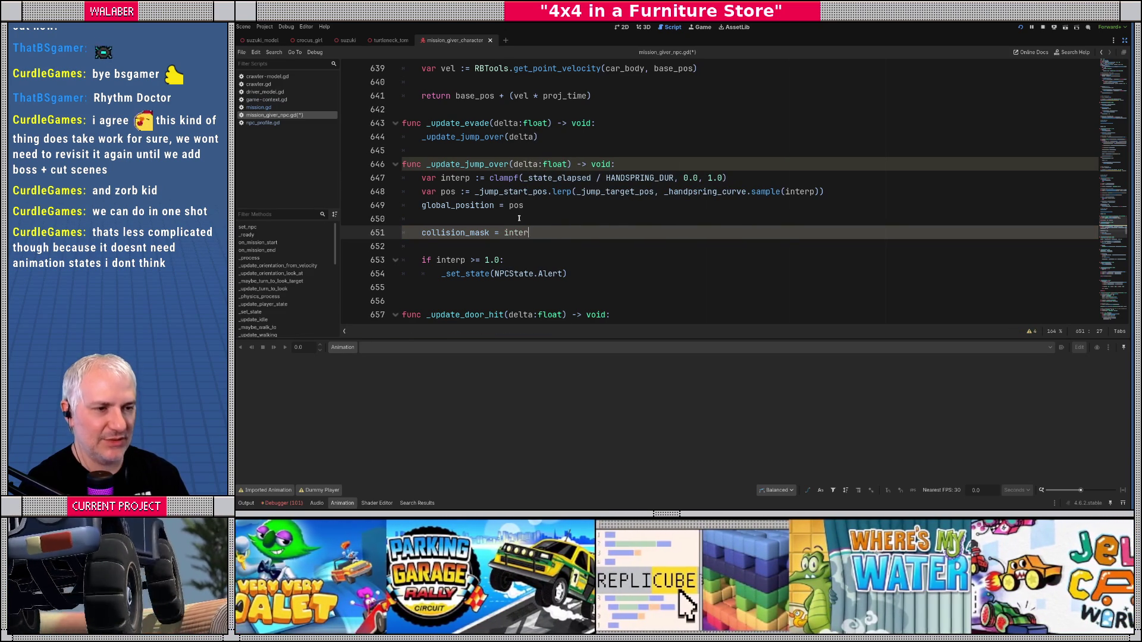
text(p < )
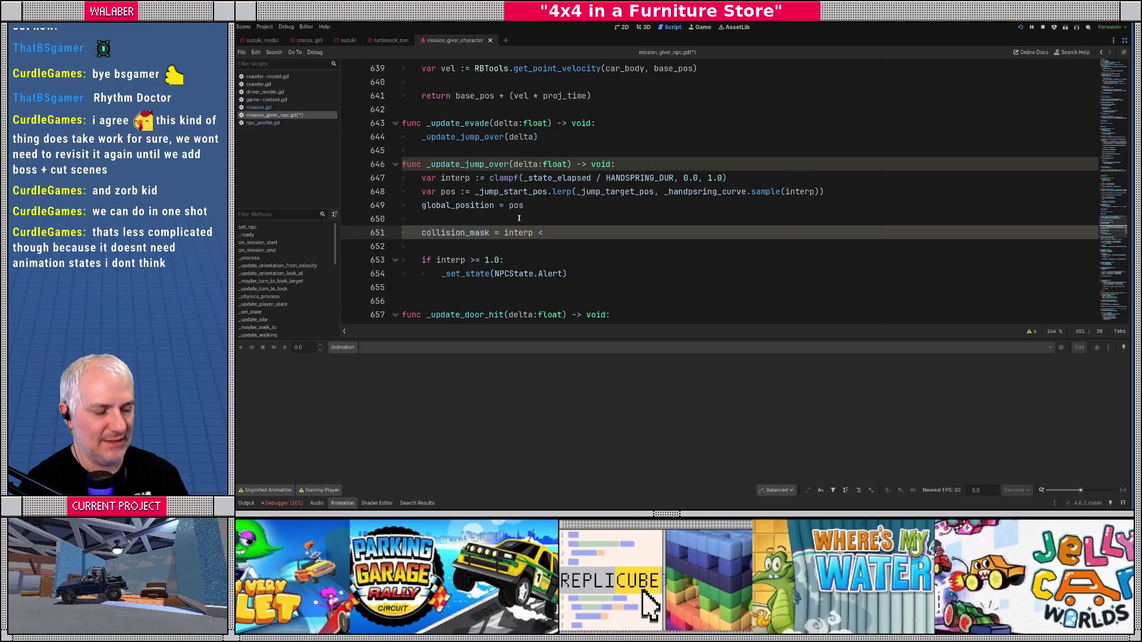
text(0.1 or int)
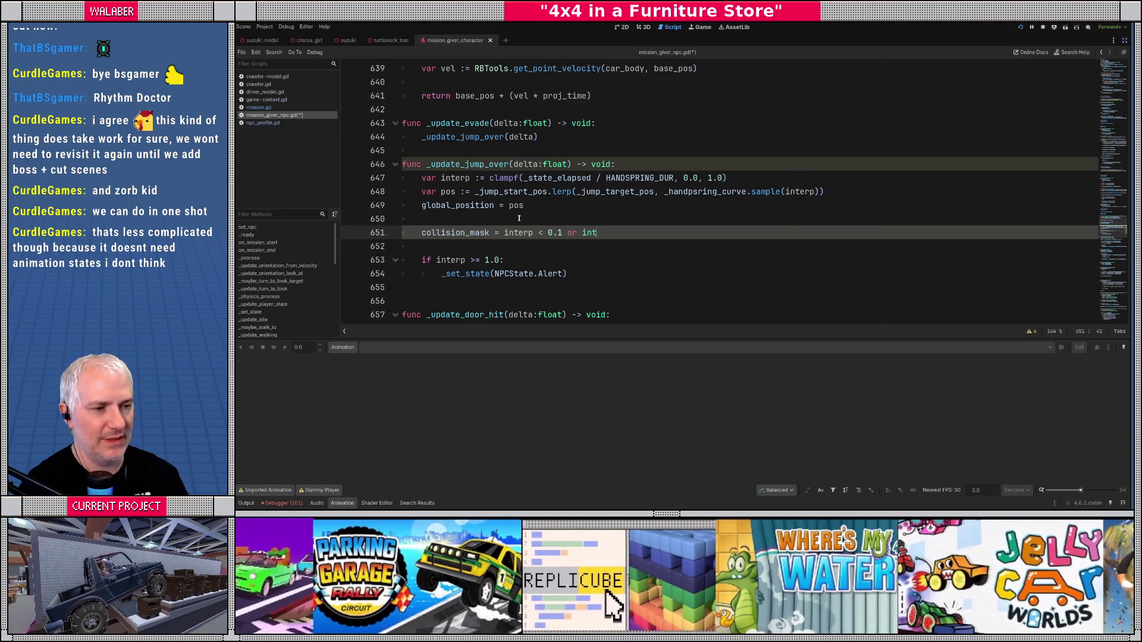
text(erp > 0.9)
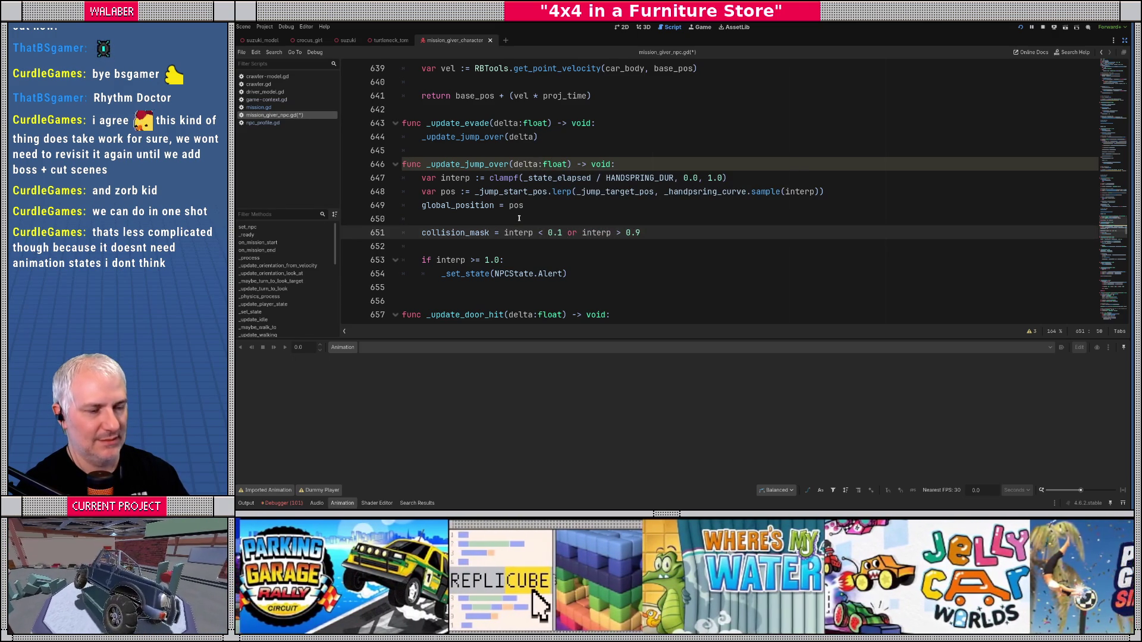
click(497, 233)
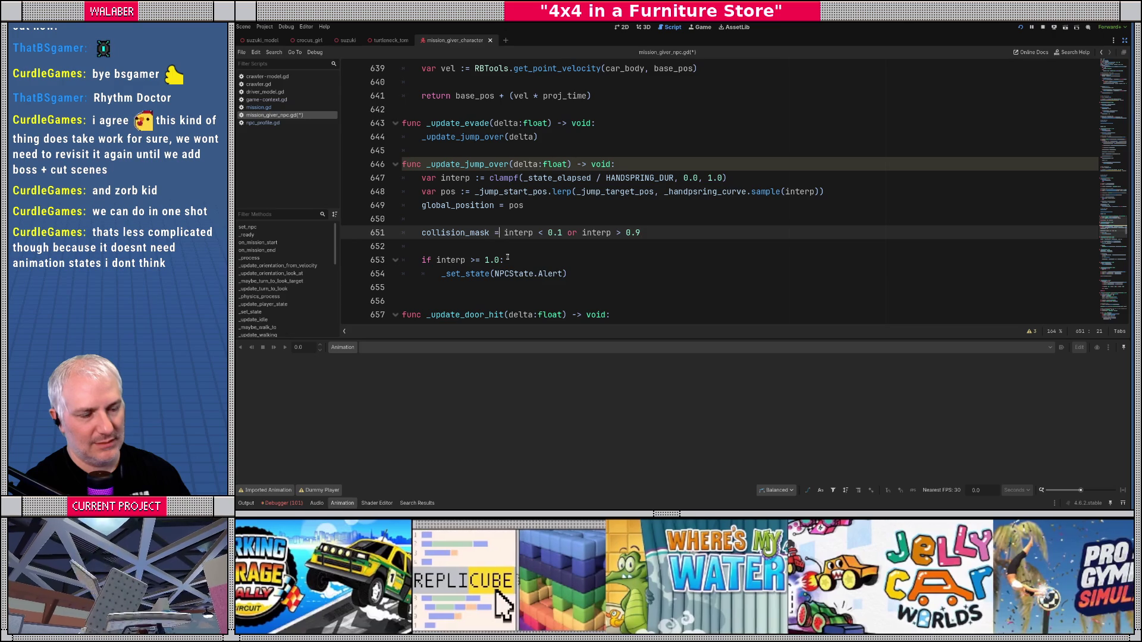
text(_de)
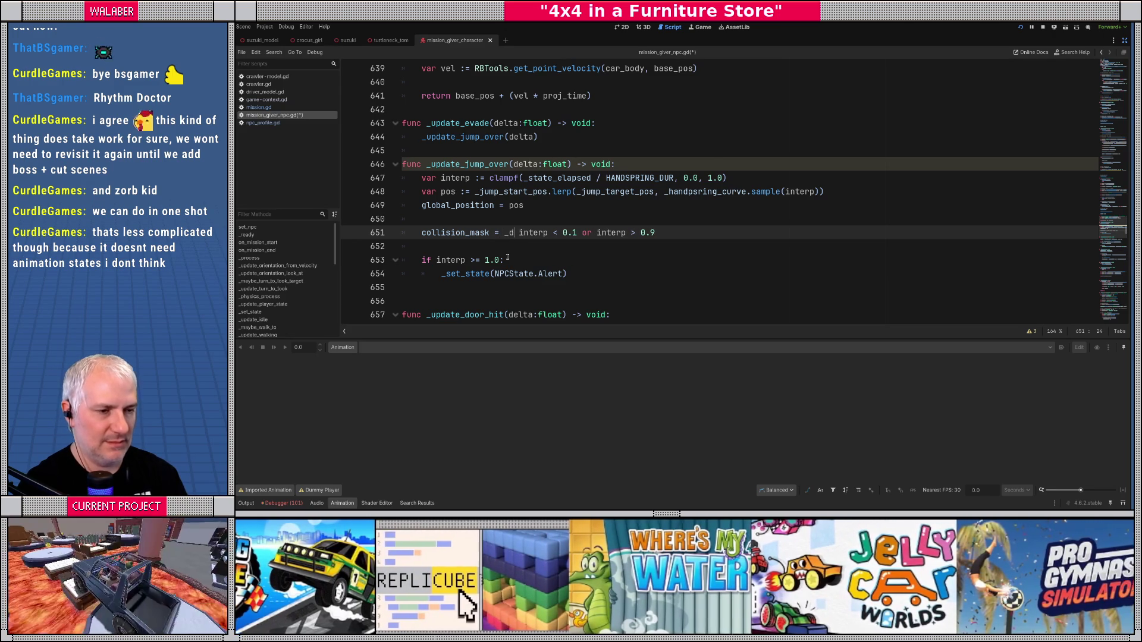
key(Down)
key(Return)
text(if )
text(()
key(End)
text() else 0)
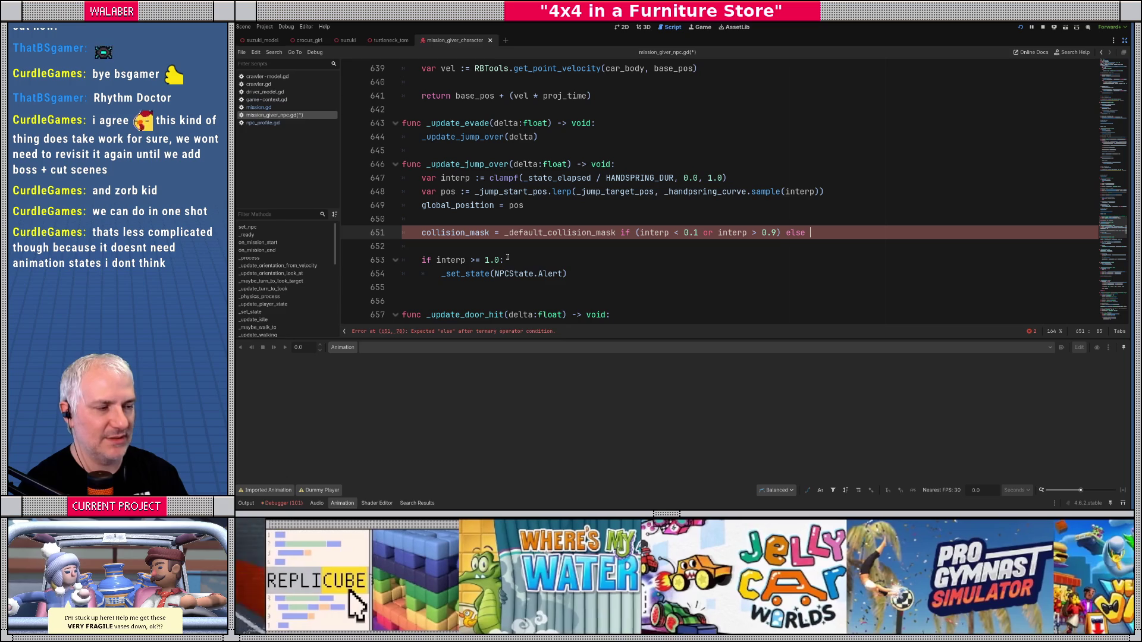
key(ctrl+s)
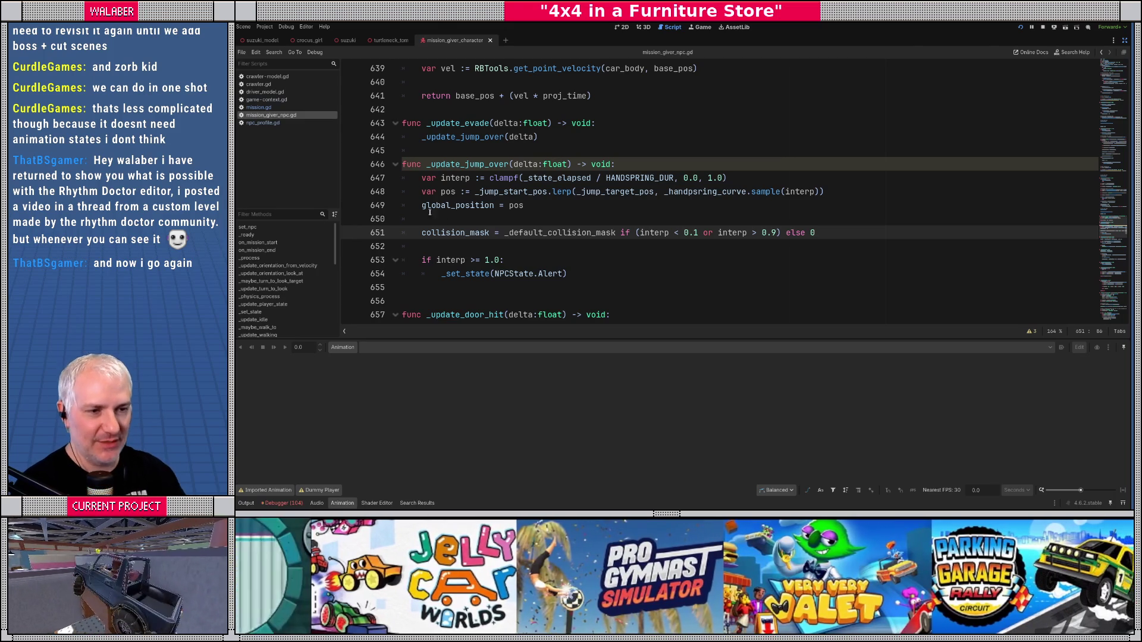
click(508, 219)
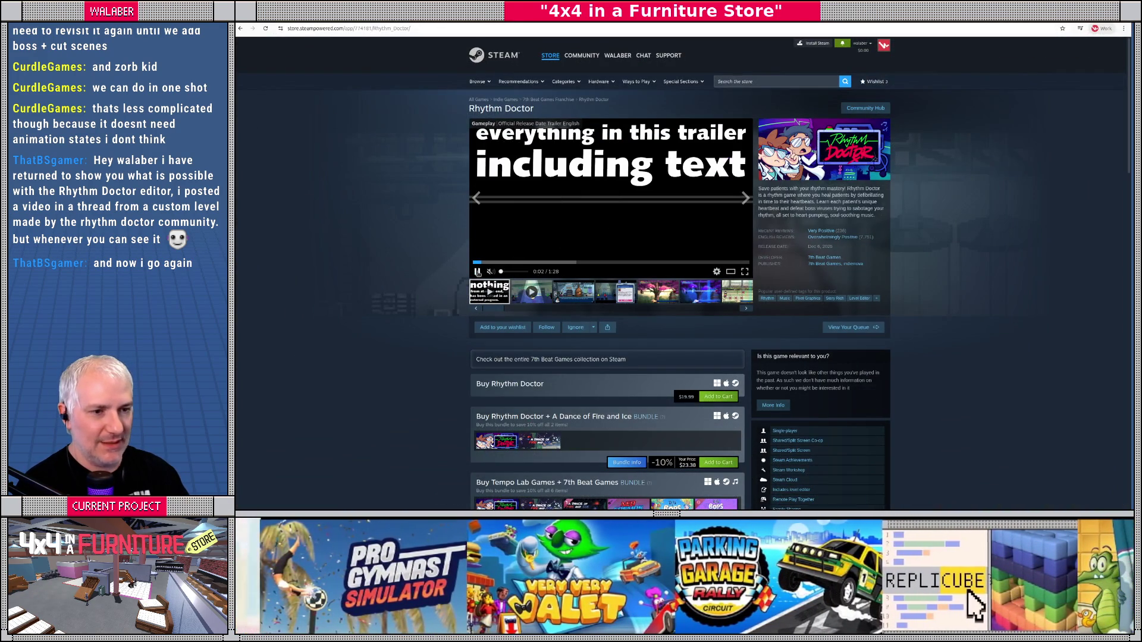
Step: Pause the Rhythm Doctor trailer in Chrome and browse its Steam store page before returning to Godot
key(space)
mouse_move(864, 241)
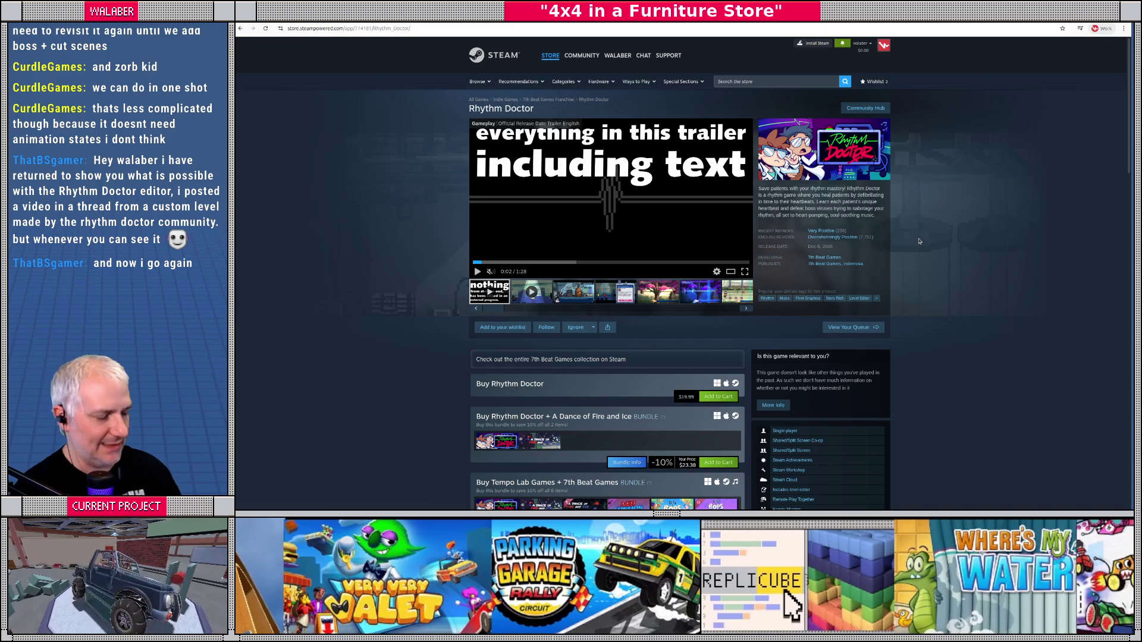
key(super)
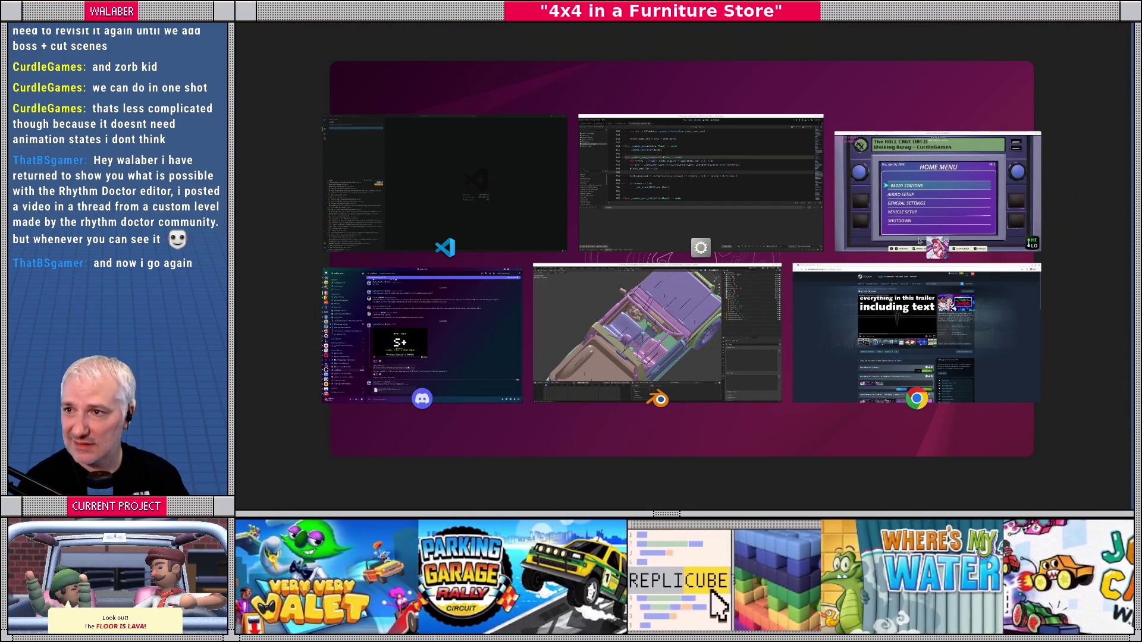
key(Escape)
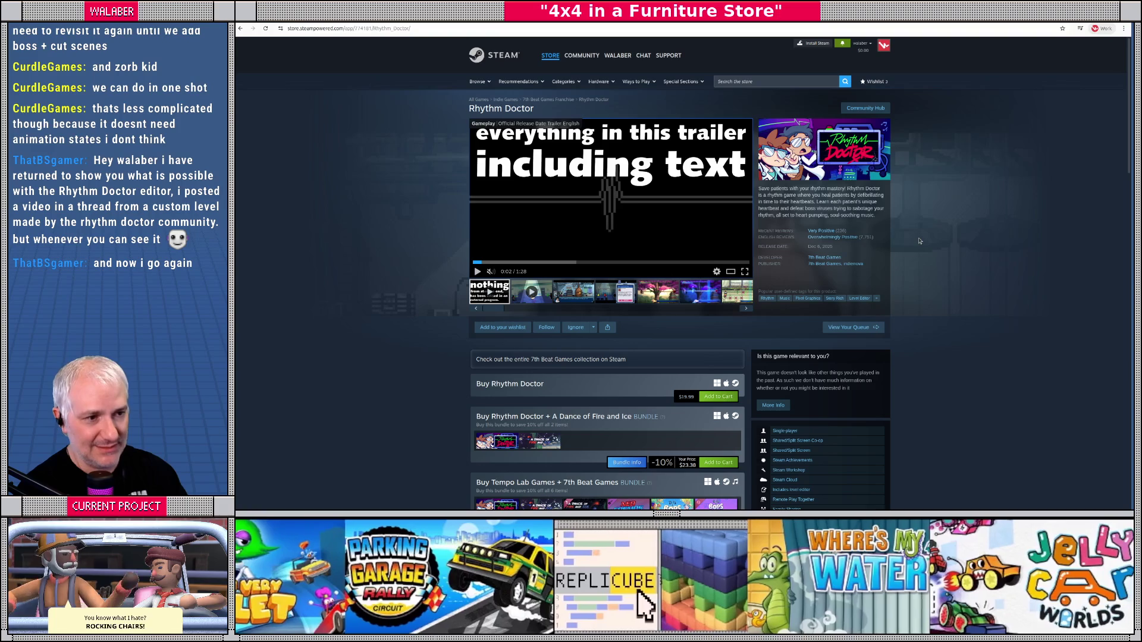
scroll(393, 249, down, 3)
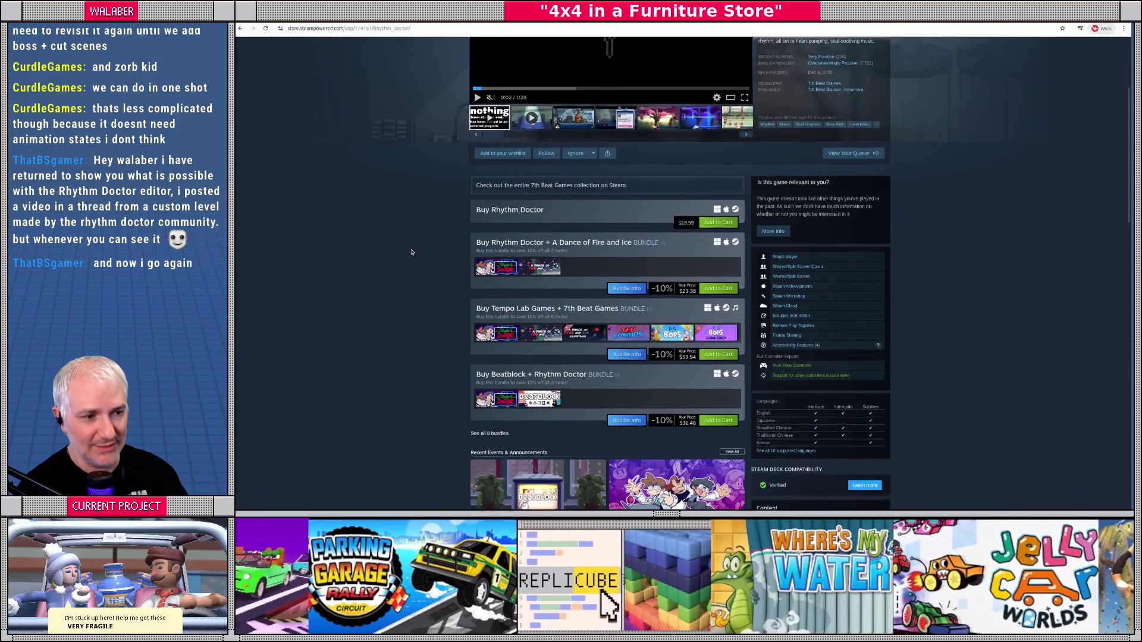
scroll(411, 252, down, 3)
scroll(411, 252, down, 5)
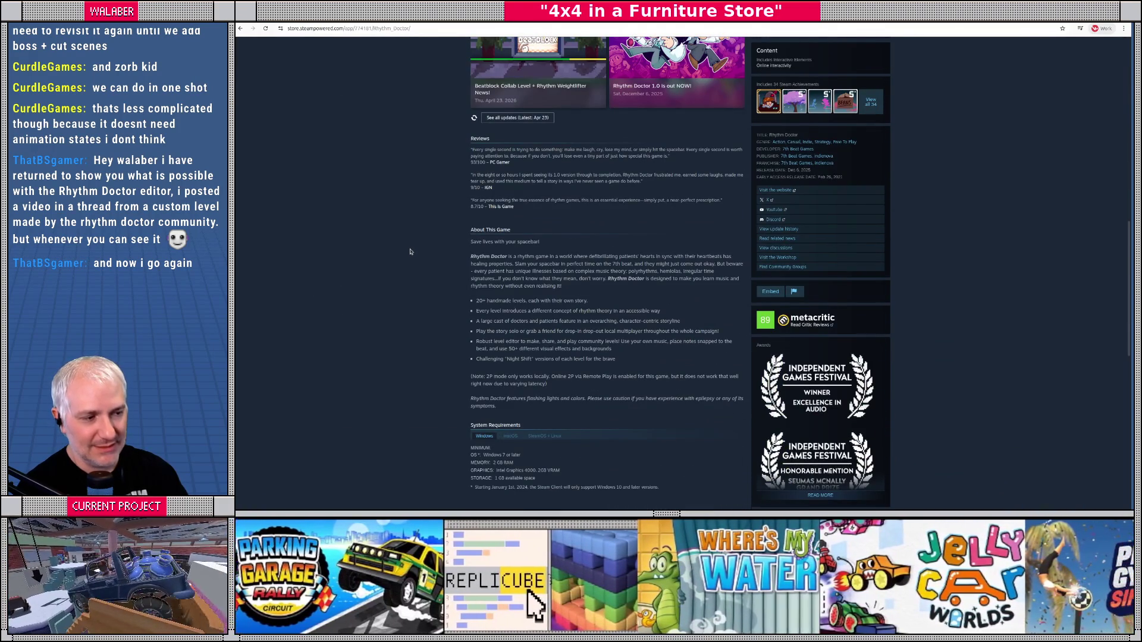
scroll(410, 252, up, 10)
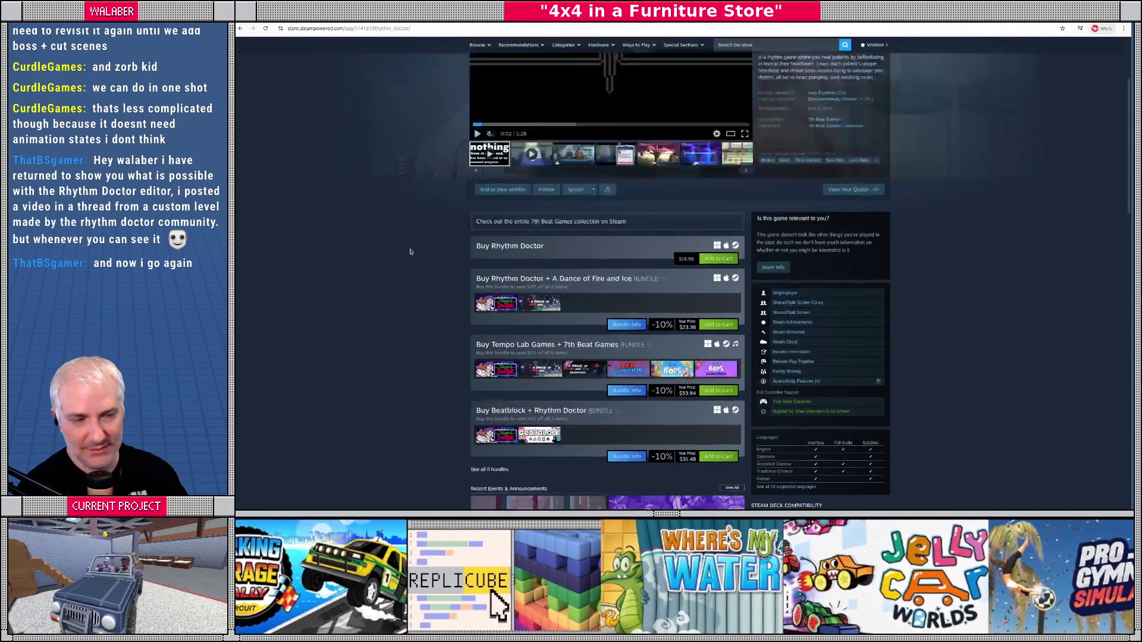
key(alt+Tab)
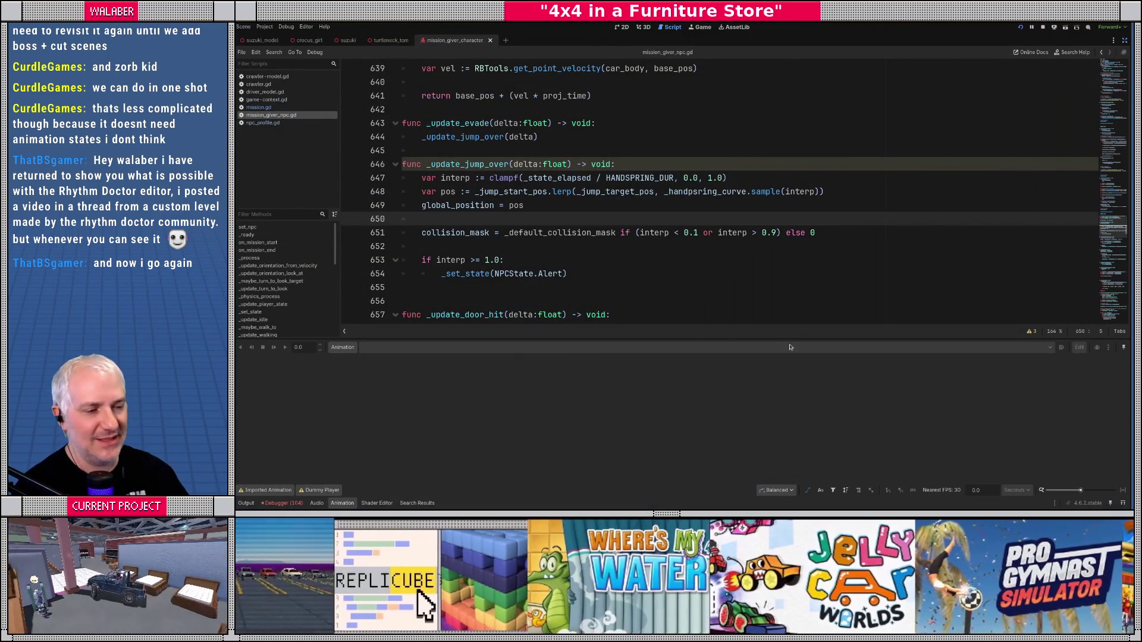
Step: Enlarge the code area, save mission_giver_npc.gd, and jump to the _handpsring_curve declaration on line 133
drag(678, 340, 679, 381)
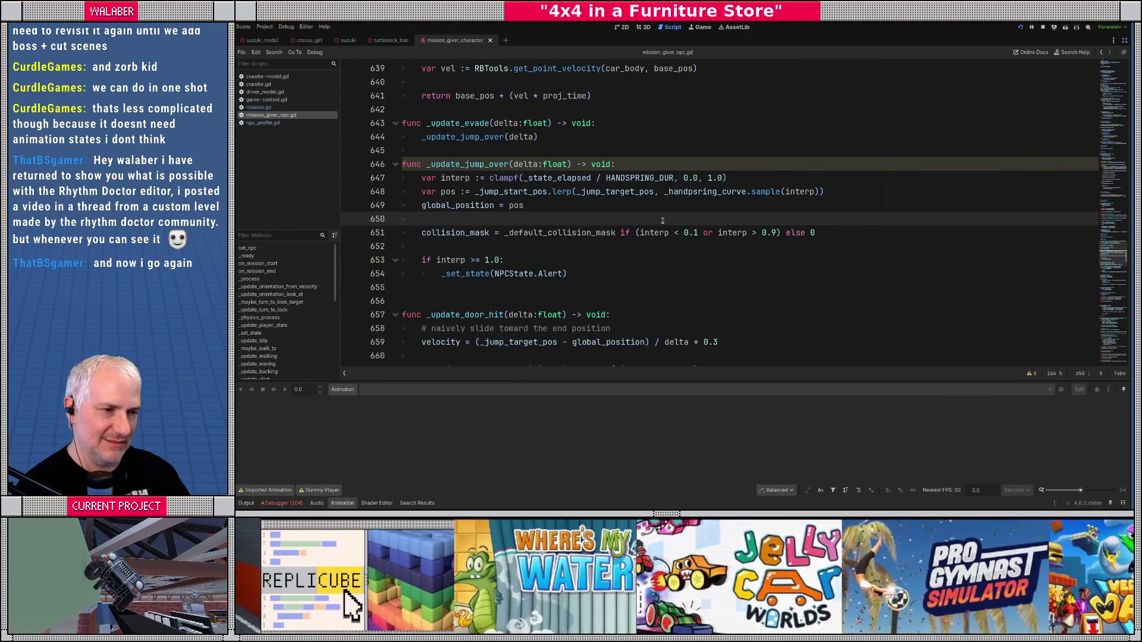
click(478, 151)
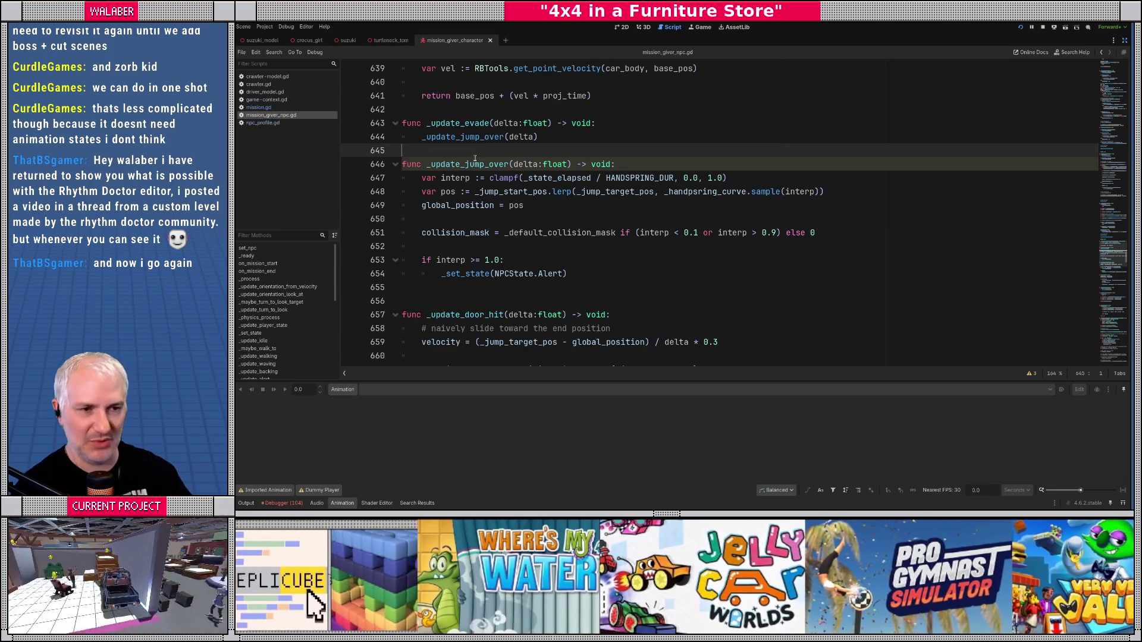
key(Tab)
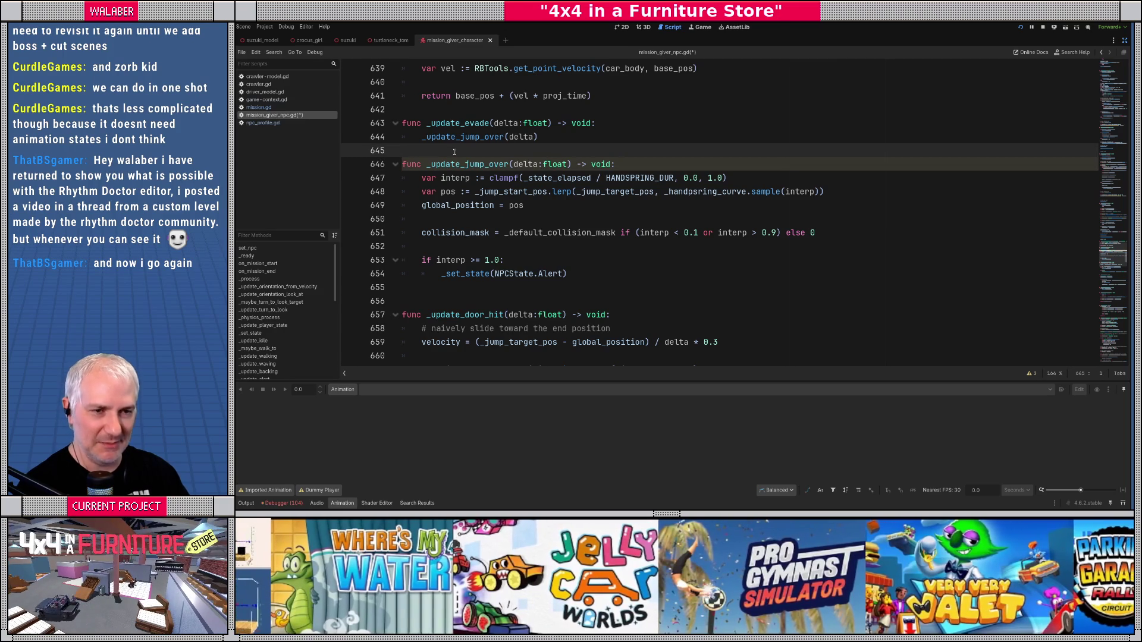
drag(340, 189, 348, 183)
click(548, 232)
key(ctrl+s)
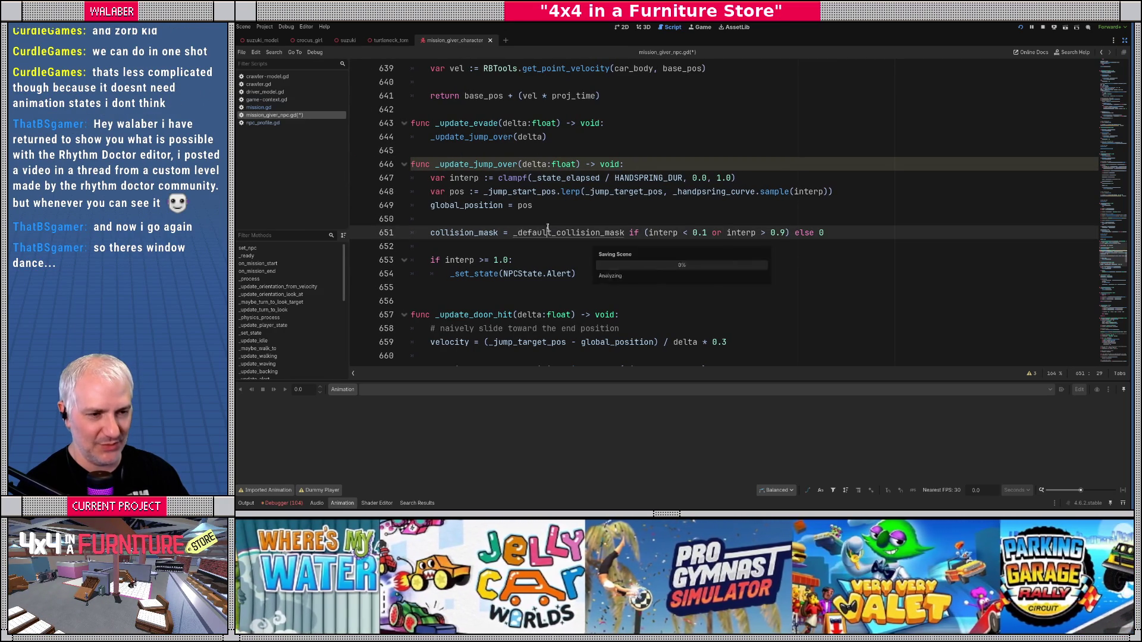
click(565, 214)
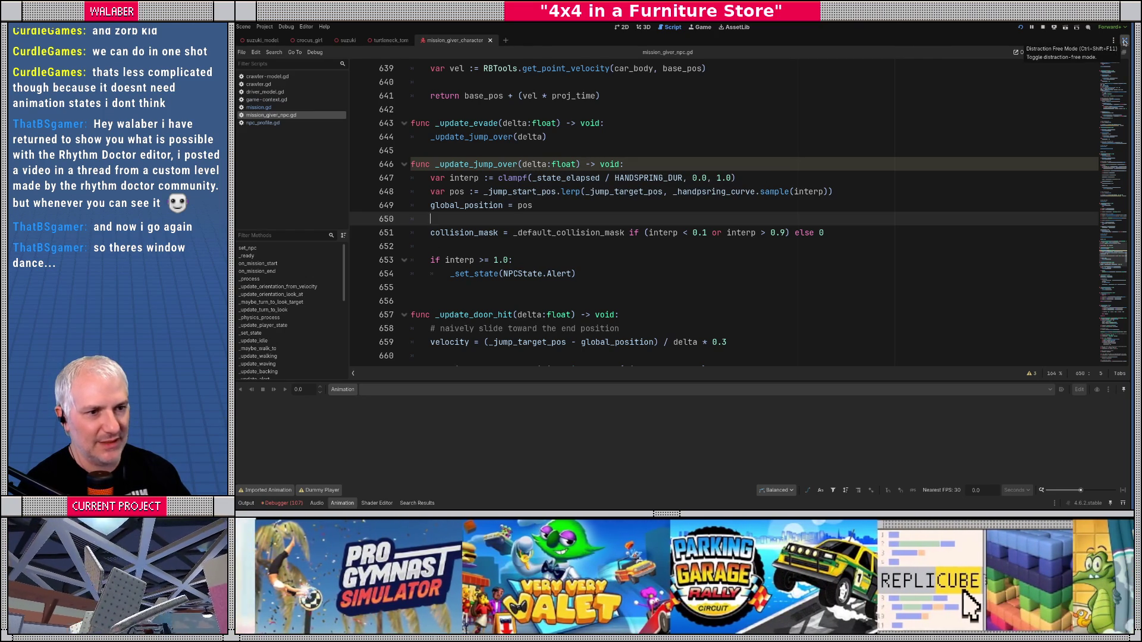
ctrl+click(714, 192)
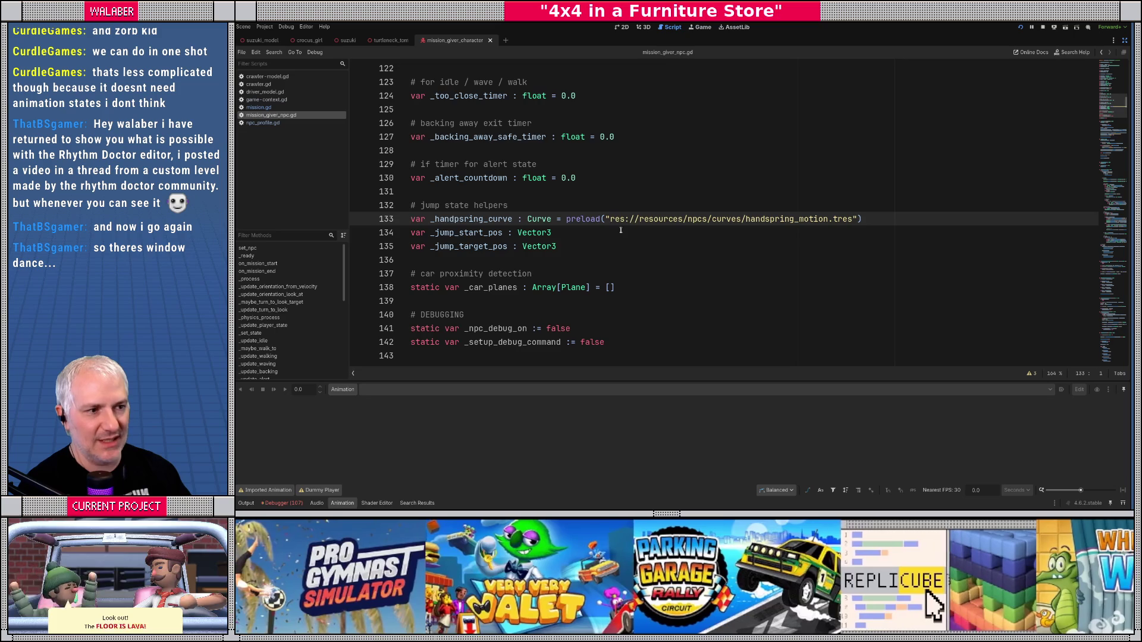
Step: Make line 133 declare _jump_over_curve, preloaded from jump_over_motion.tres
drag(746, 219, 795, 219)
text(jump_over)
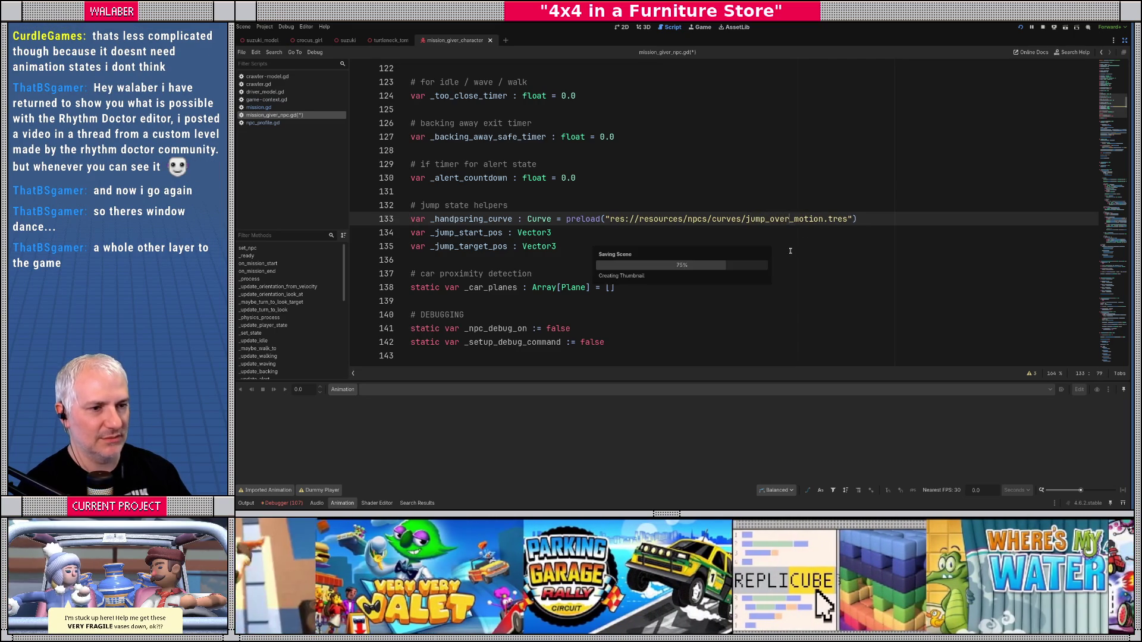
drag(435, 219, 484, 219)
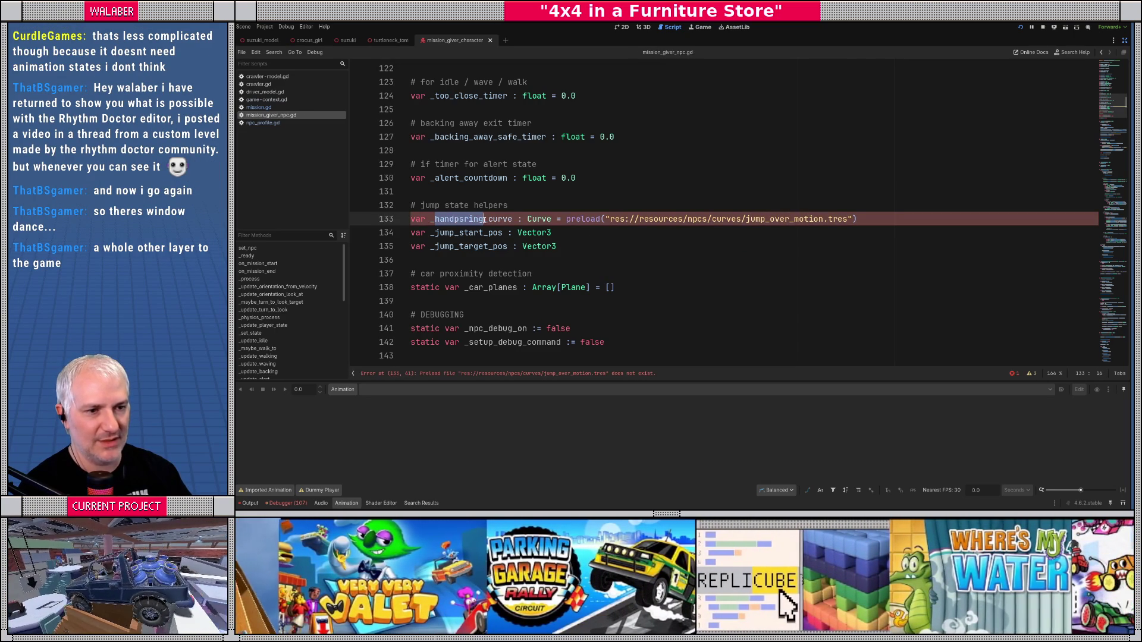
text(jump_over)
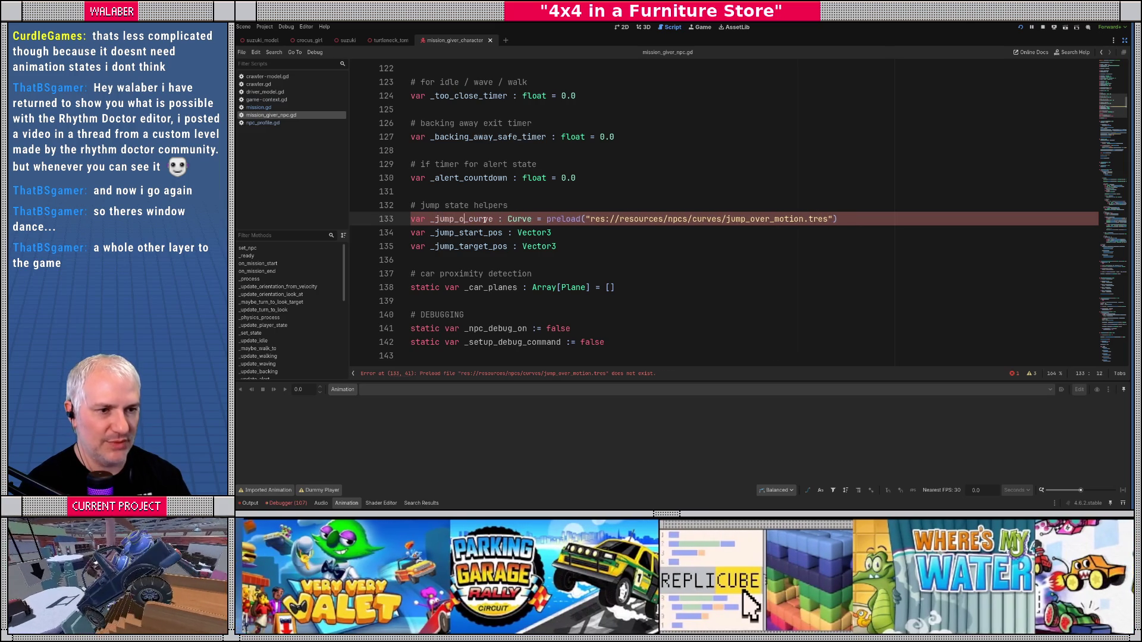
double_click(485, 219)
key(ctrl+c)
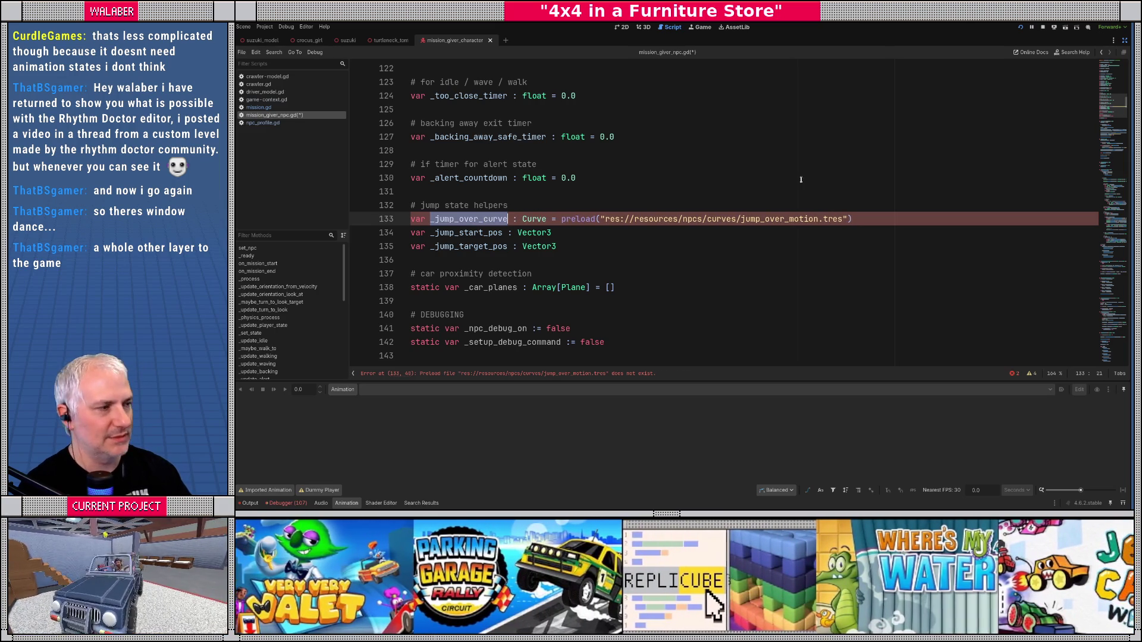
Step: Replace _handpsring_curve on line 648 with _jump_over_curve and restore the editor docks
key(ctrl+f)
text(handps)
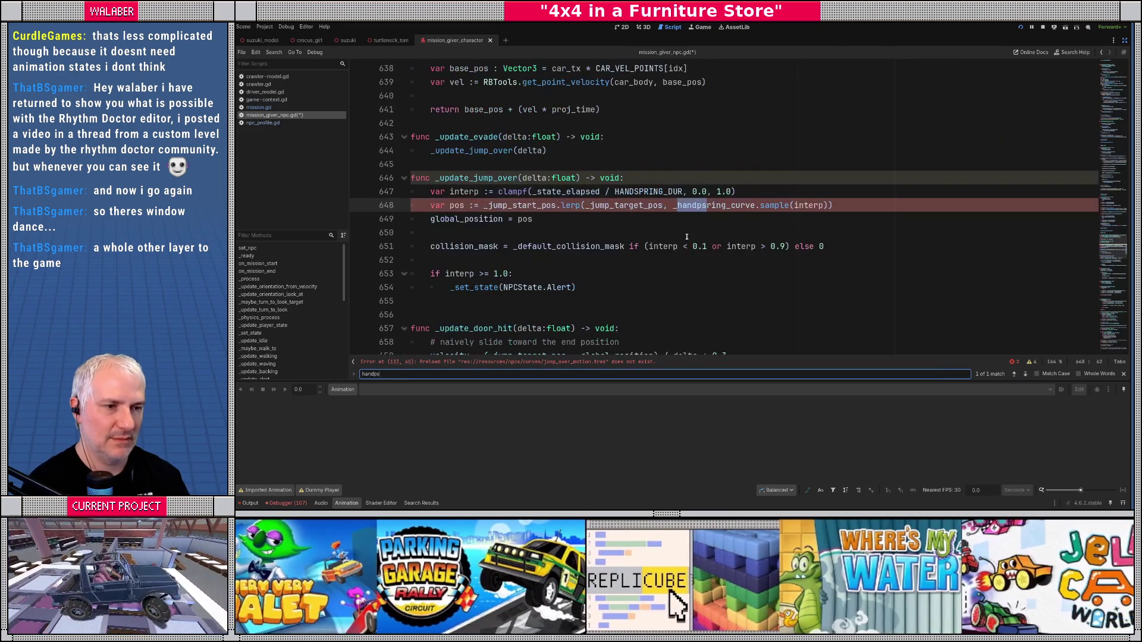
key(Escape)
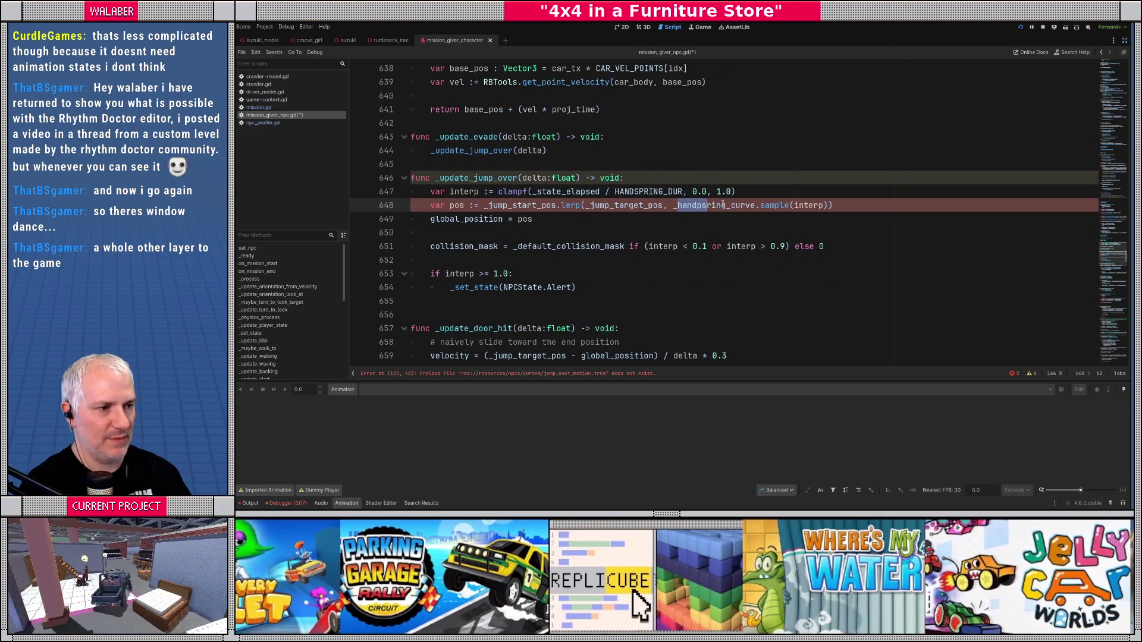
double_click(723, 205)
key(ctrl+v)
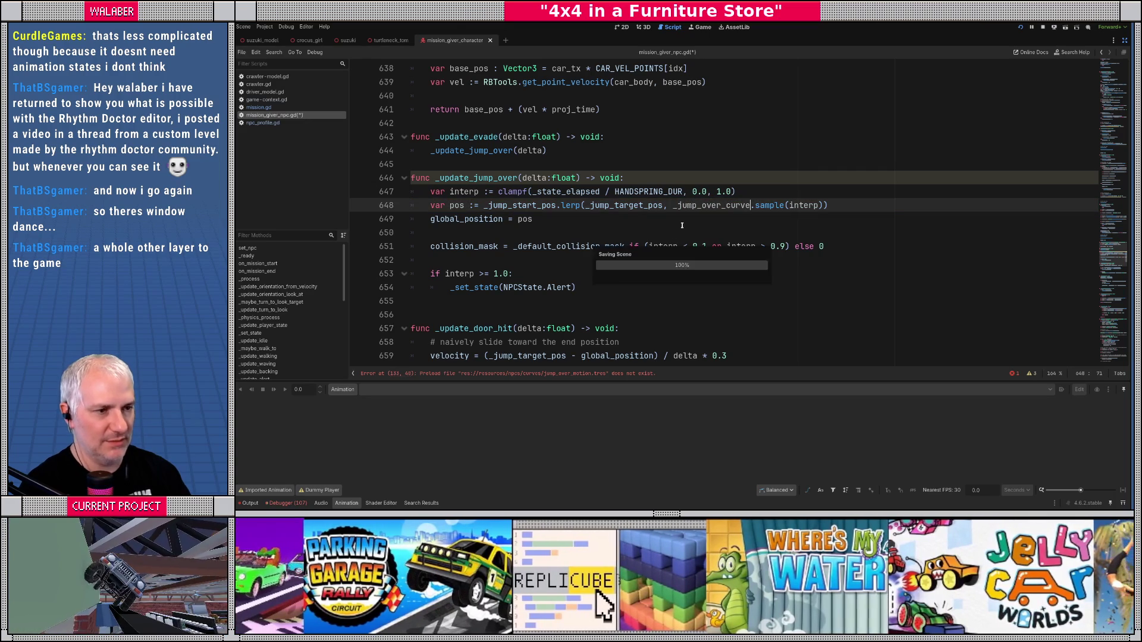
click(1125, 40)
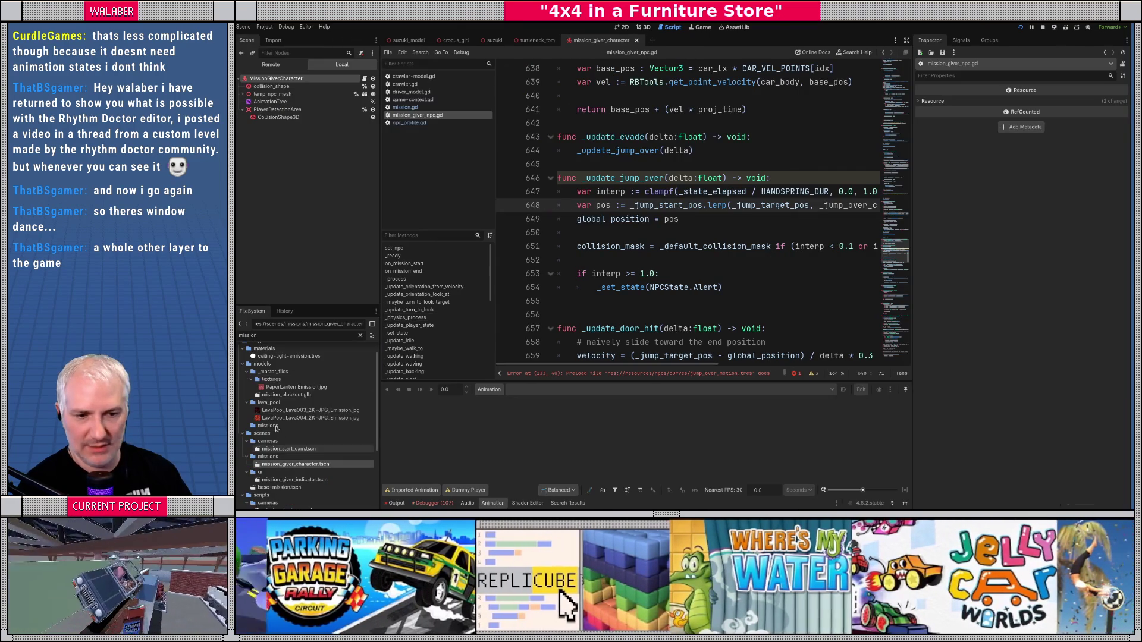
Step: Filter the FileSystem dock for 'hands' to find handspring_motion.tres
key(ctrl+a)
text(hands)
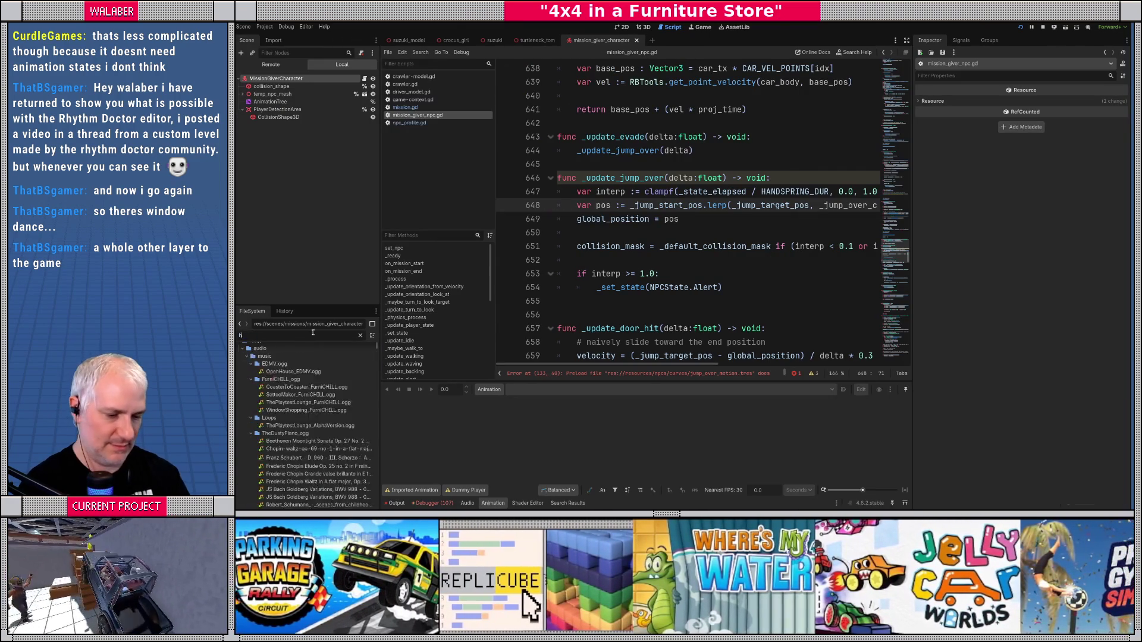
click(293, 388)
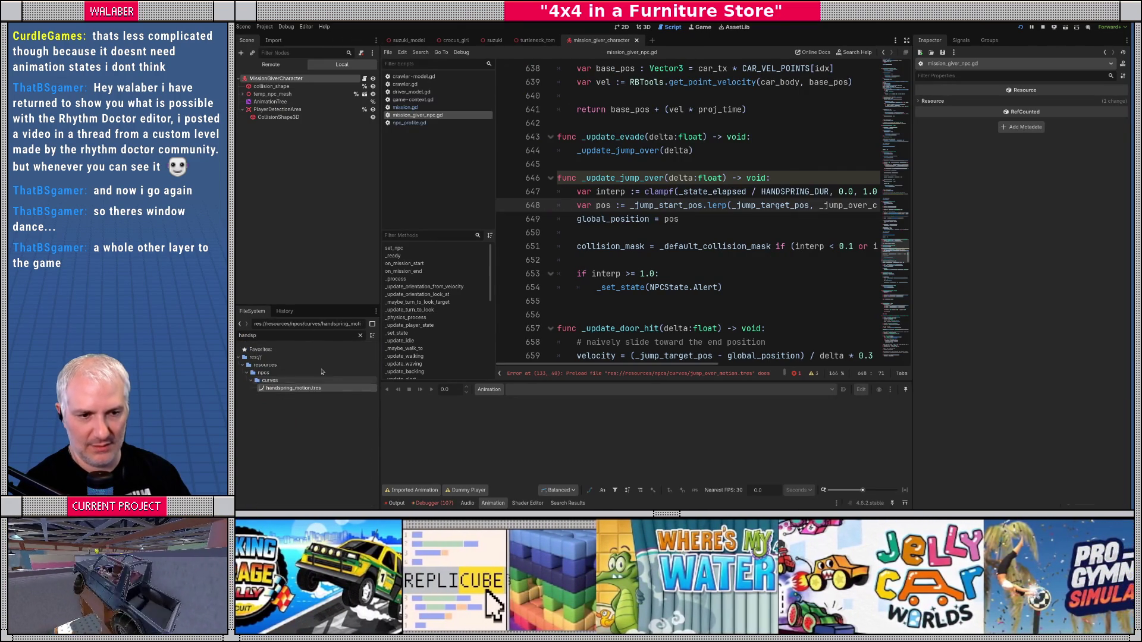
click(360, 335)
scroll(281, 389, down, 3)
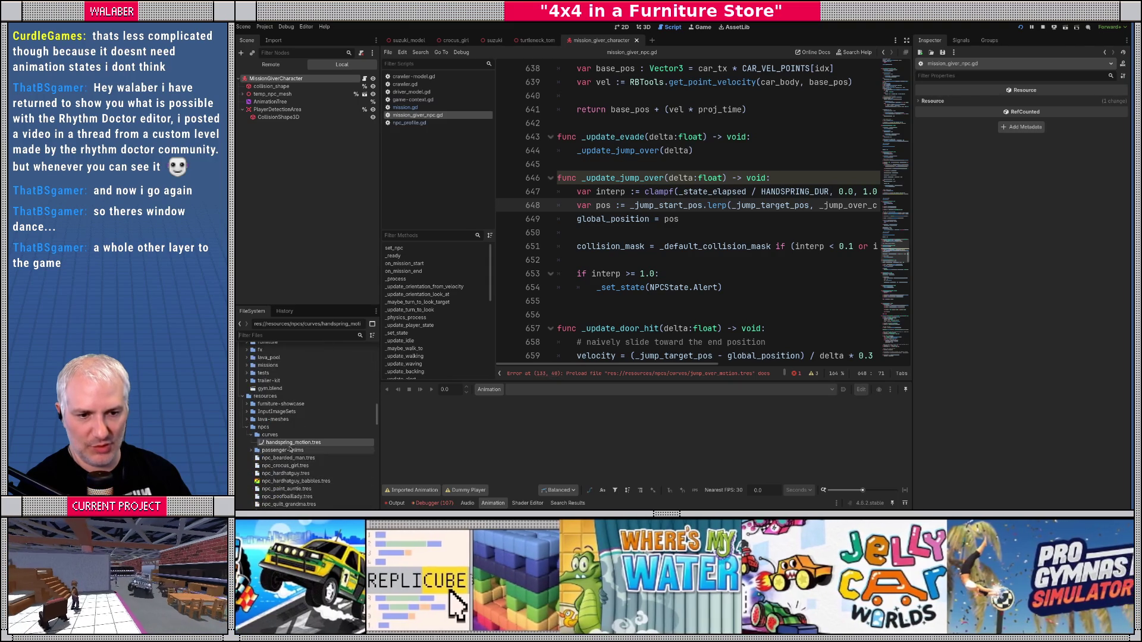
Step: Duplicate handspring_motion.tres as jump_over_motion.tres
right_click(291, 442)
click(310, 451)
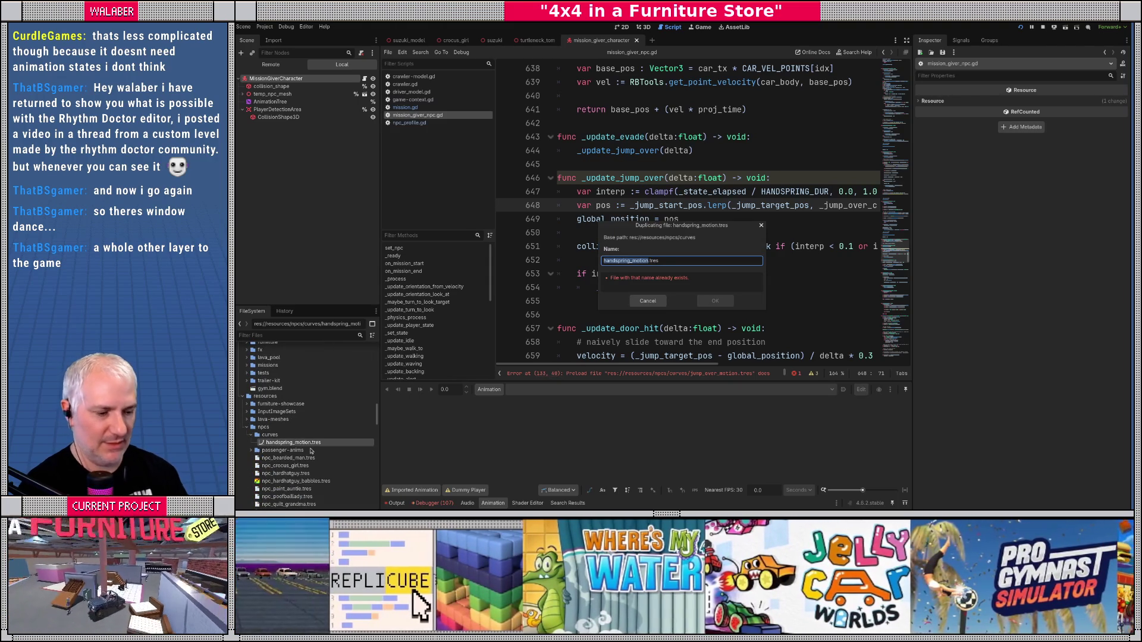
key(Home)
key(Delete)
key(Delete)
key(Delete)
text(j)
text(jump_over)
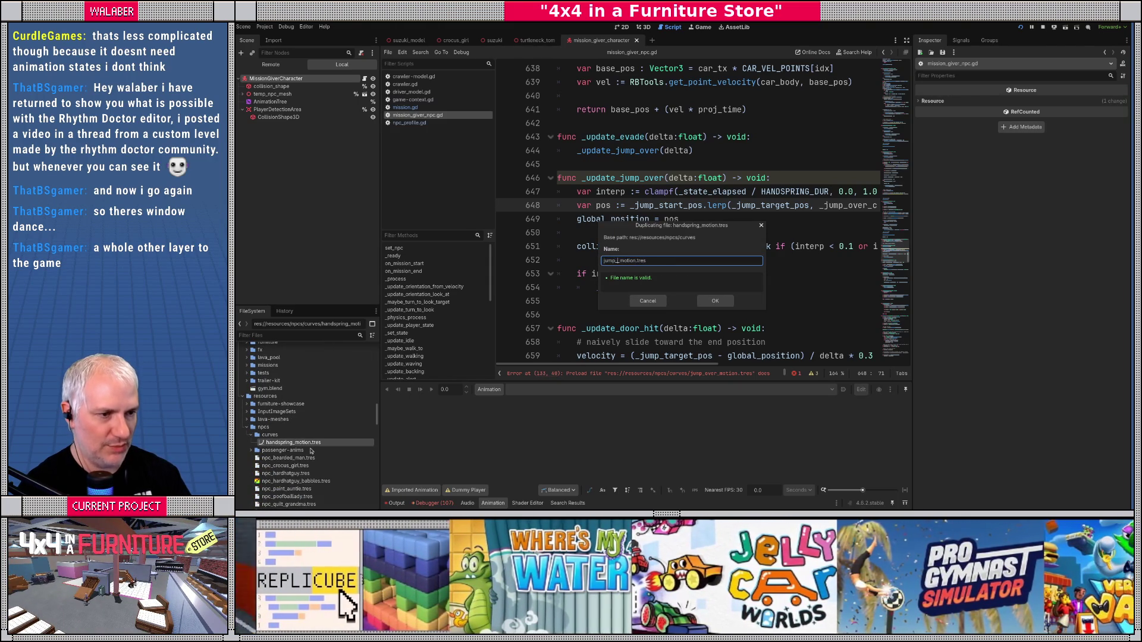
key(Return)
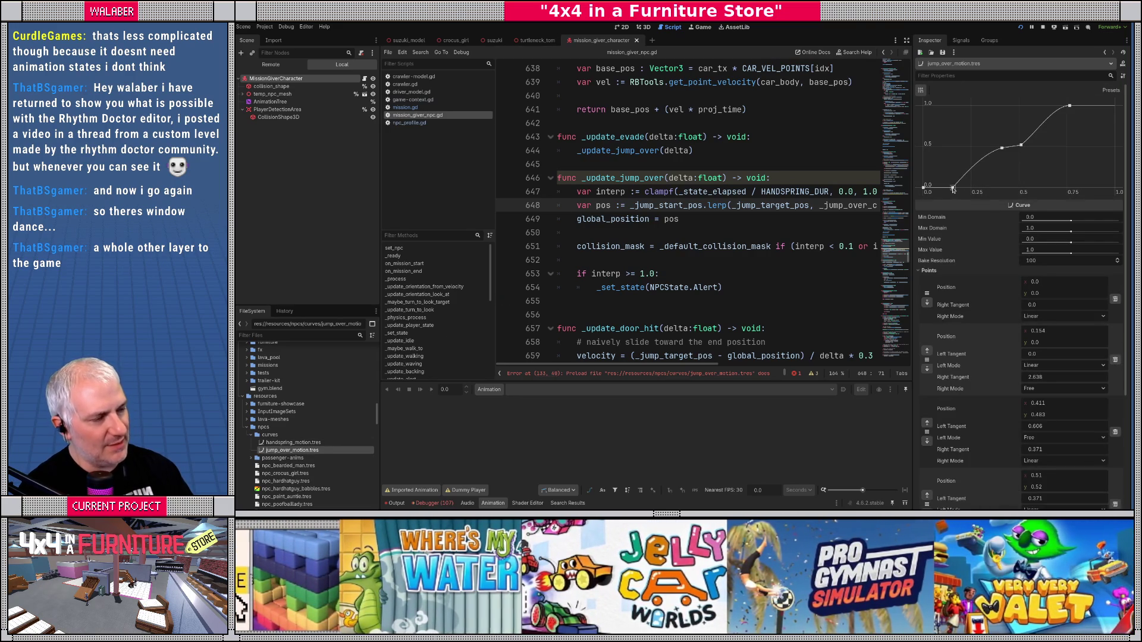
Step: Delete the curve points at x 0.411, (0.51, 0.52) and x 0.154, and move the end point right
right_click(1003, 148)
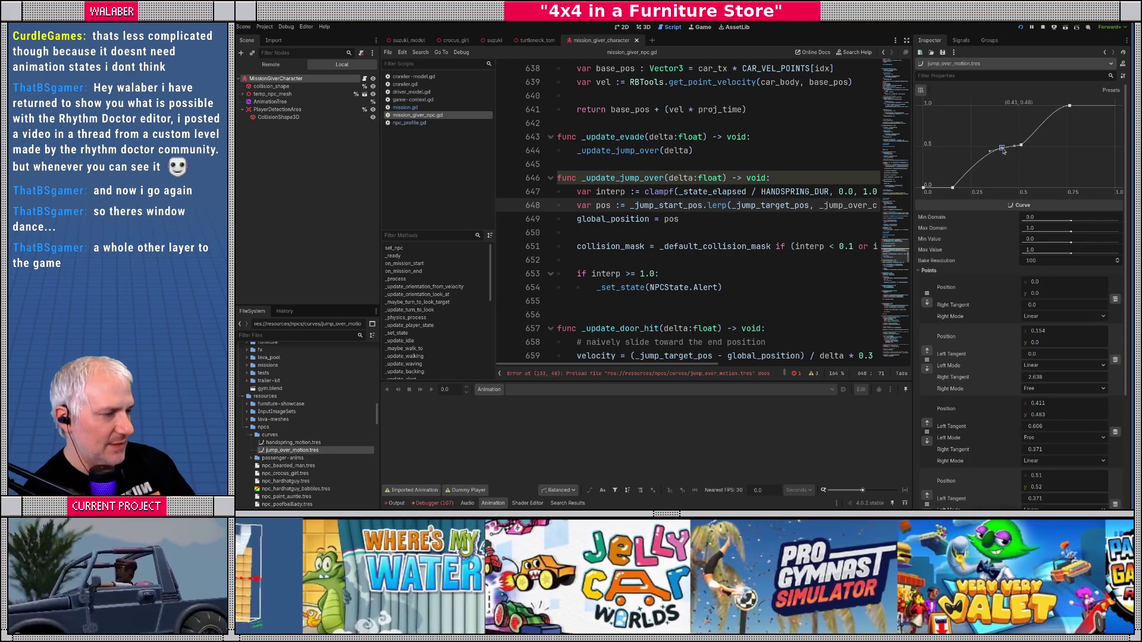
right_click(1022, 144)
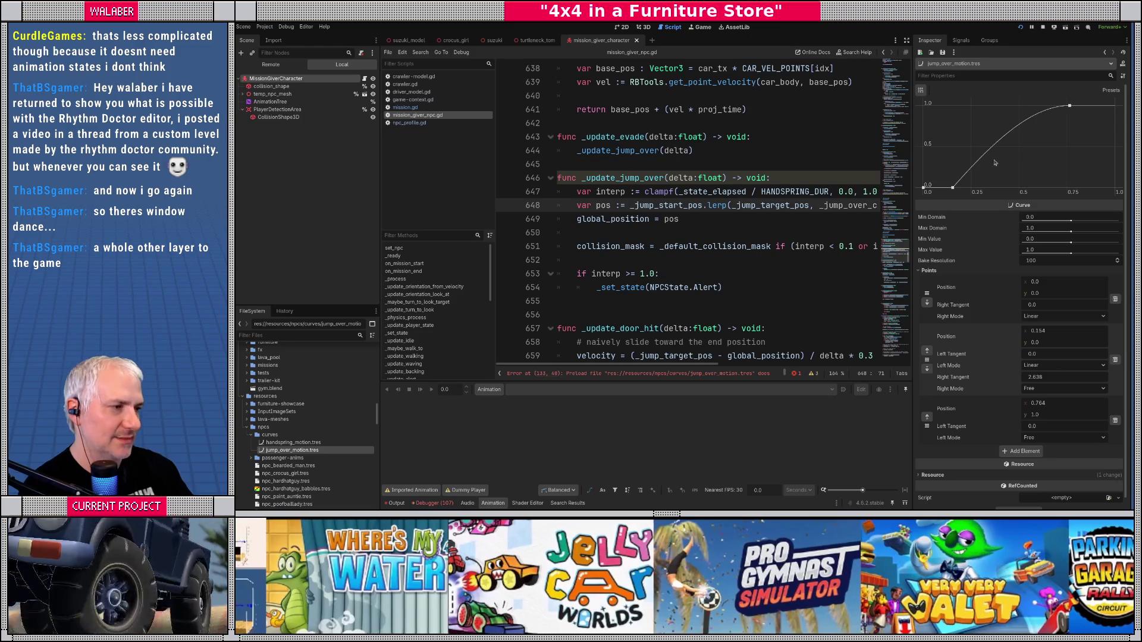
right_click(953, 188)
drag(1069, 105, 1131, 107)
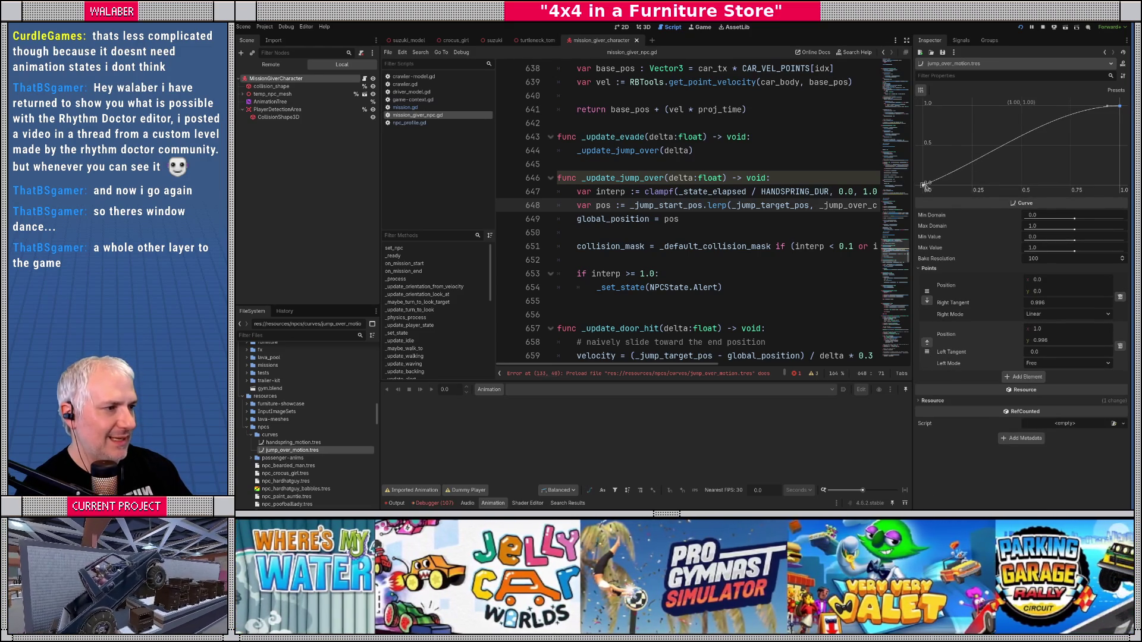
Step: Flatten the start tangent, add a steep middle point, and set the end point to (1, 1)
click(924, 185)
drag(938, 186, 937, 188)
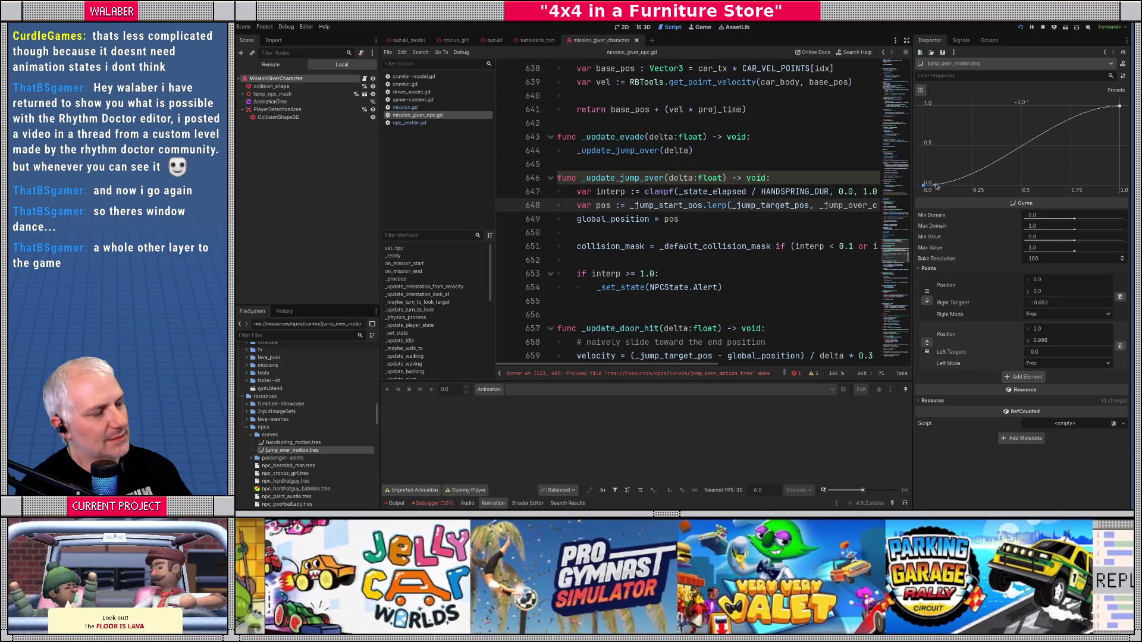
click(1021, 149)
drag(1008, 148, 1015, 168)
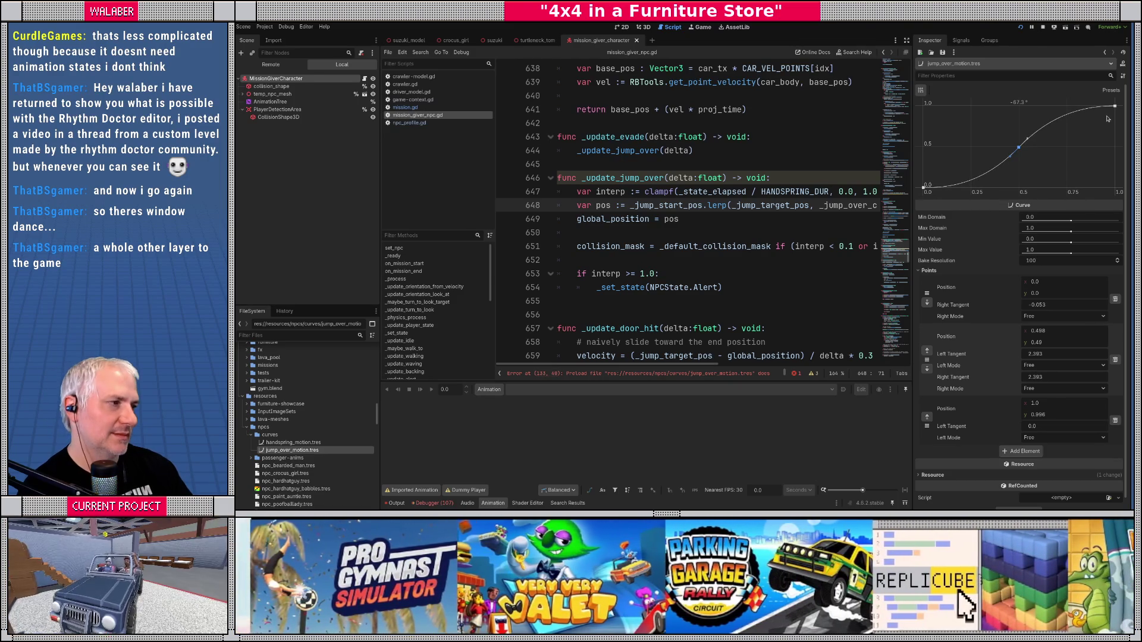
drag(1115, 107, 1115, 105)
Step: Set the first point's Right Tangent to 0
click(926, 188)
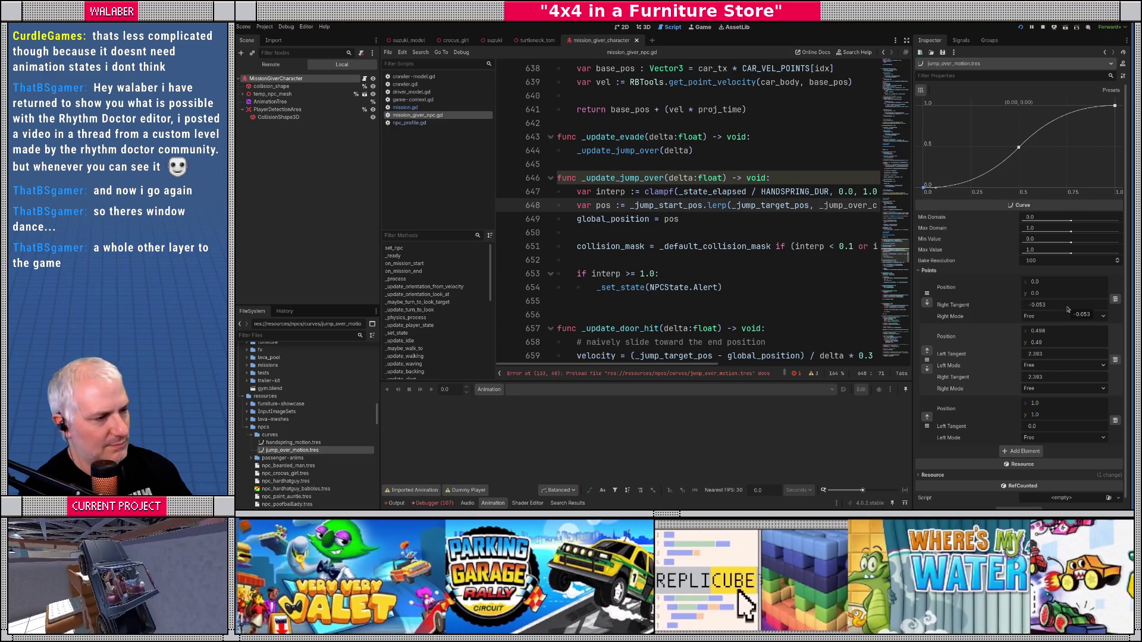
click(1069, 309)
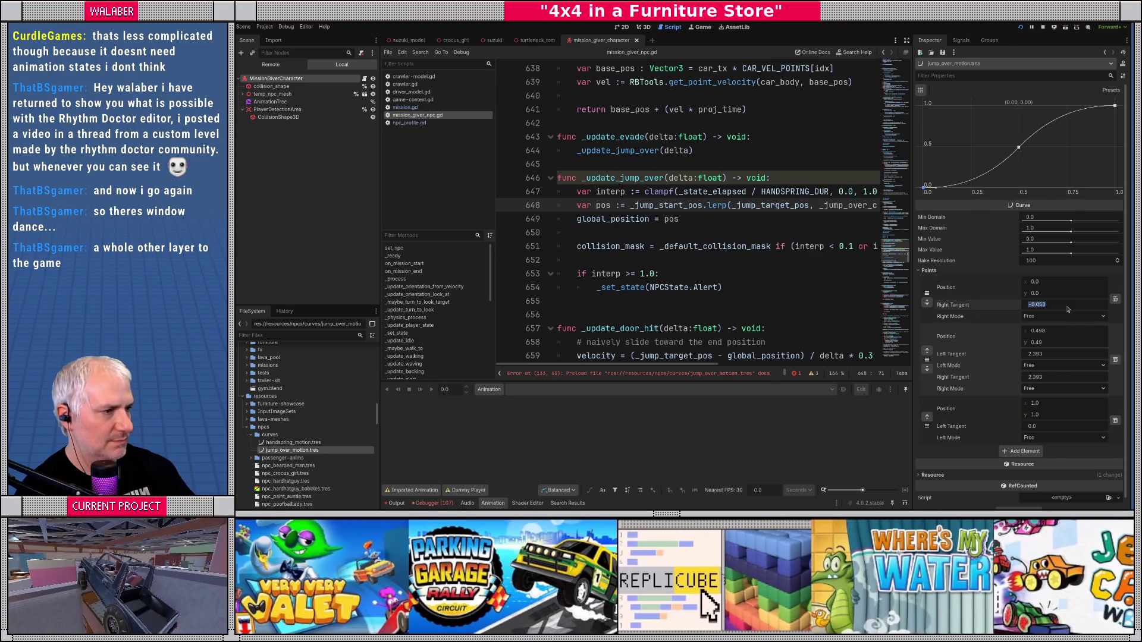
text(0)
key(Return)
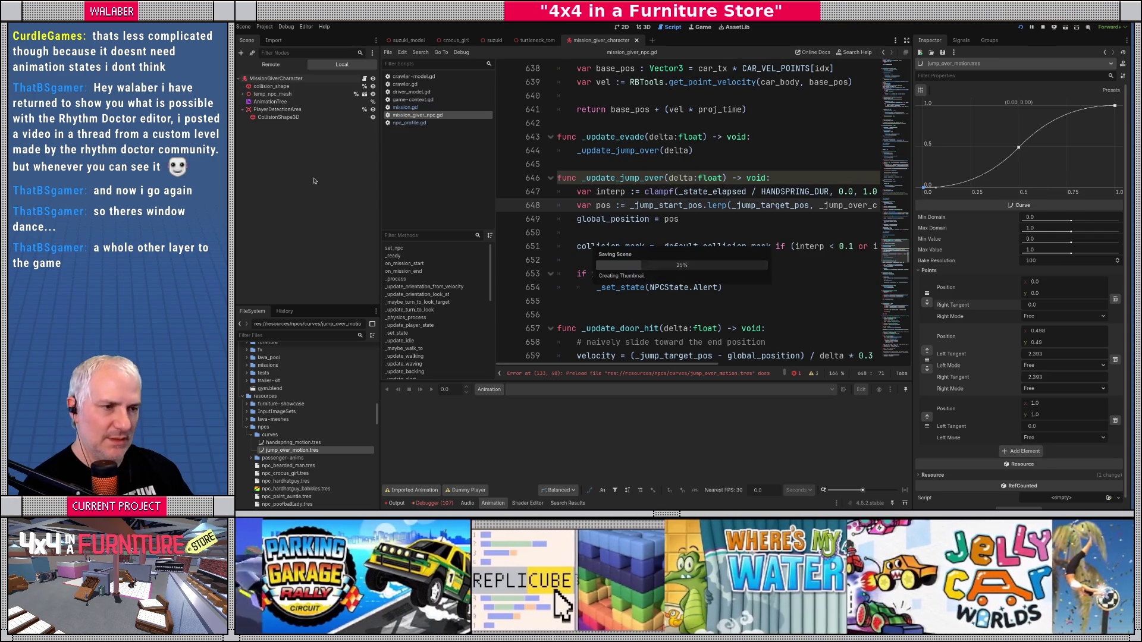
Step: Widen the script editor to full width and search the script for 'jump('
click(907, 40)
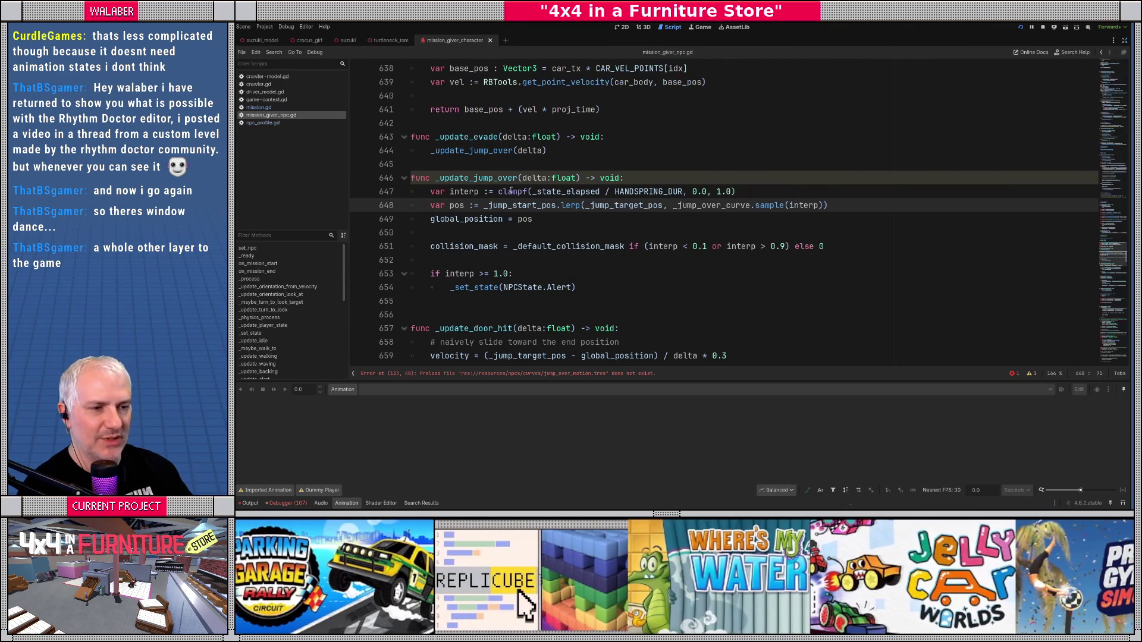
click(499, 178)
scroll(541, 218, up, 2)
scroll(537, 233, up, 2)
click(537, 233)
key(ctrl+f)
text(jump)
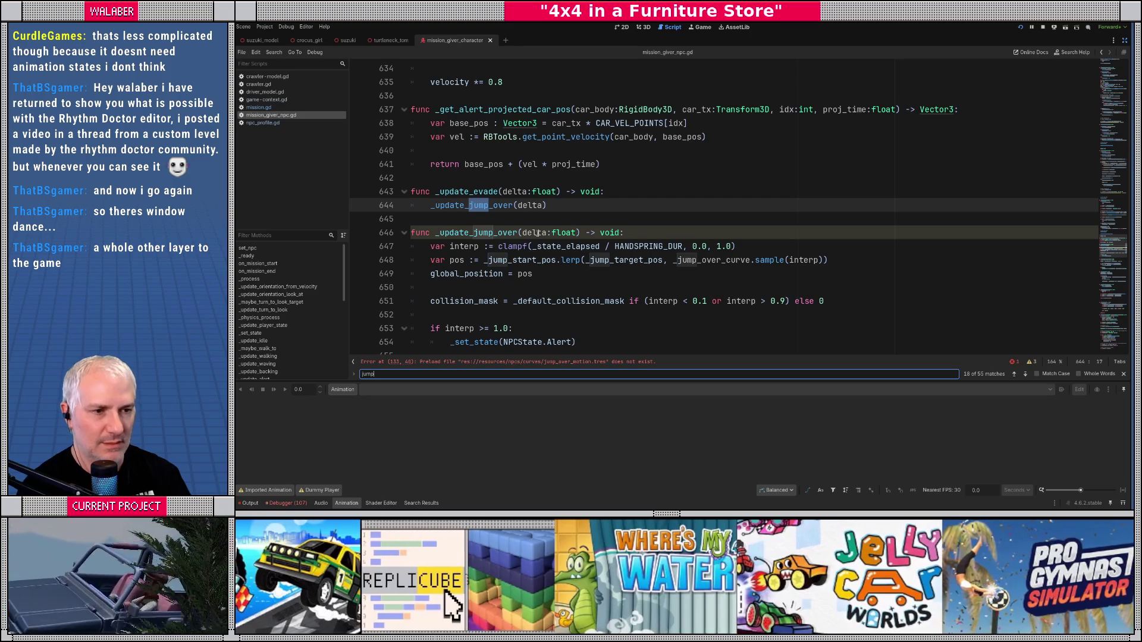
text(()
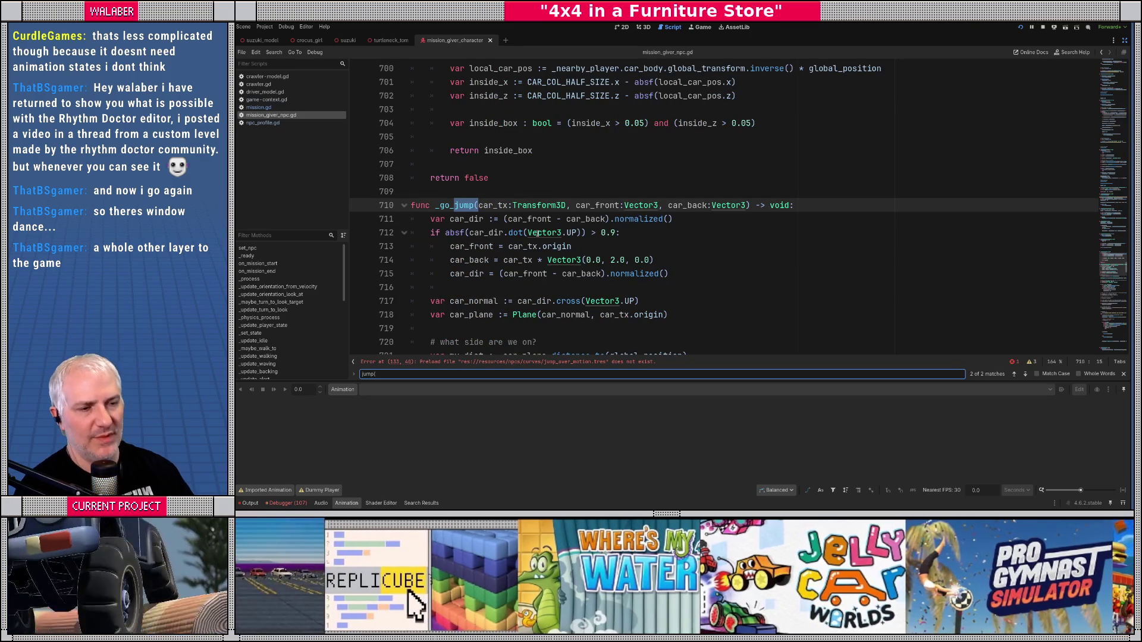
key(Escape)
Step: Review the _go_jump setup code and its which-side distance lines
click(480, 196)
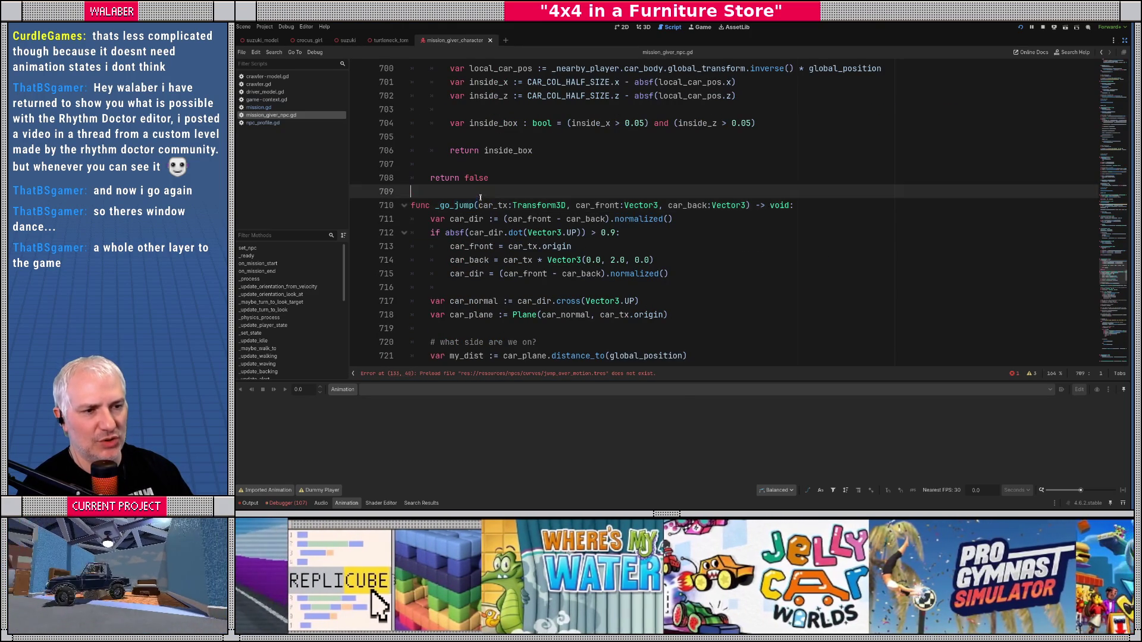
scroll(480, 197, down, 3)
drag(428, 95, 584, 340)
click(547, 268)
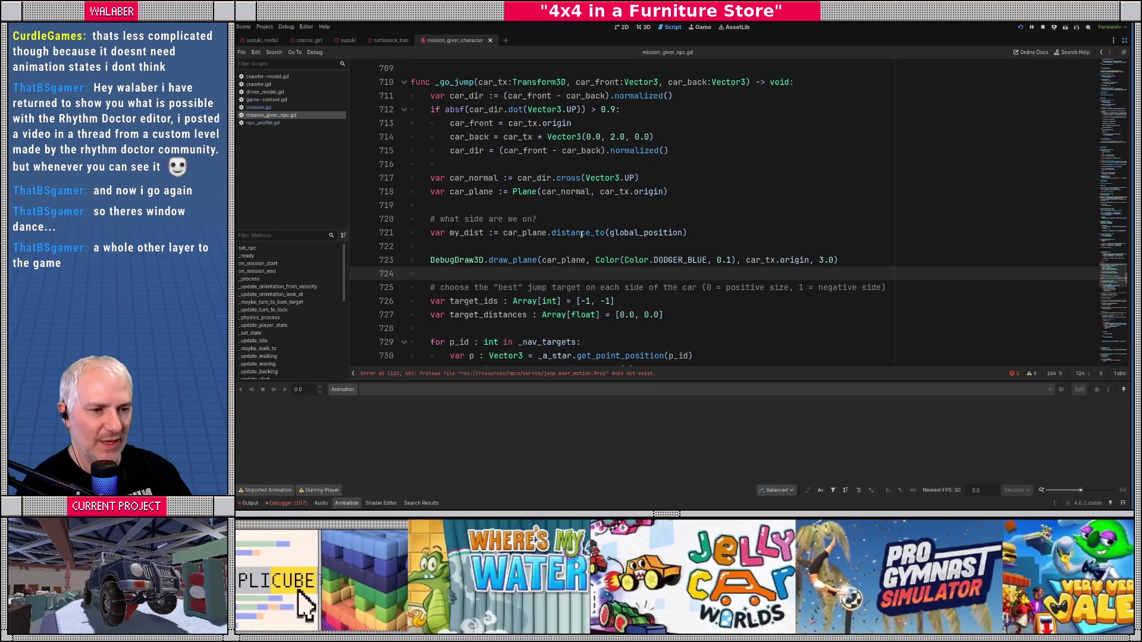
scroll(581, 233, down, 2)
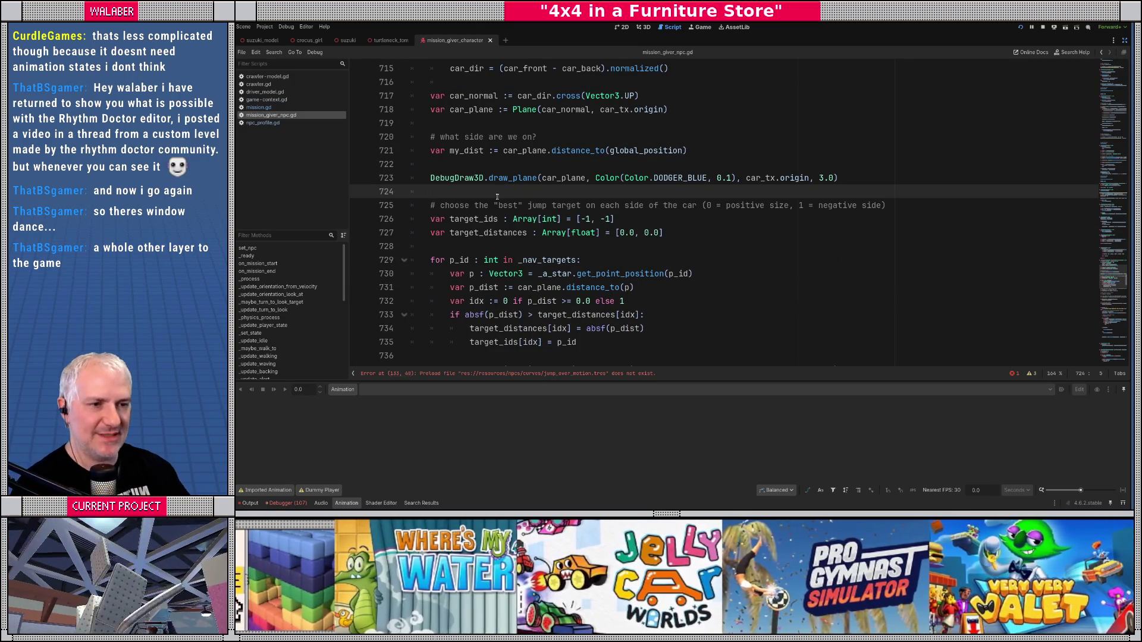
scroll(505, 192, up, 2)
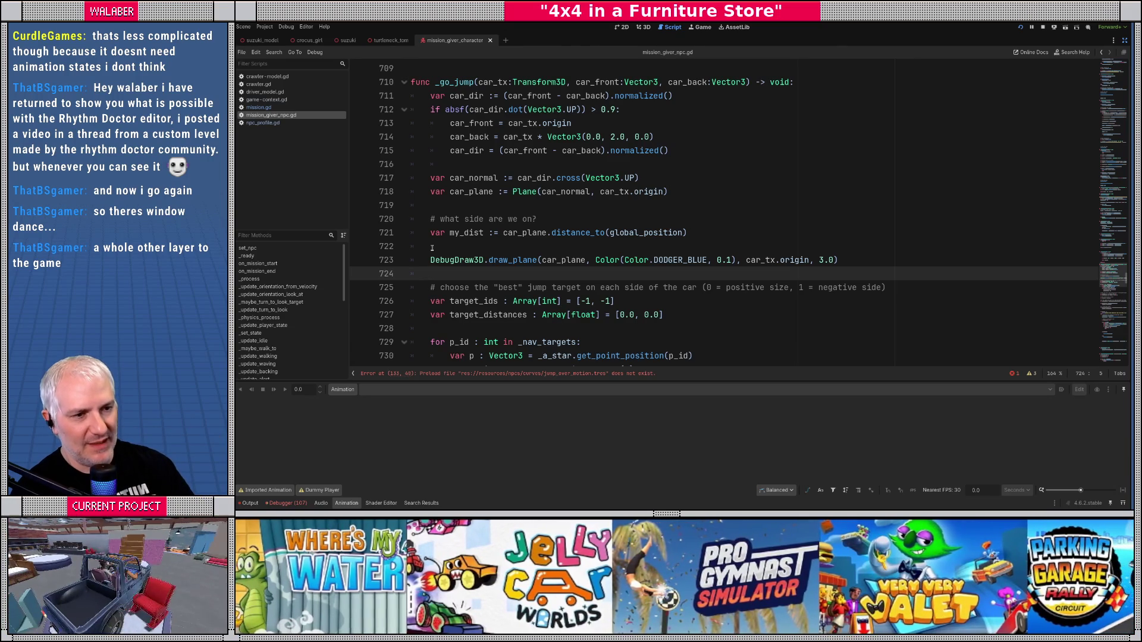
drag(440, 205, 487, 270)
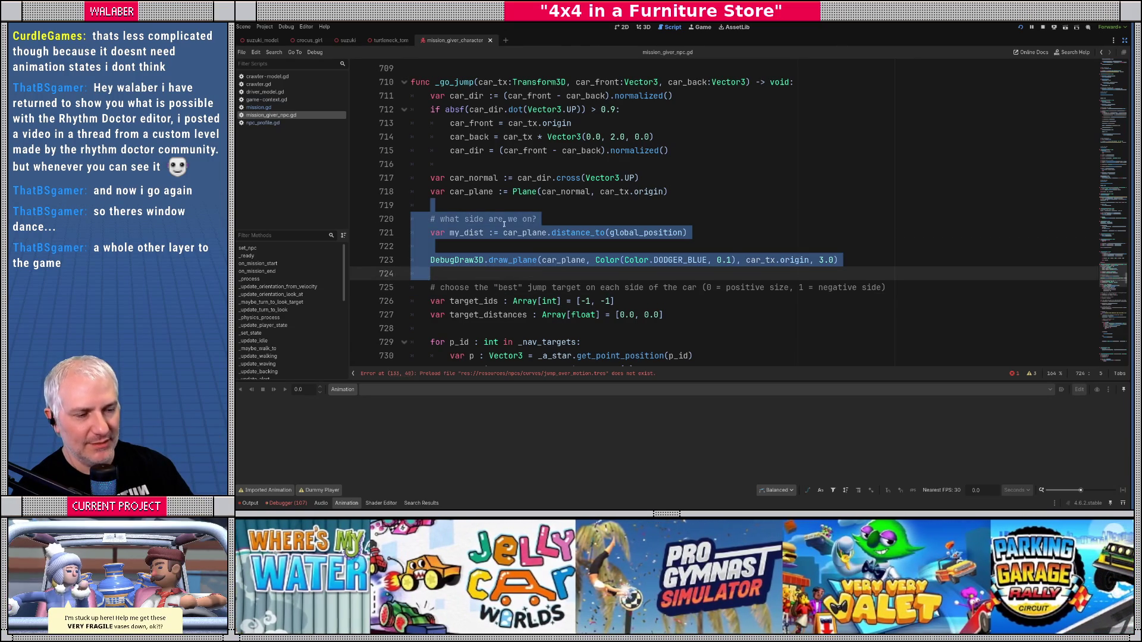
click(526, 220)
Step: Review the target_ids and target_distances declarations and the distance check on lines 731-733
scroll(476, 208, down, 4)
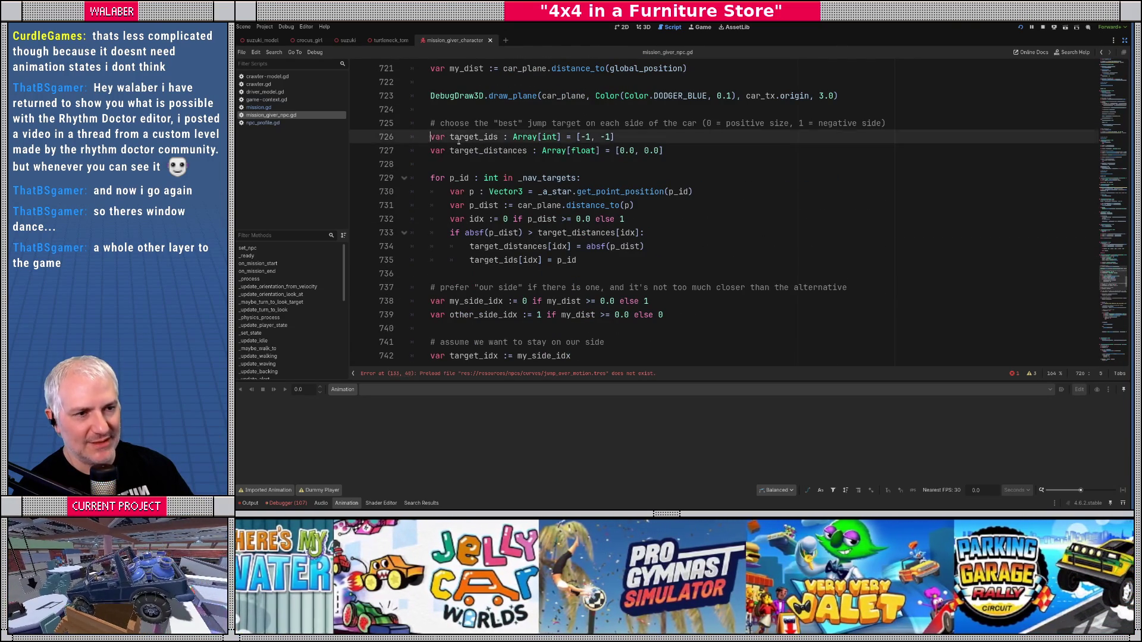
drag(431, 137, 656, 152)
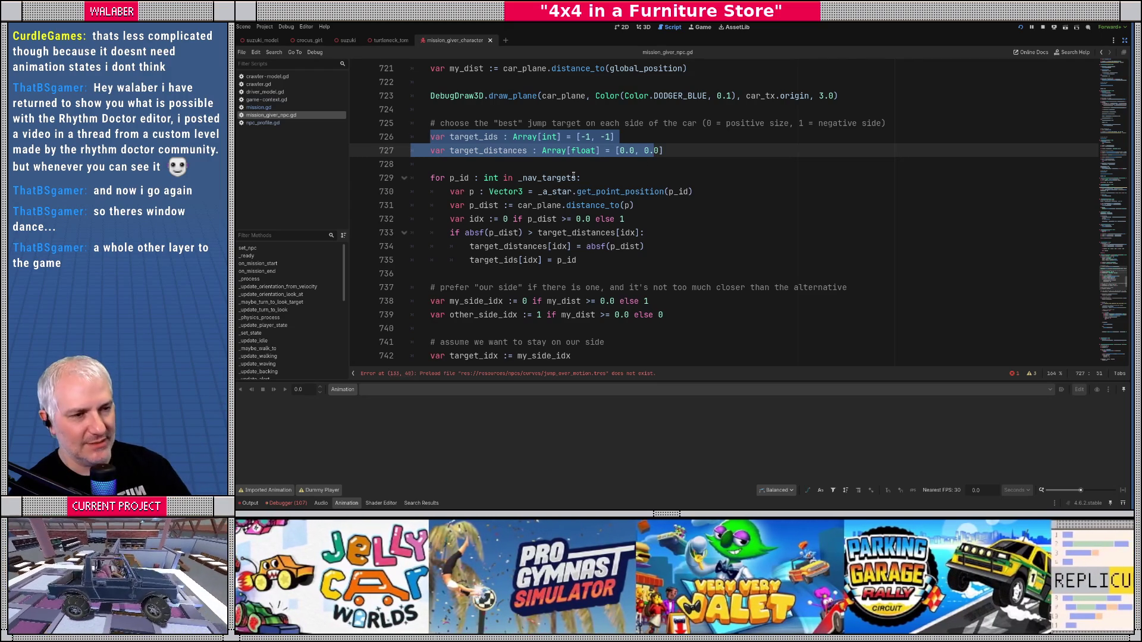
click(556, 178)
click(511, 161)
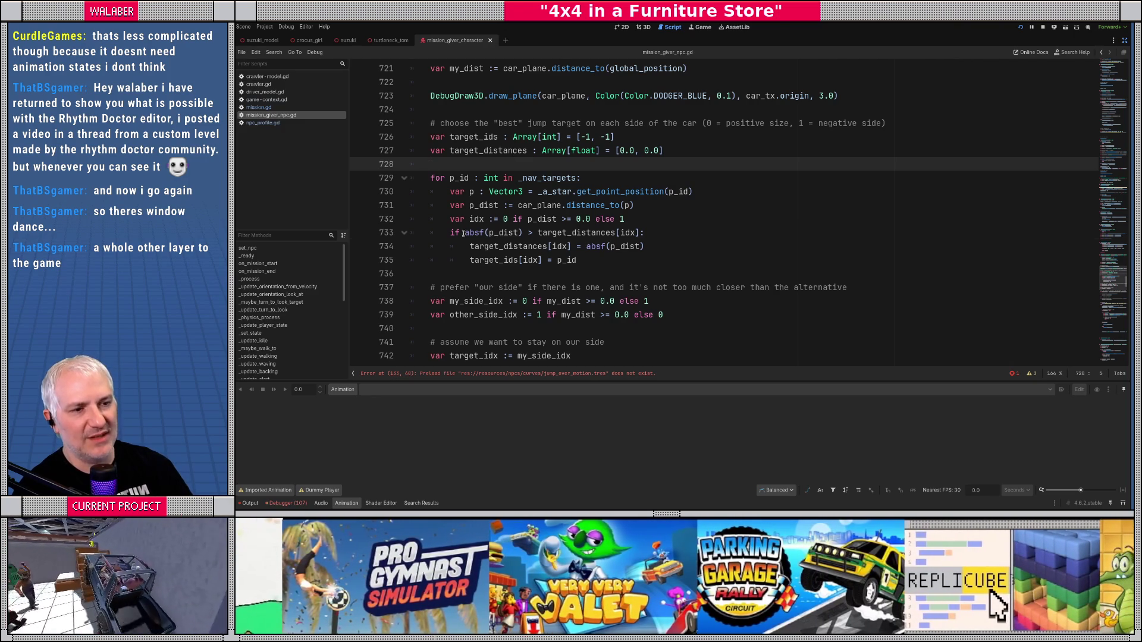
drag(463, 233, 650, 232)
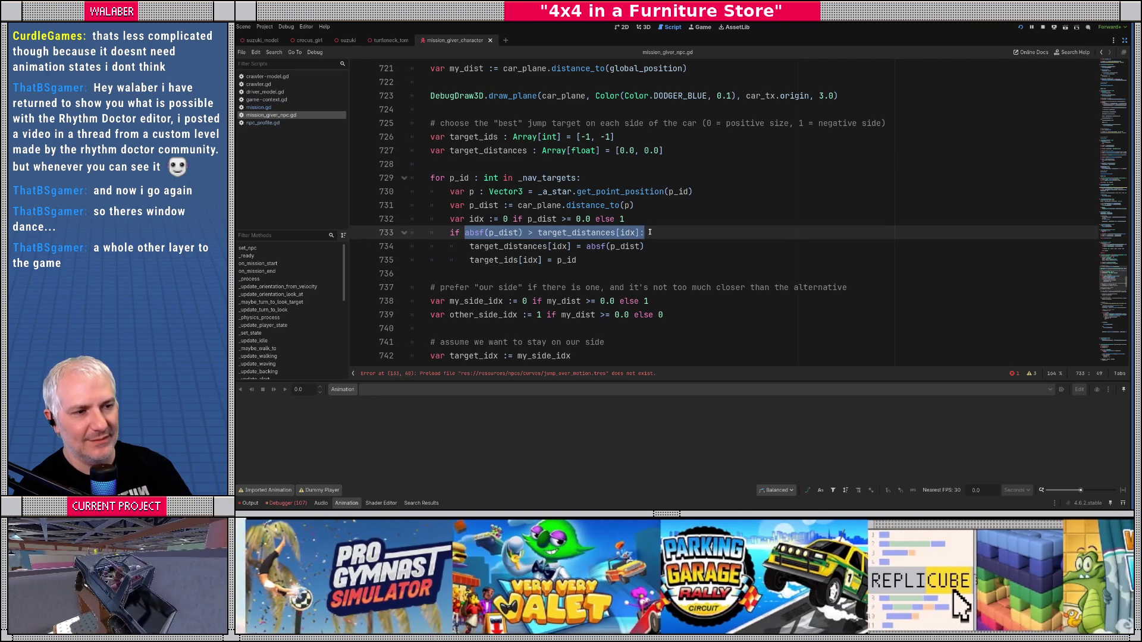
drag(467, 205, 629, 206)
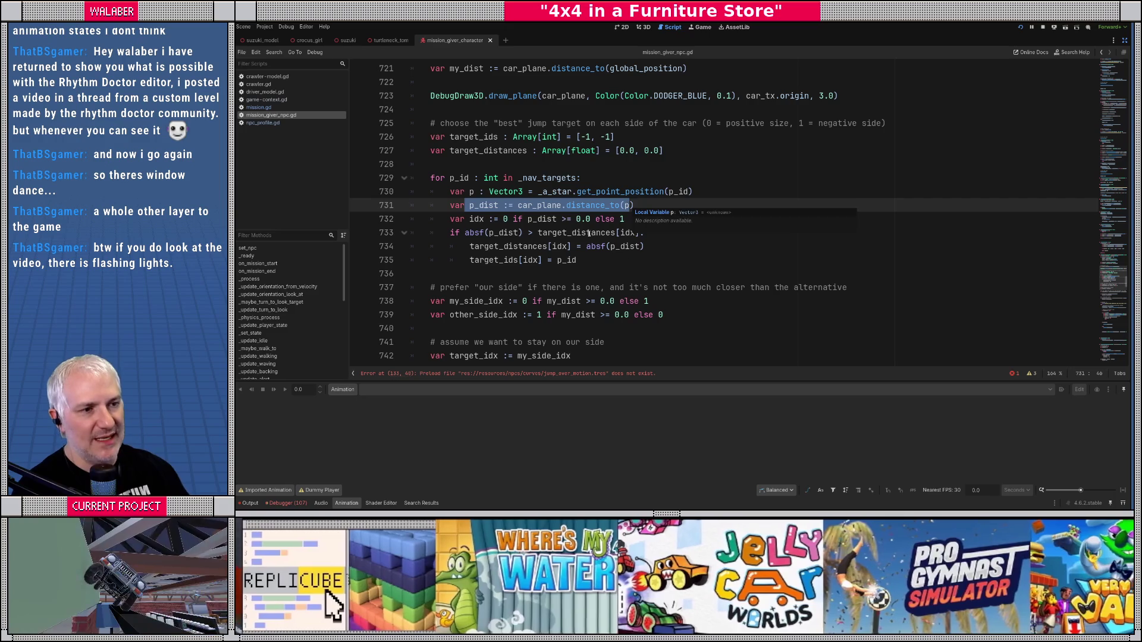
Step: Look over the jump-target code from the DebugDraw3D line to the my_dist line 721
click(543, 177)
scroll(472, 173, up, 1)
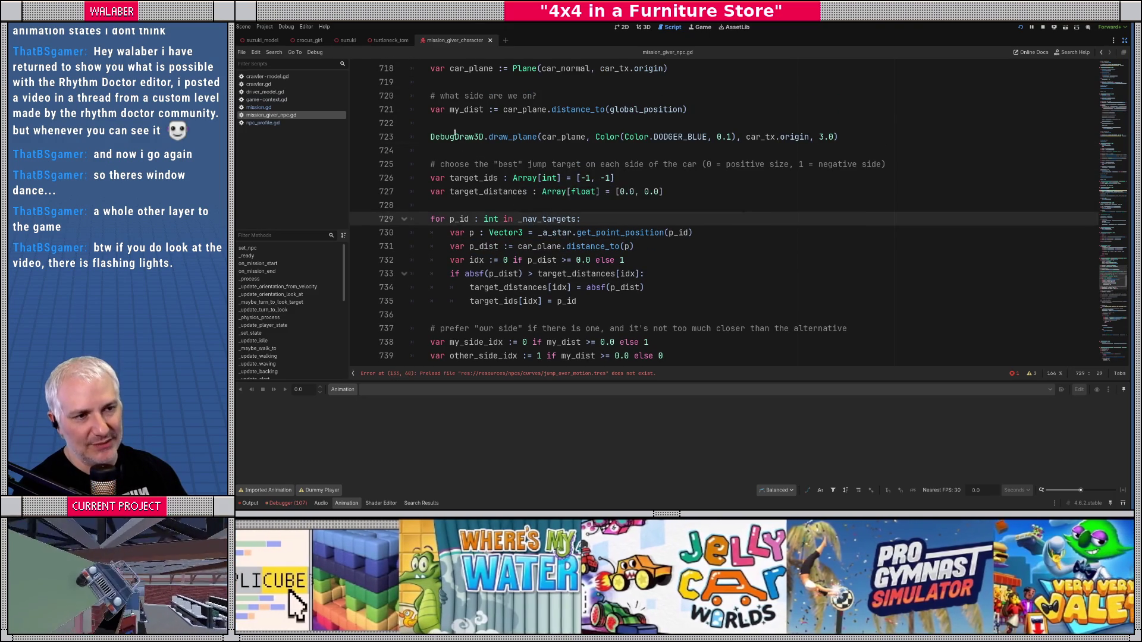
click(455, 136)
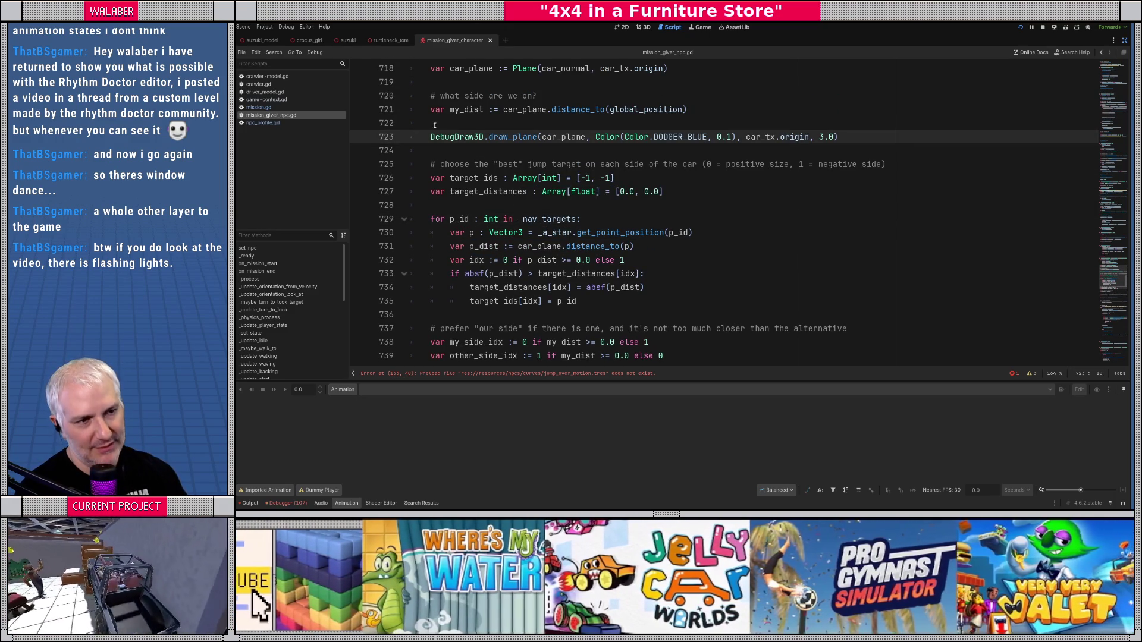
scroll(440, 128, up, 1)
click(456, 126)
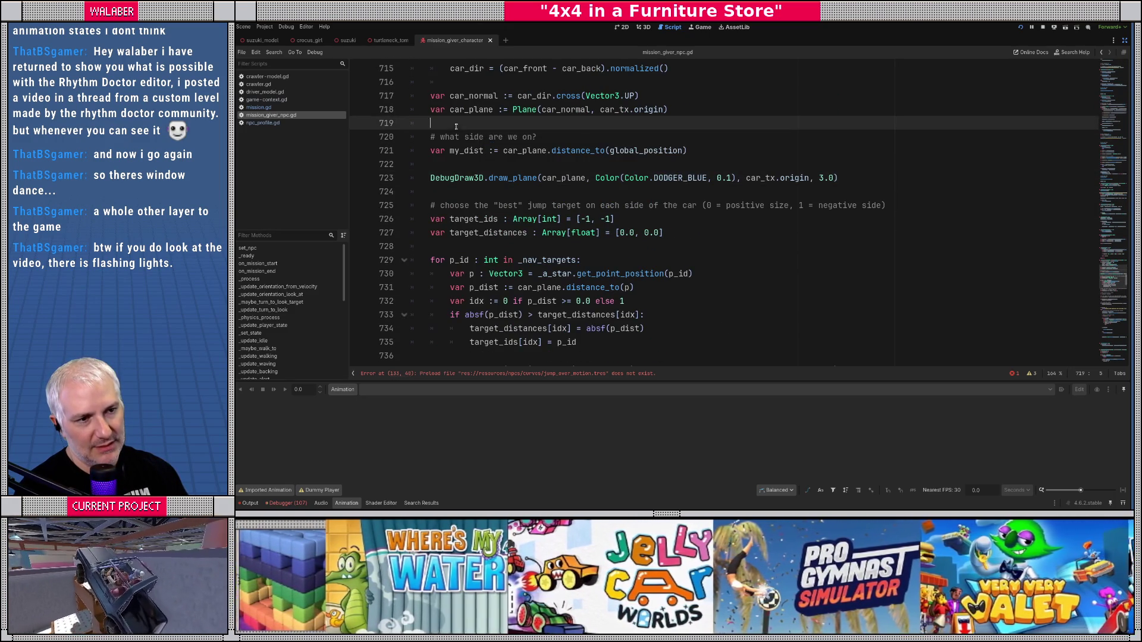
drag(434, 151, 745, 150)
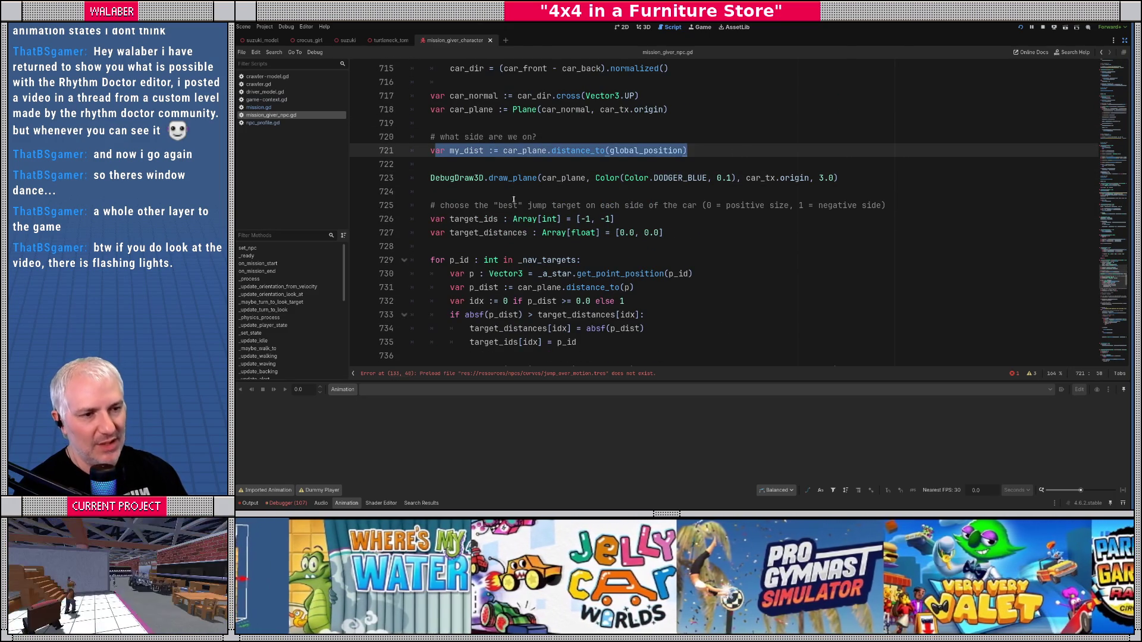
scroll(560, 190, down, 1)
drag(431, 178, 555, 199)
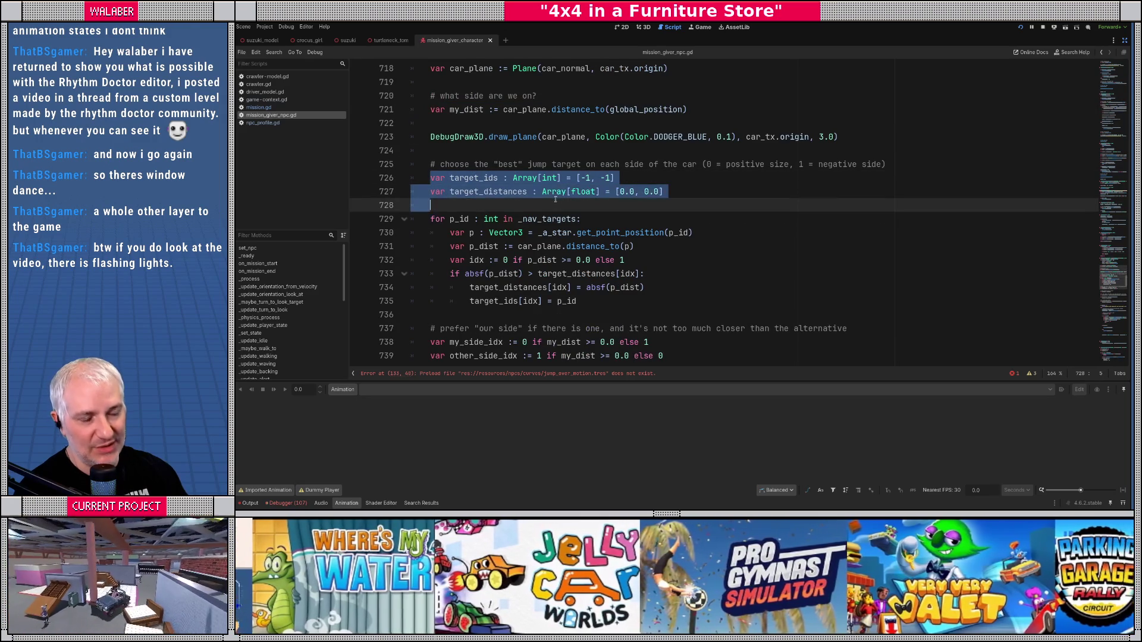
click(555, 199)
scroll(555, 200, down, 6)
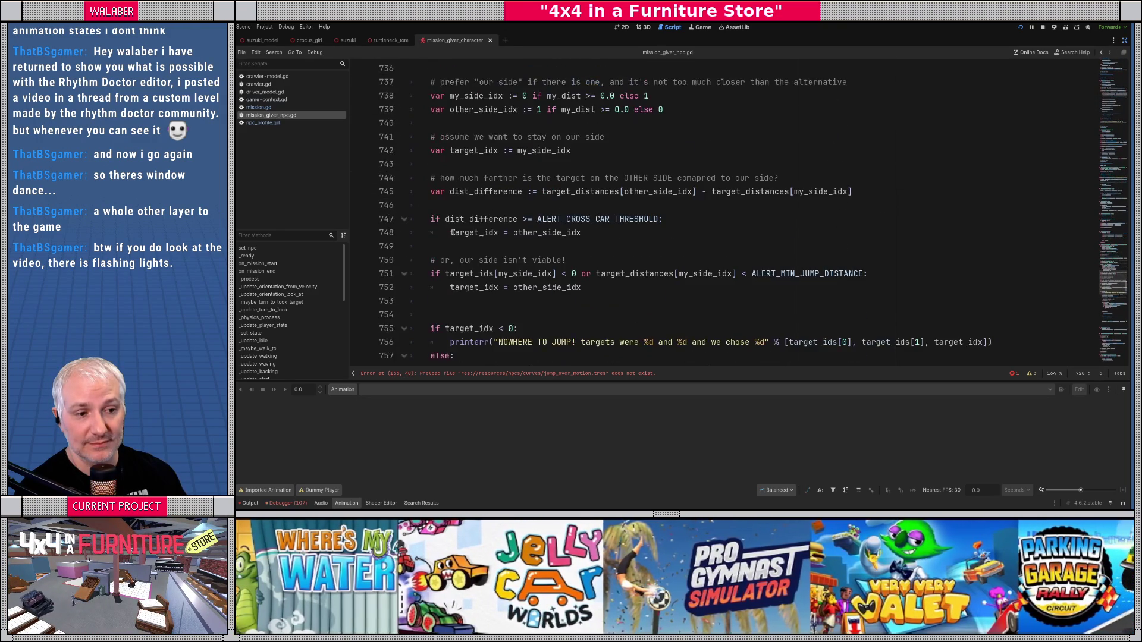
scroll(453, 233, down, 2)
scroll(454, 233, up, 7)
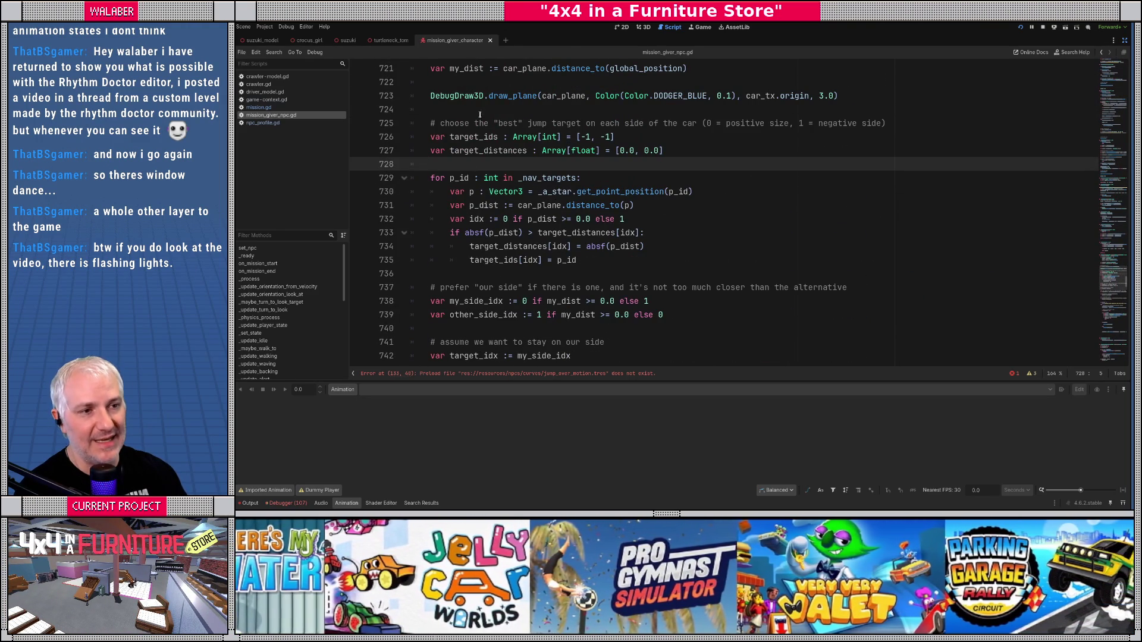
Step: Add 'var viable_targets : Dictionary' on a new line at 724 and open the Dictionary reference
click(479, 115)
key(Return)
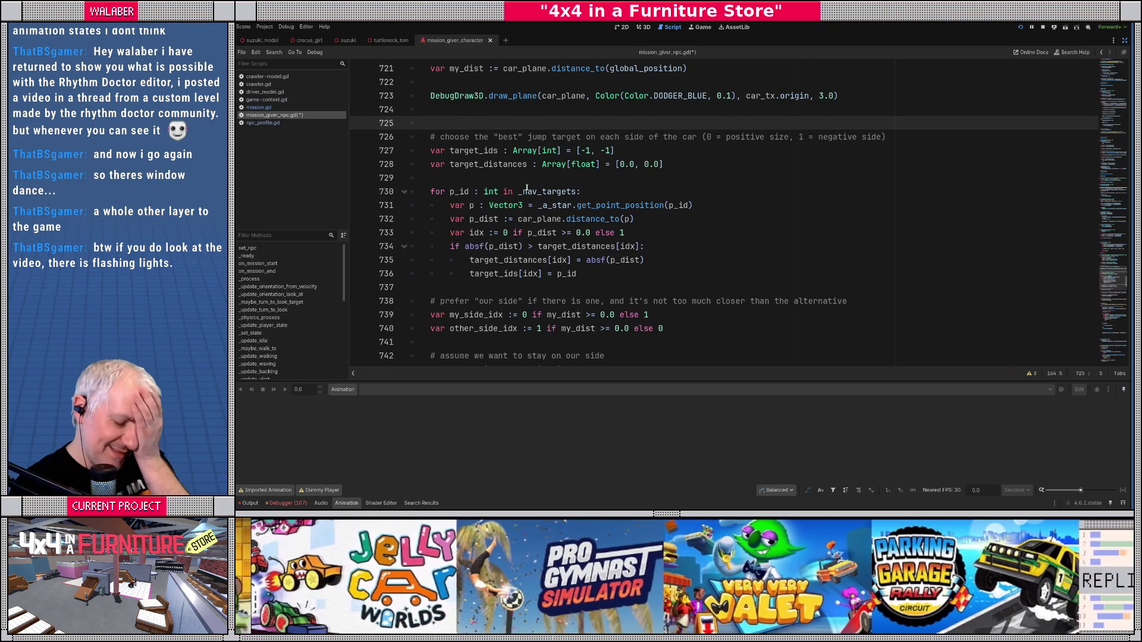
text(var)
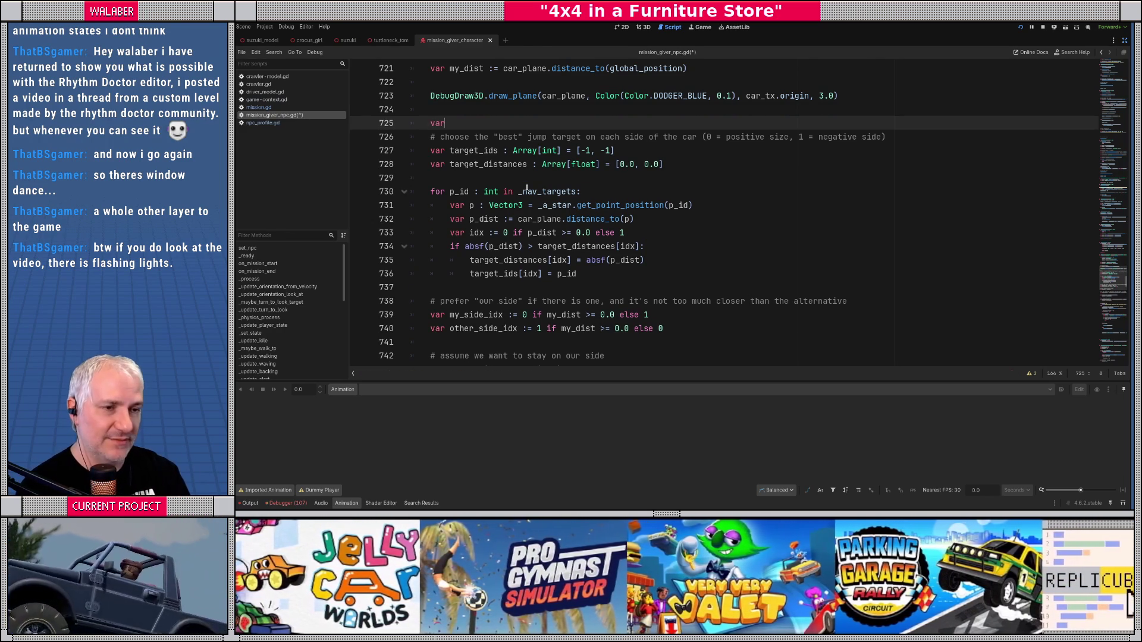
text( viable_t)
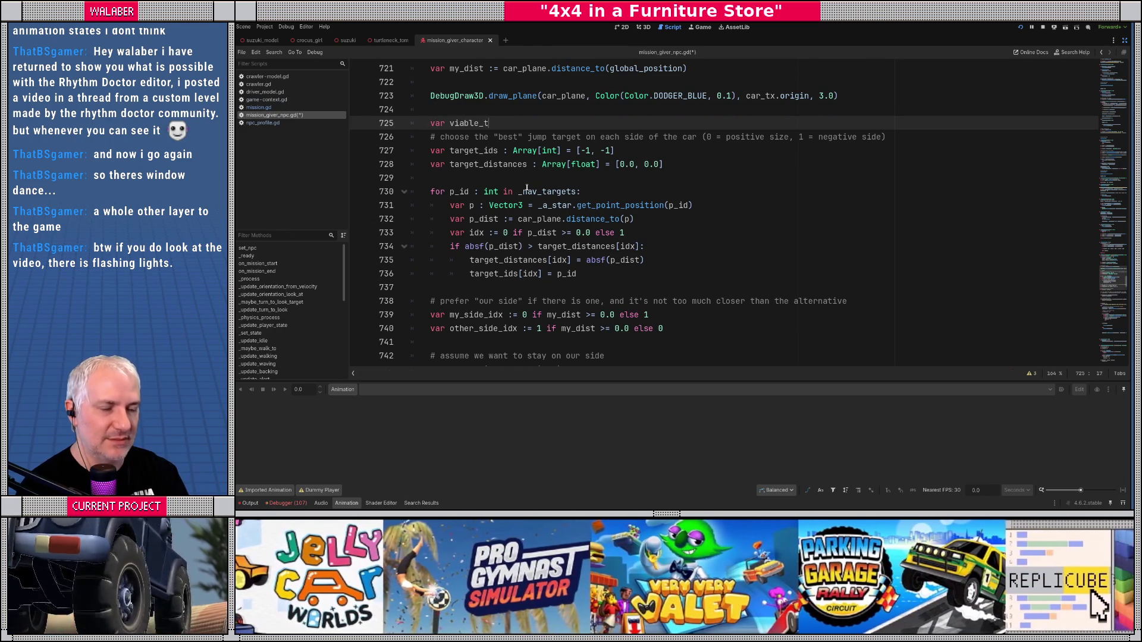
text(argets)
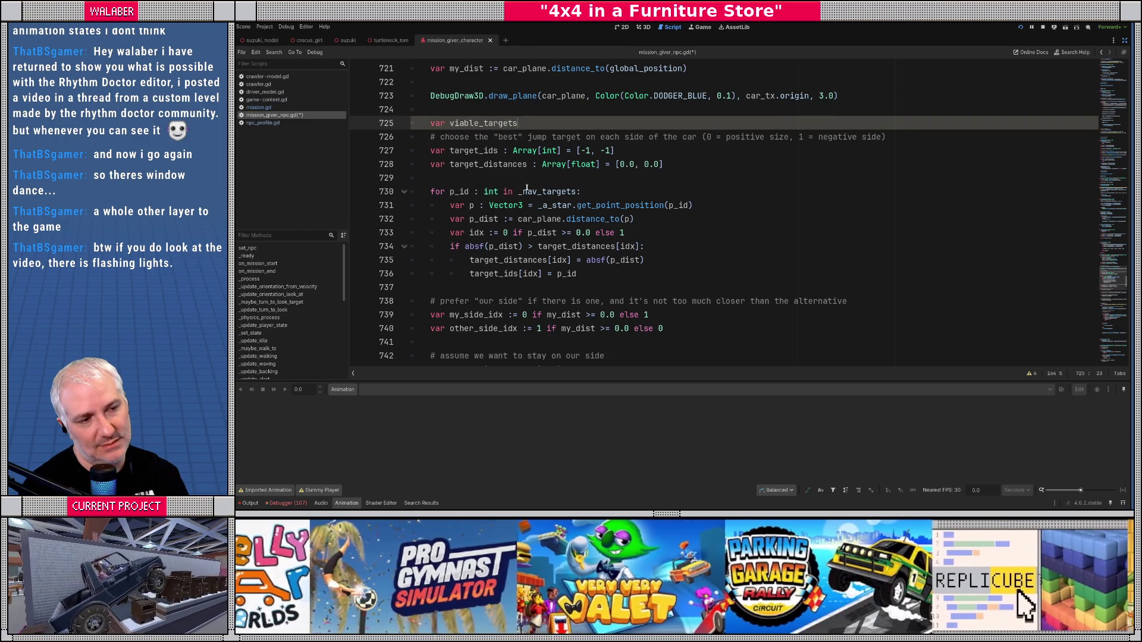
text( : )
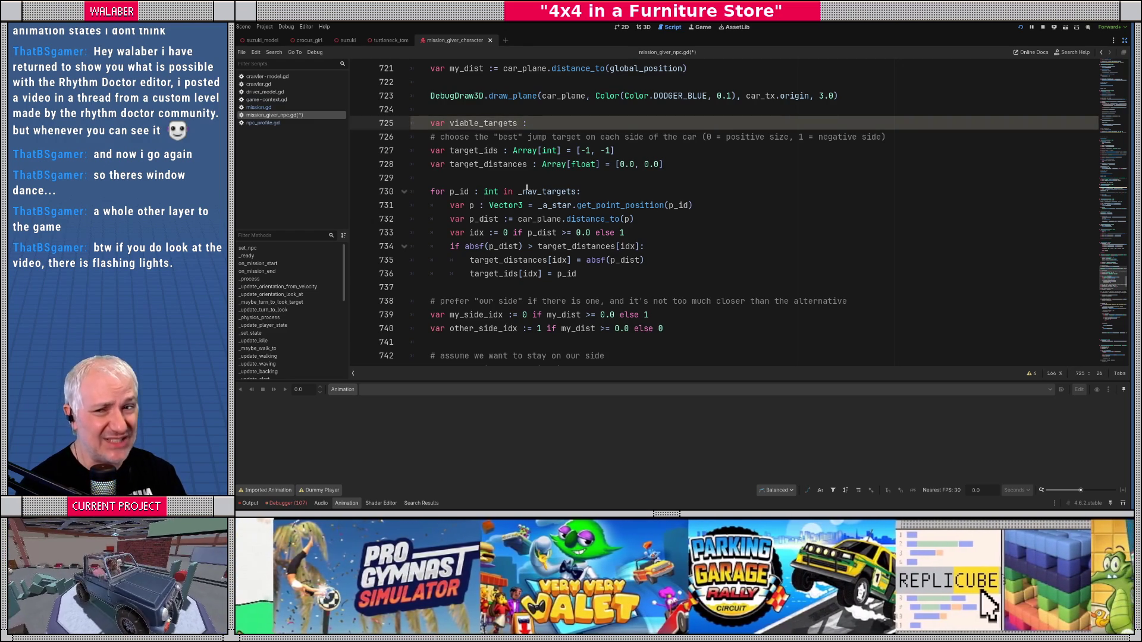
text(Dic)
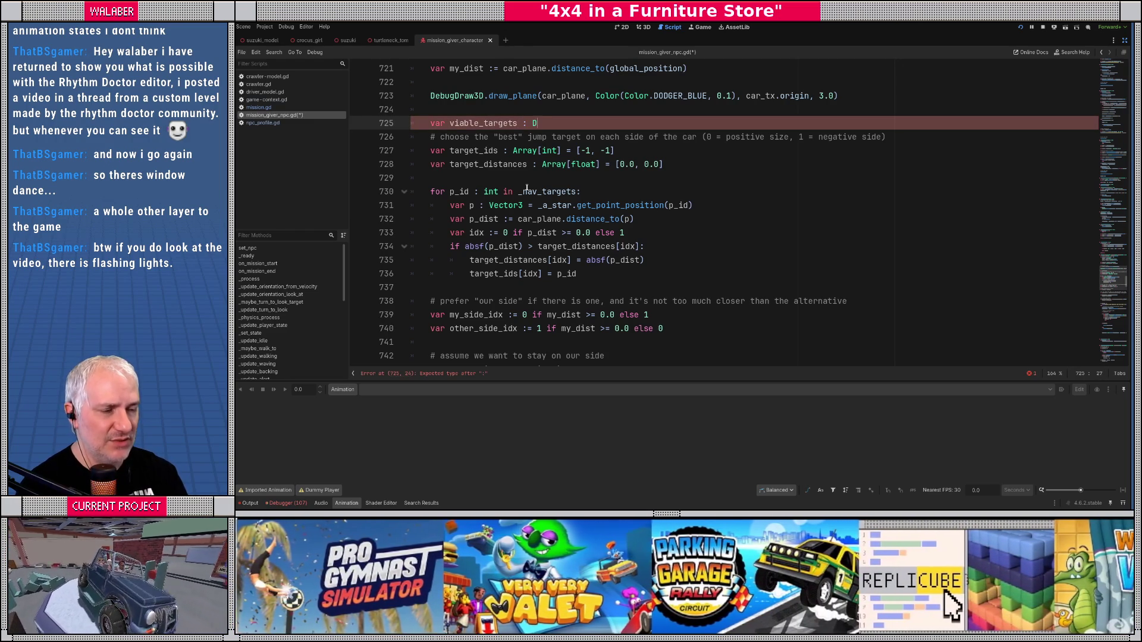
key(Return)
key(Return)
key(Return)
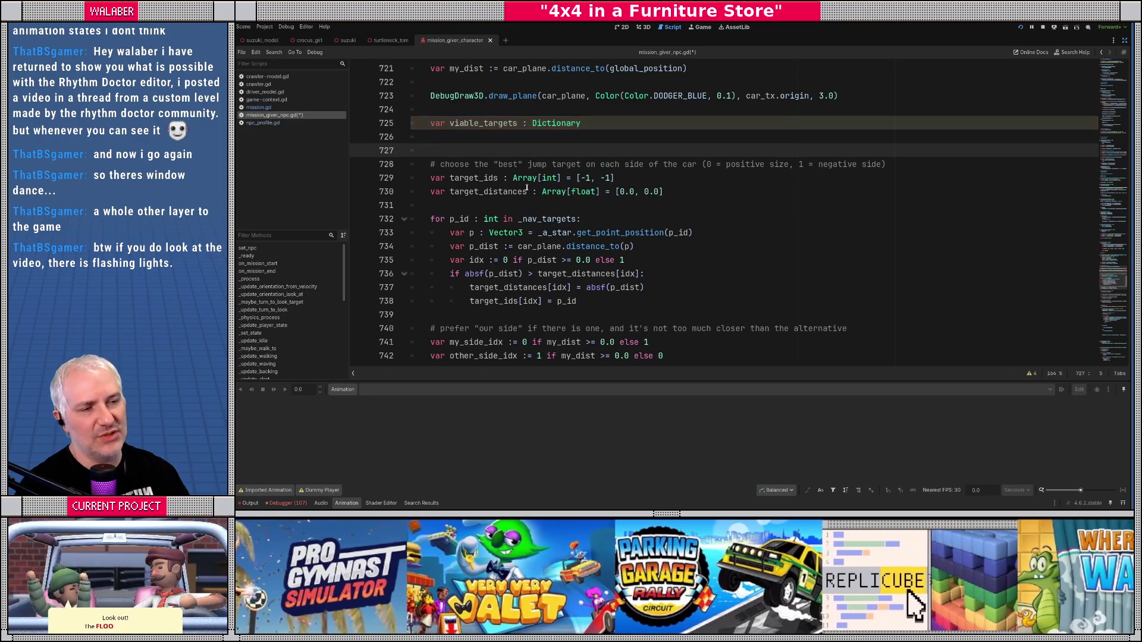
ctrl+click(553, 123)
Step: Scroll the Dictionary reference down to the sort() description, then go back to mission_giver_npc.gd
scroll(539, 248, down, 15)
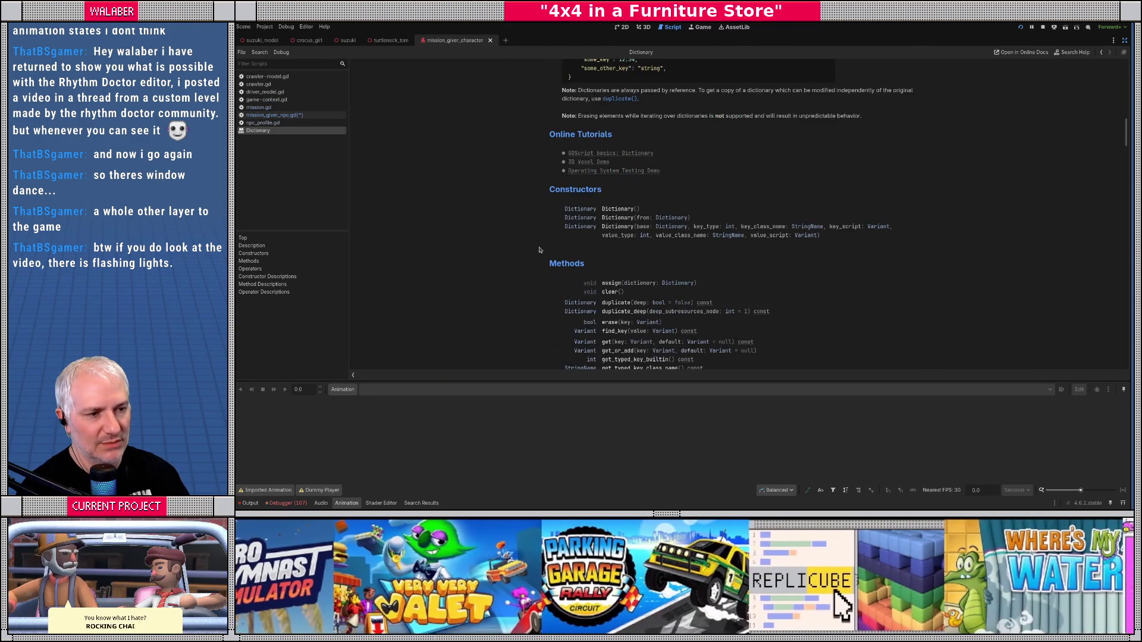
scroll(539, 250, down, 10)
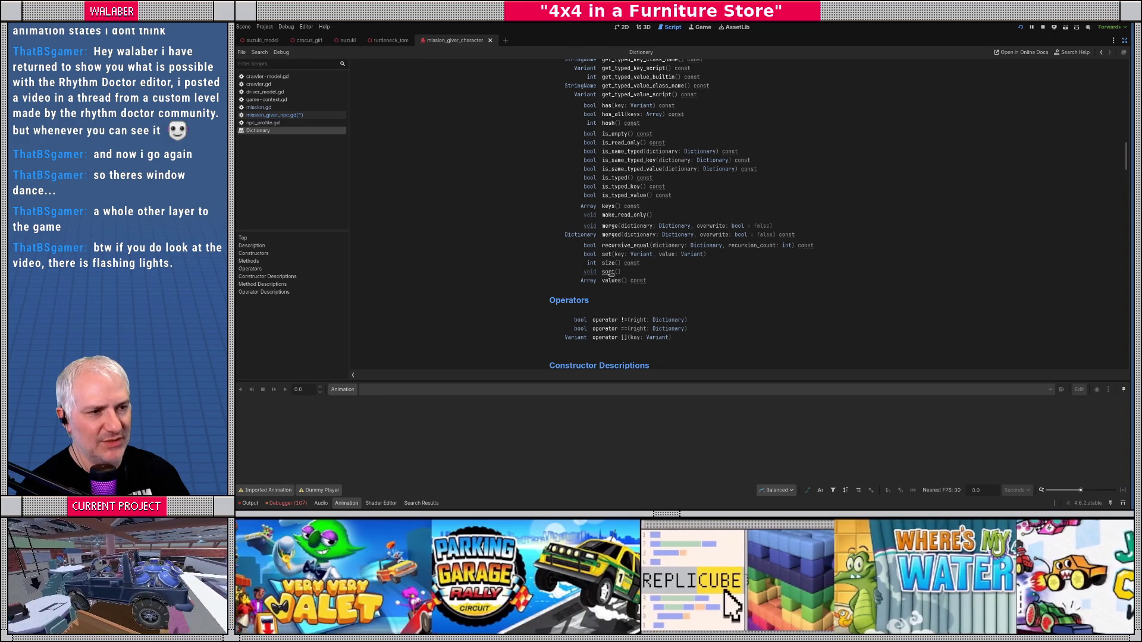
click(609, 273)
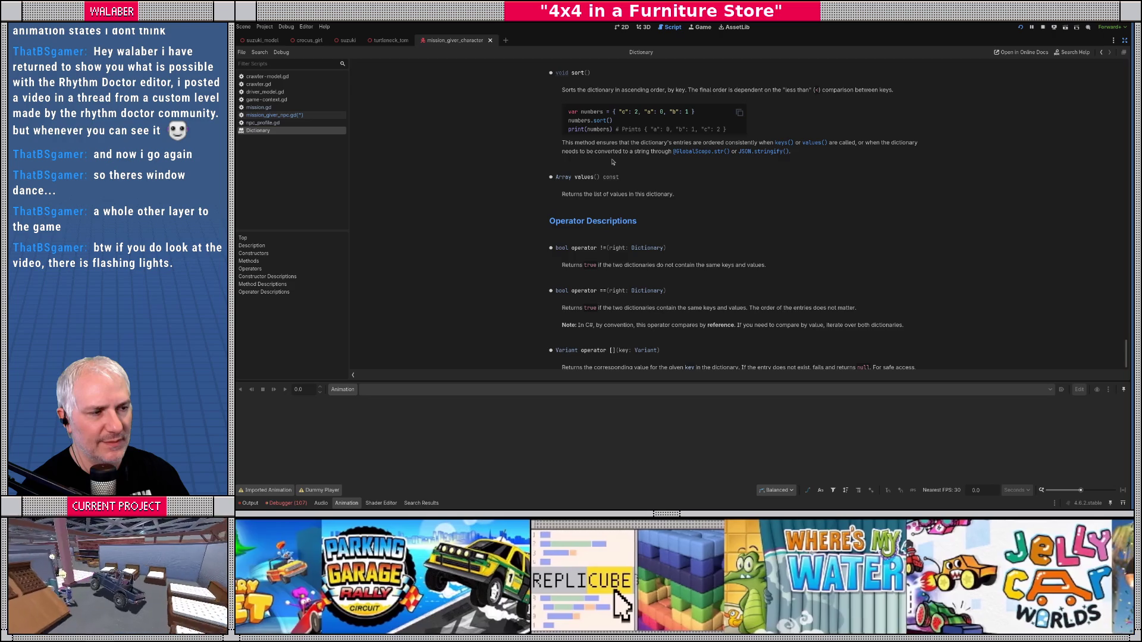
key(alt+Left)
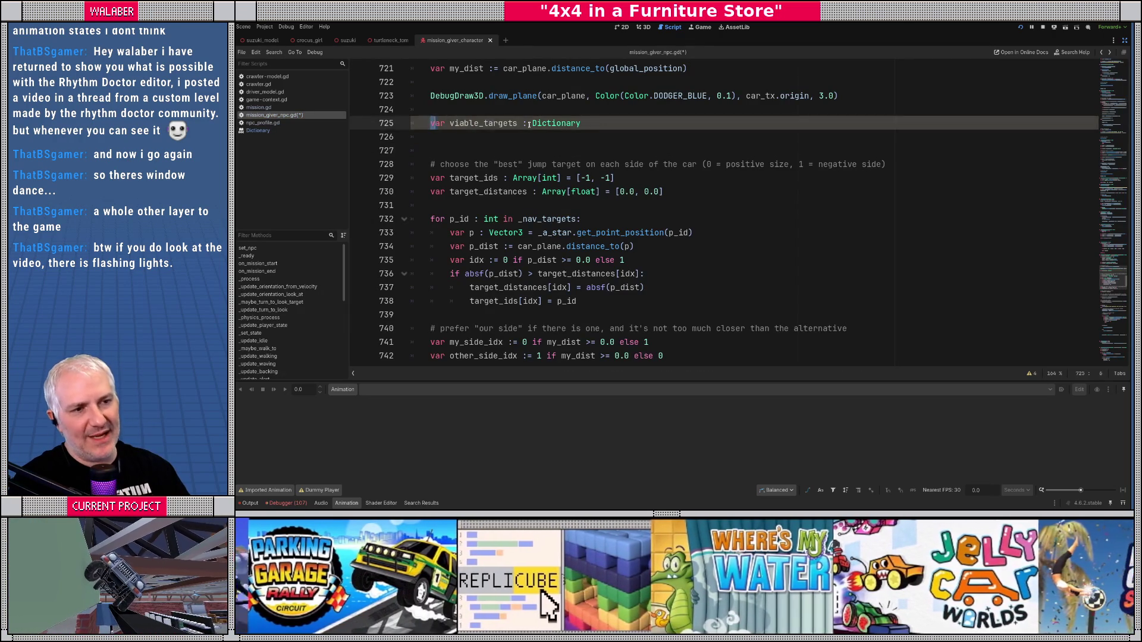
Step: Change the viable_targets type to Array[int] = []
drag(430, 124, 691, 137)
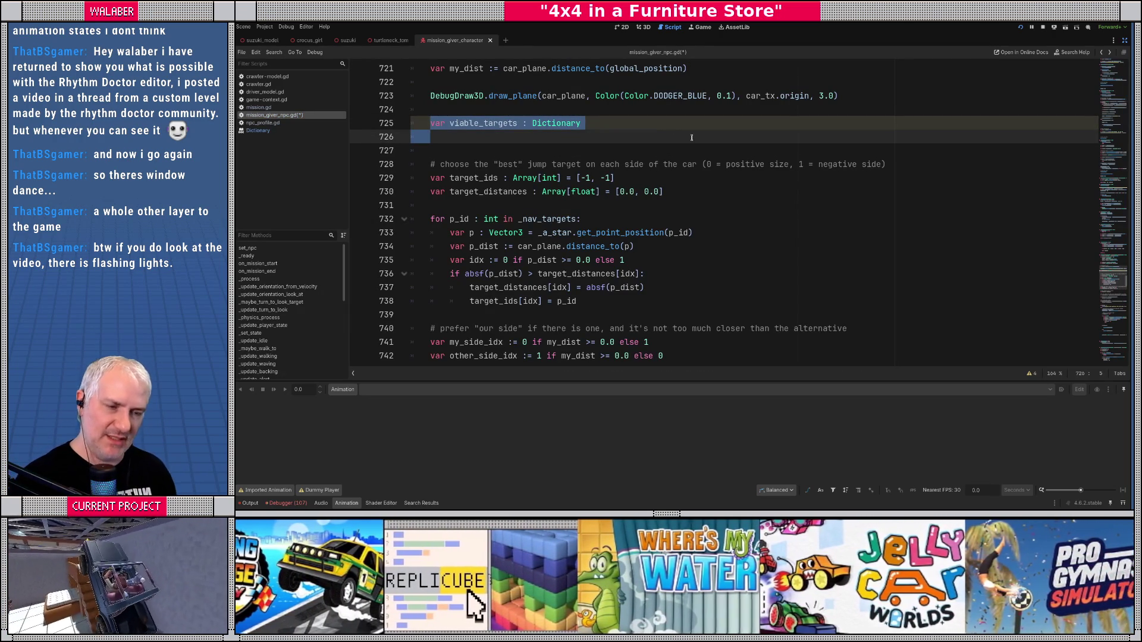
double_click(546, 123)
text(Array[)
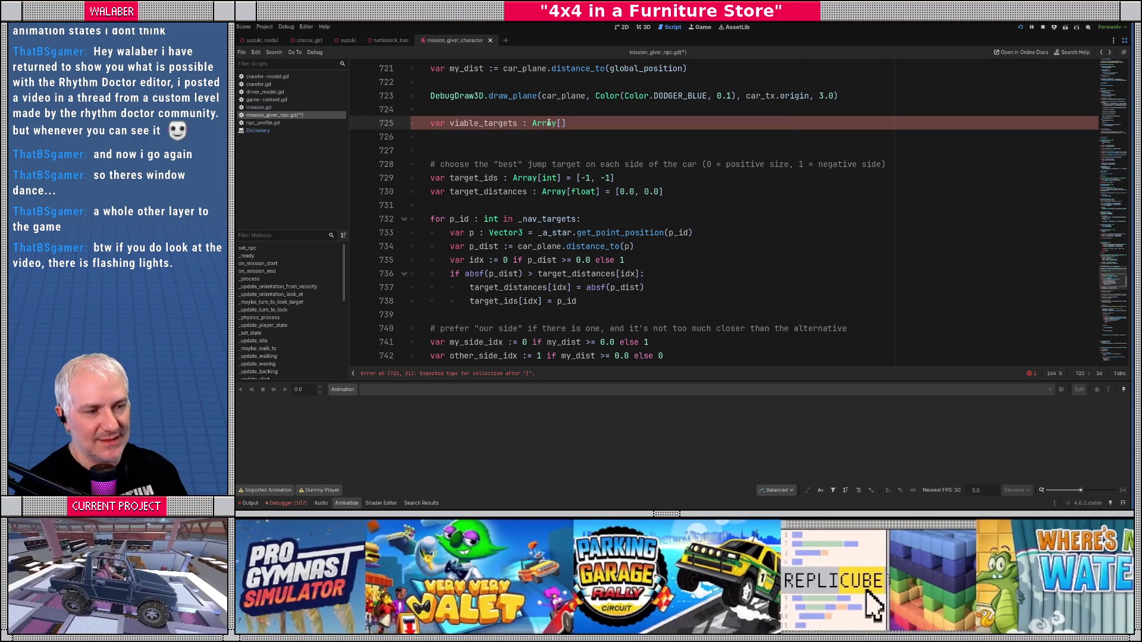
key(BackSpace)
key(BackSpace)
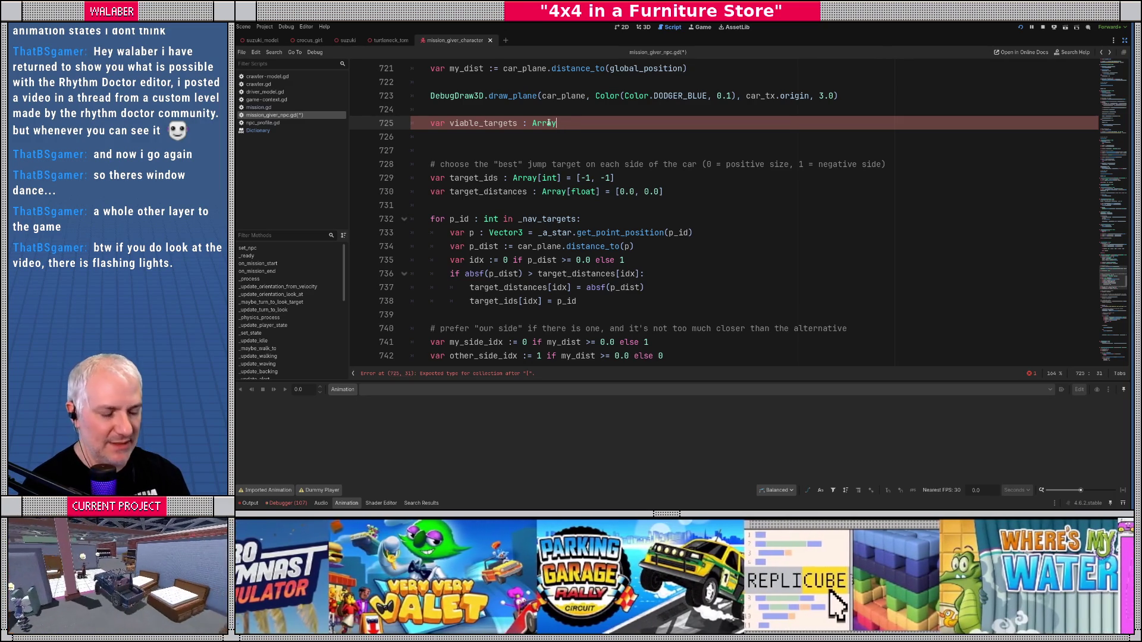
text([int] = [])
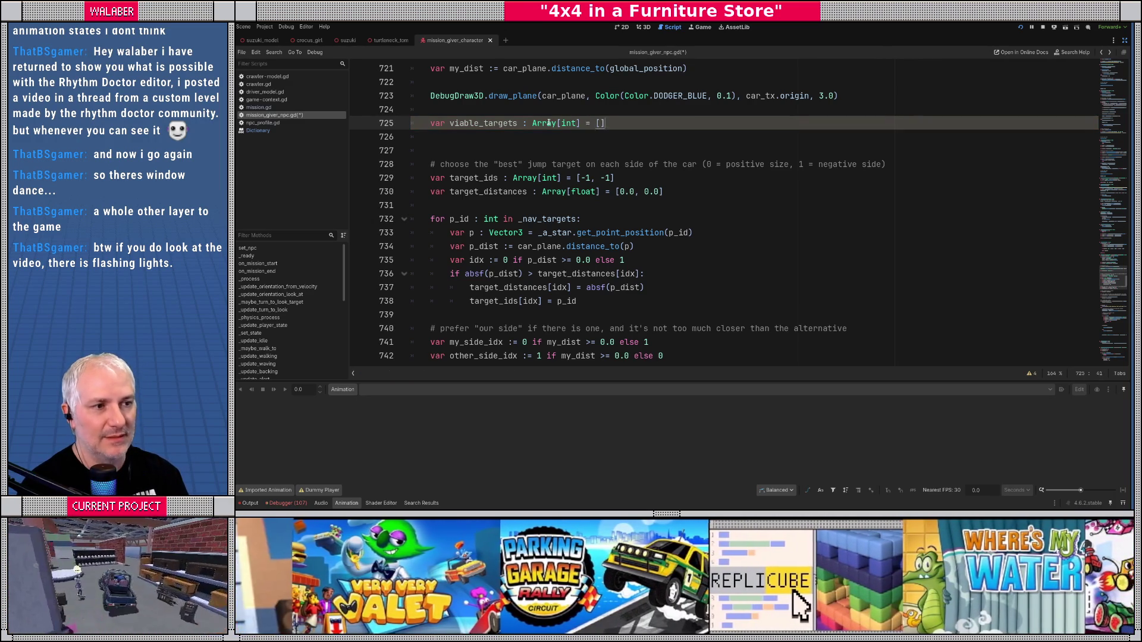
Step: Add 'var target_scores : Dictionary[int, float] = {}' on the next line
key(Return)
text(var tia)
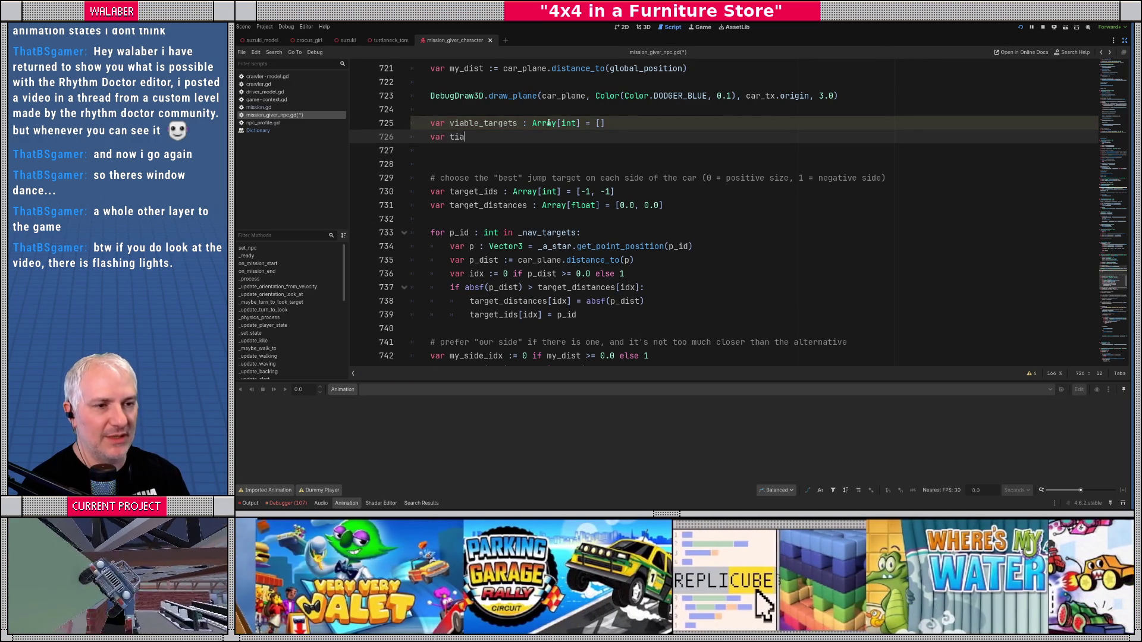
key(BackSpace)
key(BackSpace)
text(arget_sco)
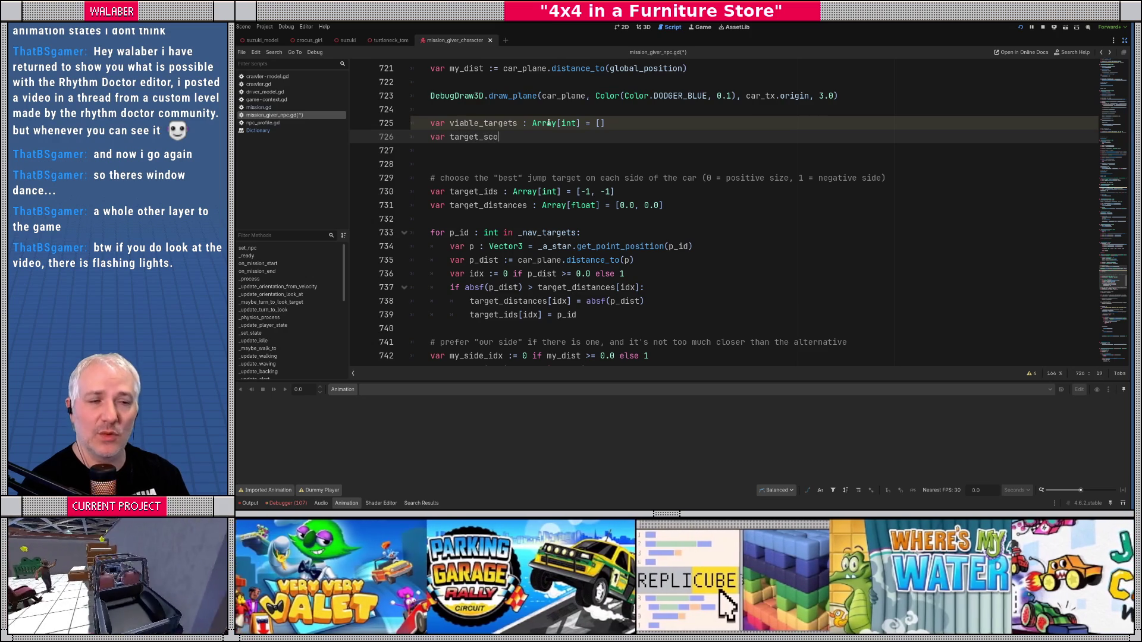
text(res : Dic)
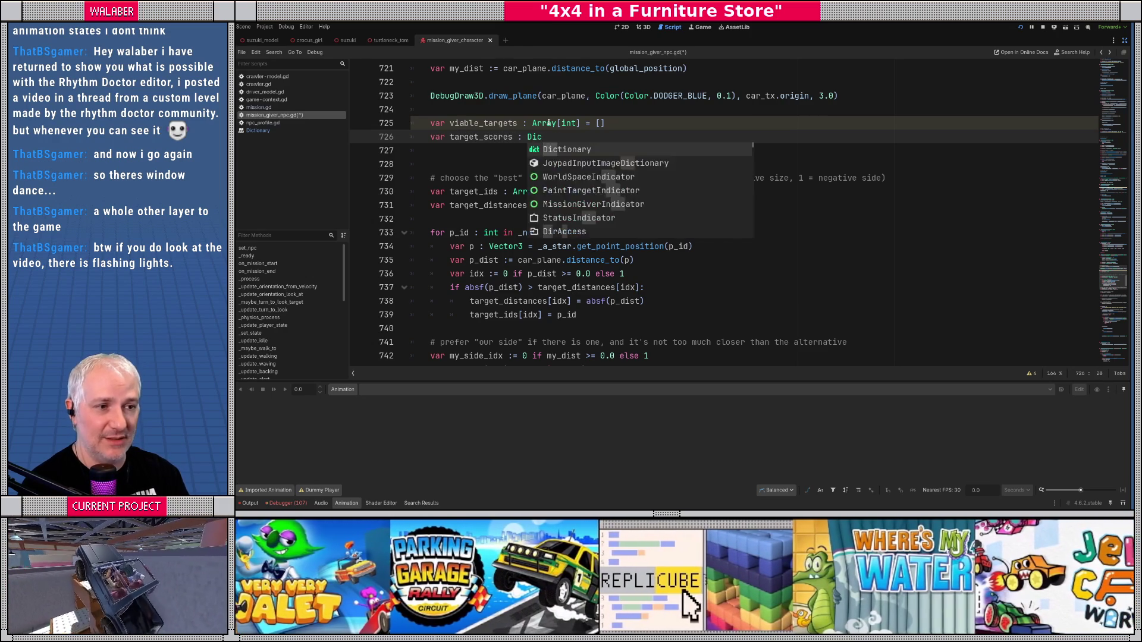
key(Return)
text([)
text(int, float])
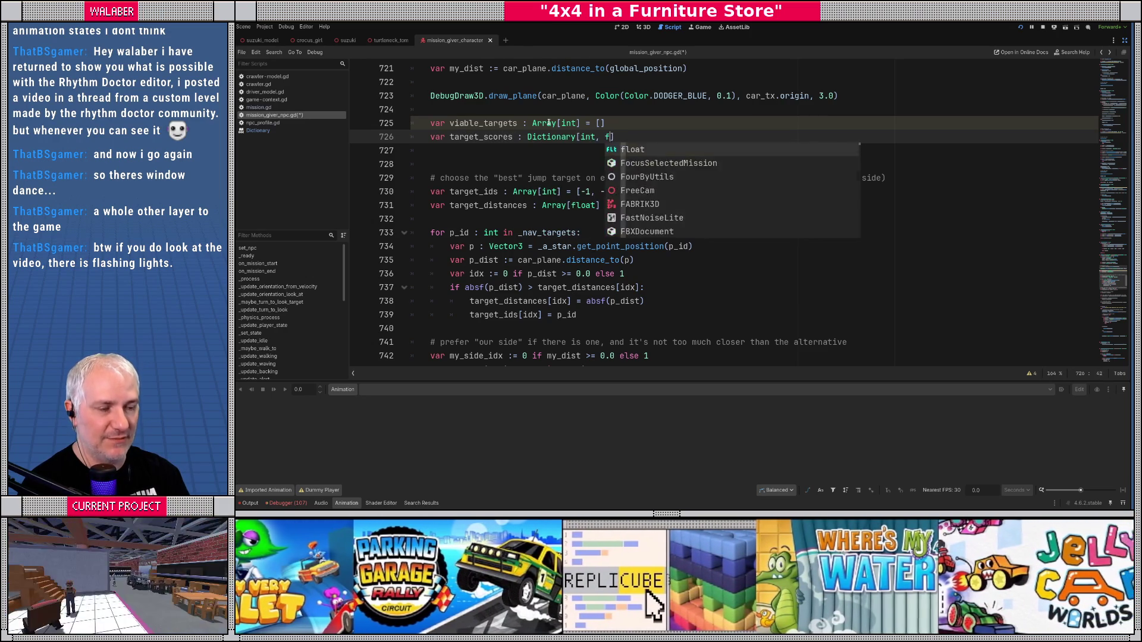
text( = )
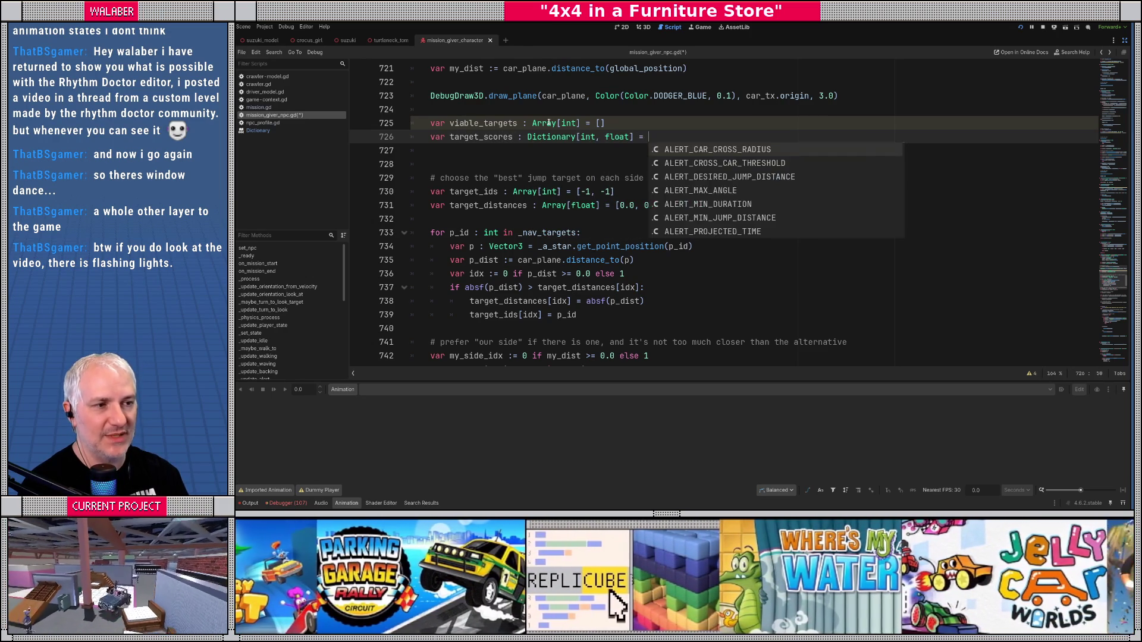
text({})
Step: Comment the lines '# all viable targets' and '# maps target id to it's score'
key(Up)
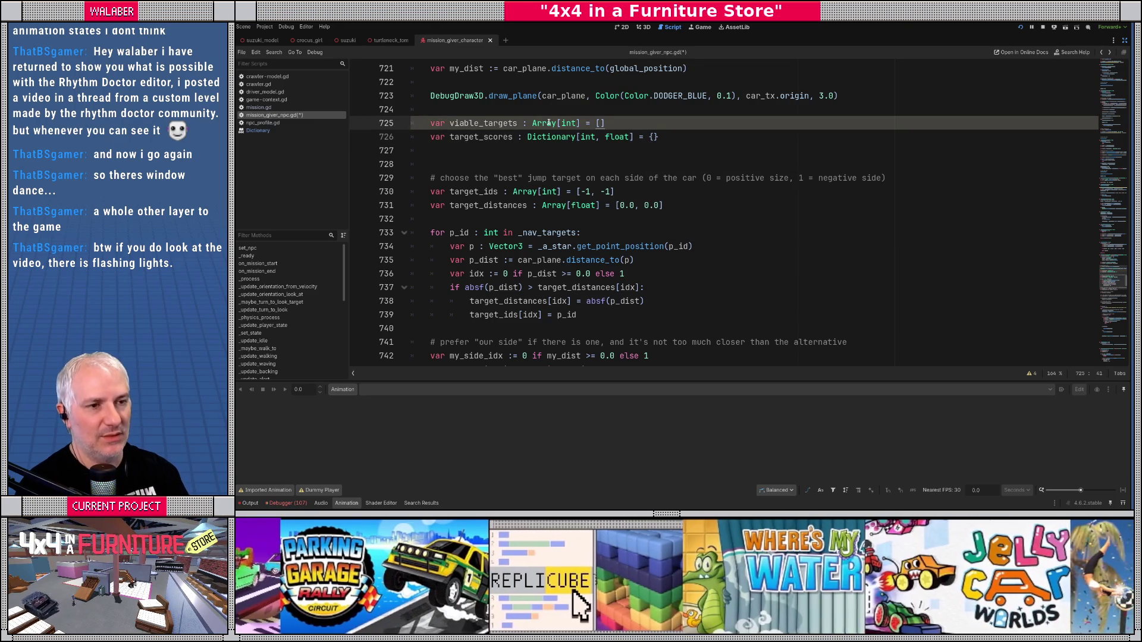
text(# all viable targets)
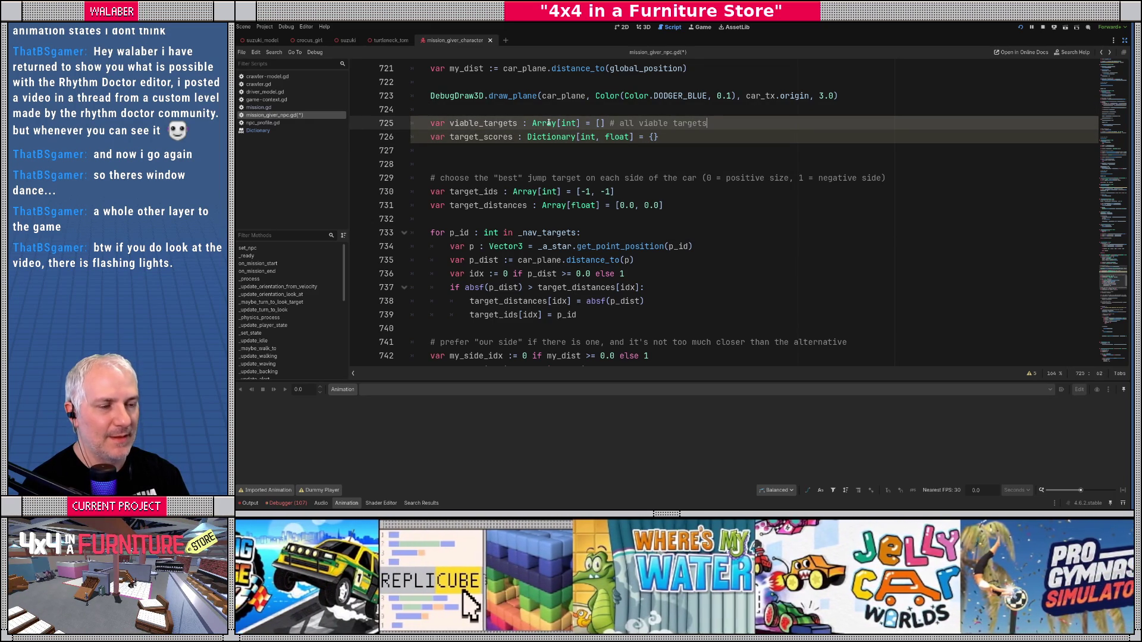
key(Down)
text(# maps )
text(target )
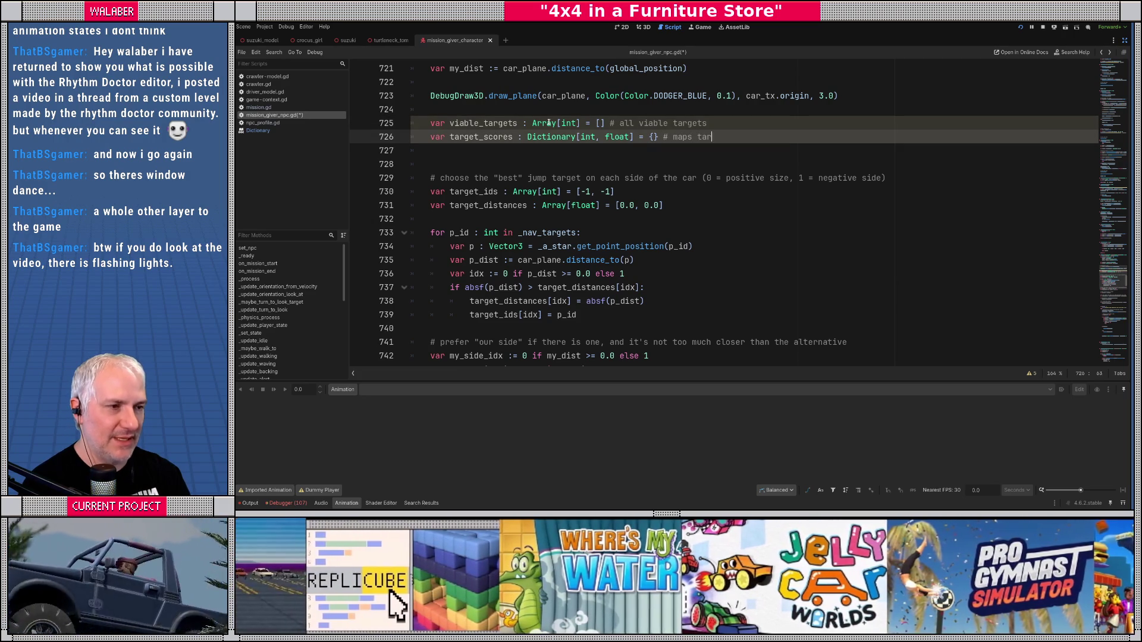
text(id )
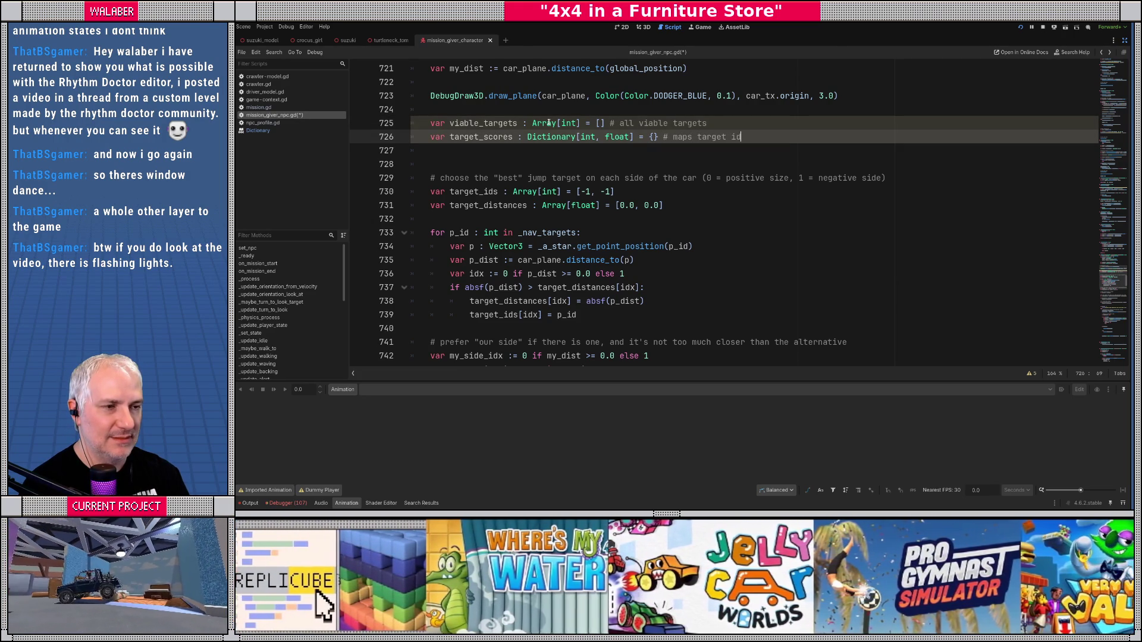
text(to it's score)
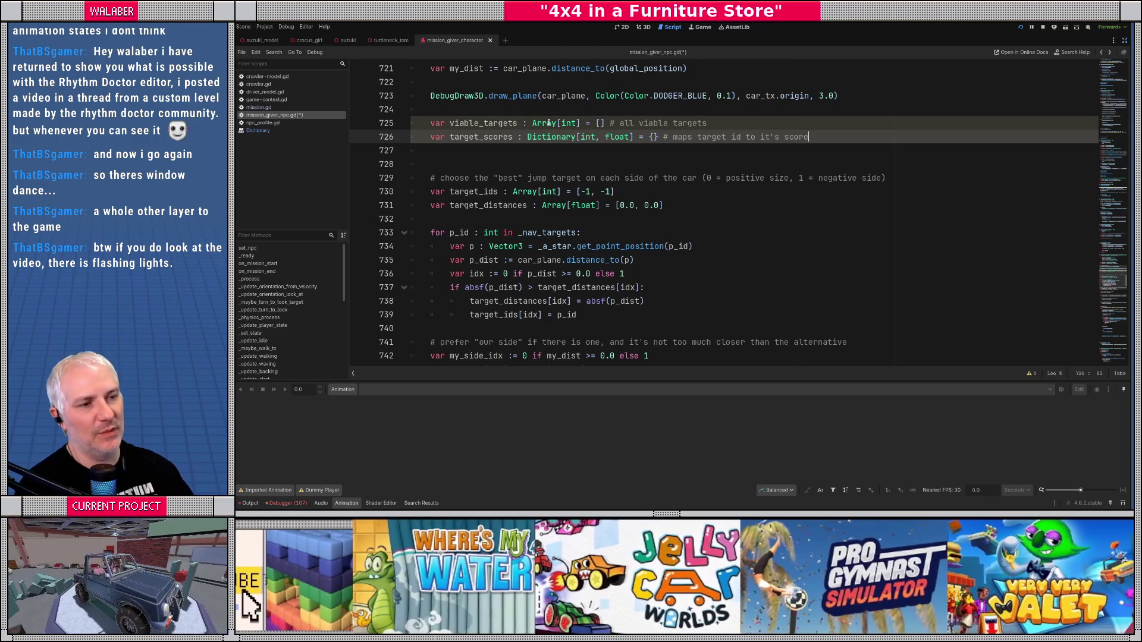
mouse_move(439, 123)
mouse_down()
mouse_move(654, 138)
mouse_move(644, 149)
mouse_up()
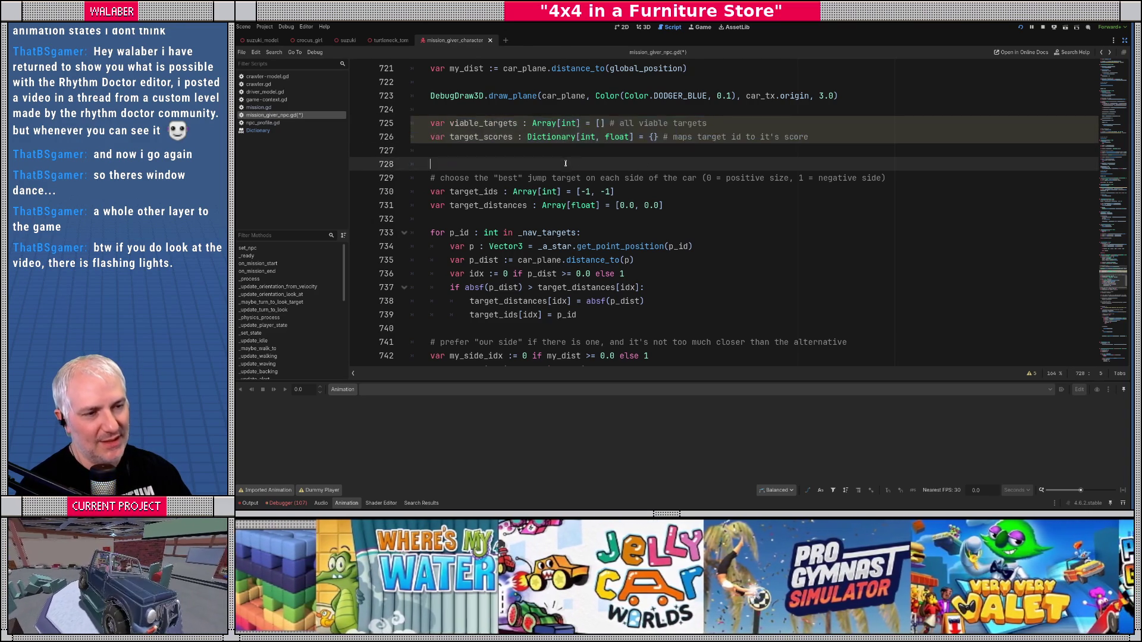
Step: Delete the old jump-target comment and the target_ids and target_distances declarations
double_click(513, 123)
mouse_move(465, 138)
mouse_down()
mouse_move(514, 137)
mouse_move(512, 124)
mouse_up()
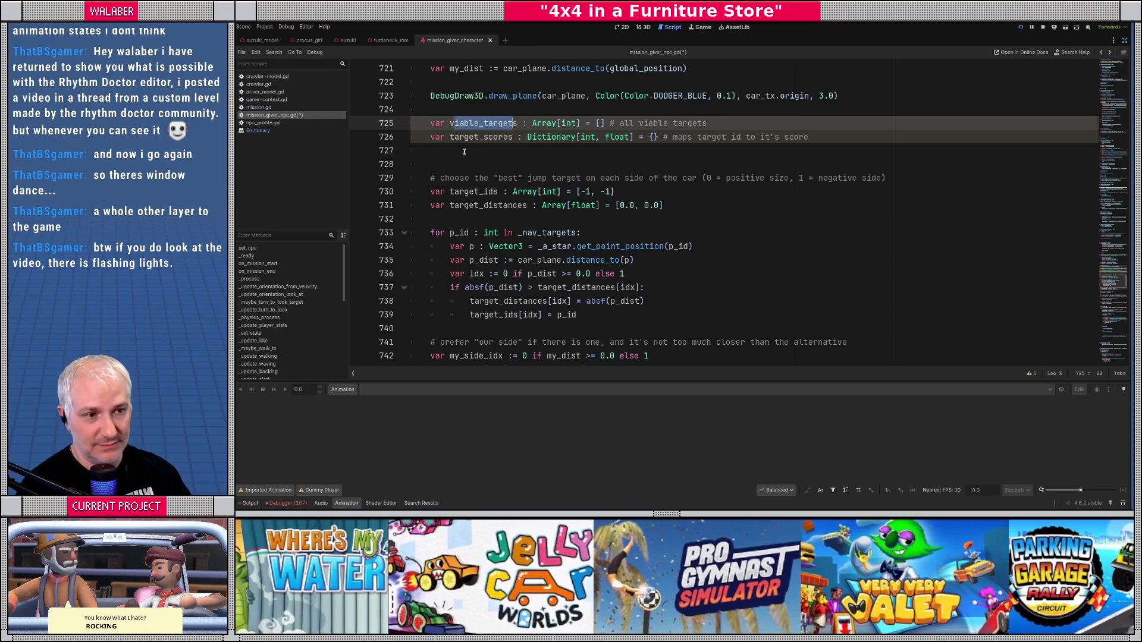
click(465, 152)
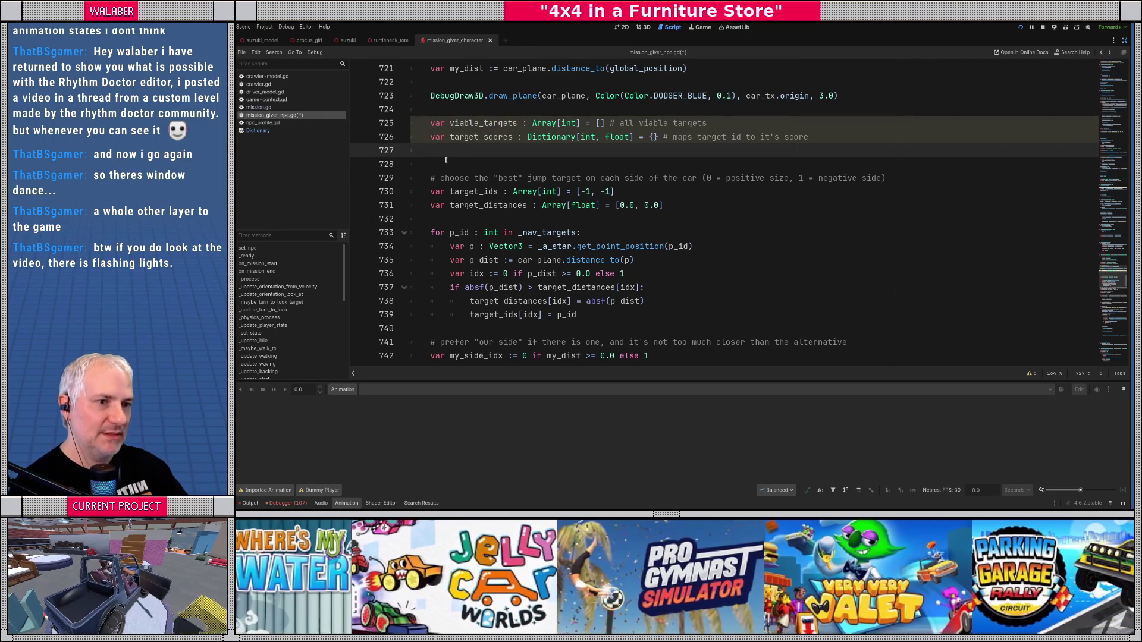
click(446, 161)
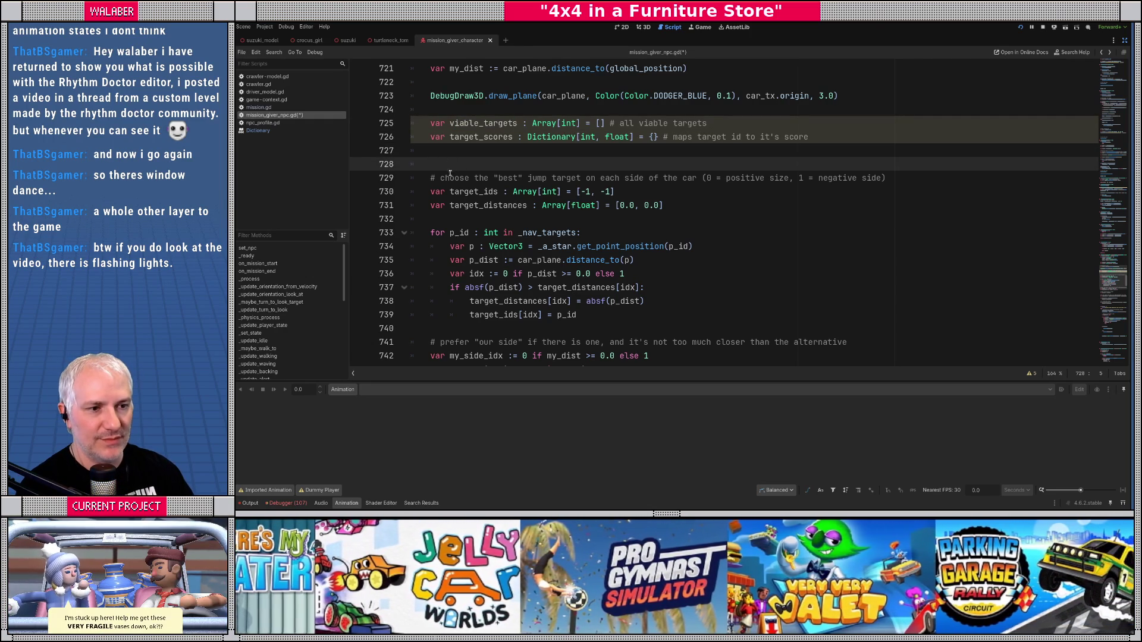
shift+click(449, 217)
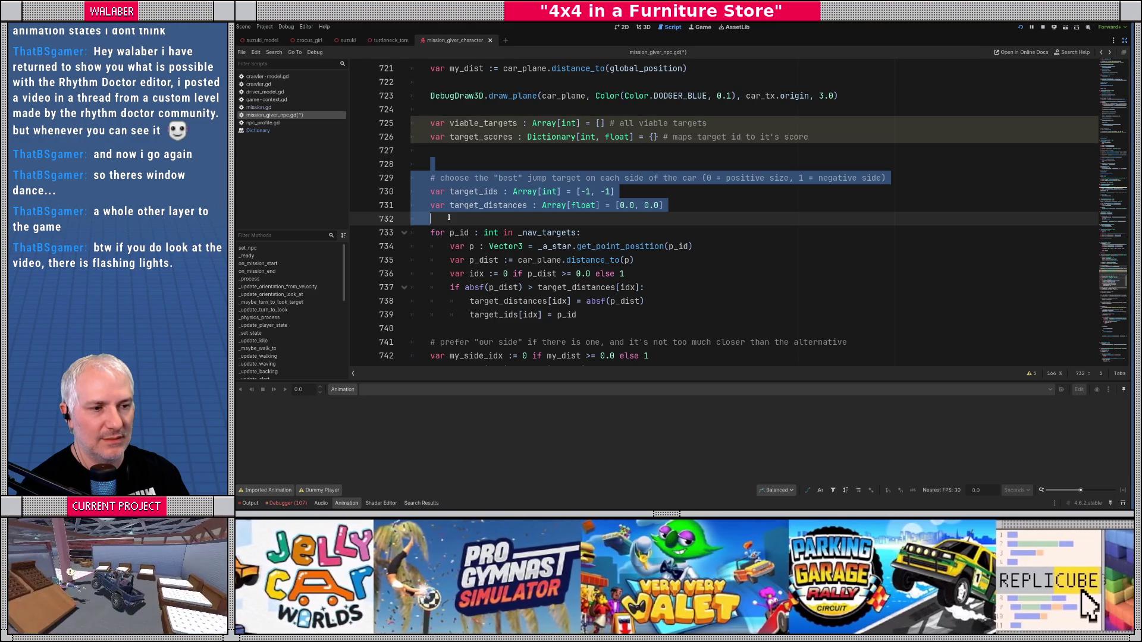
key(Delete)
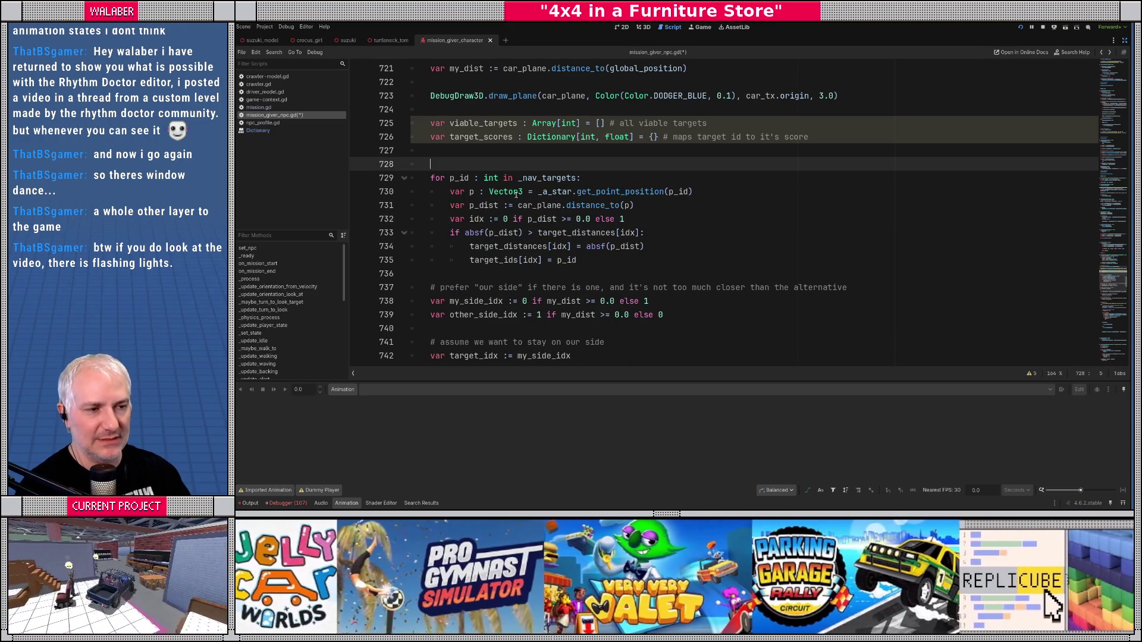
Step: Look up the _nav_targets declaration, then return to its for-loop
ctrl+click(552, 179)
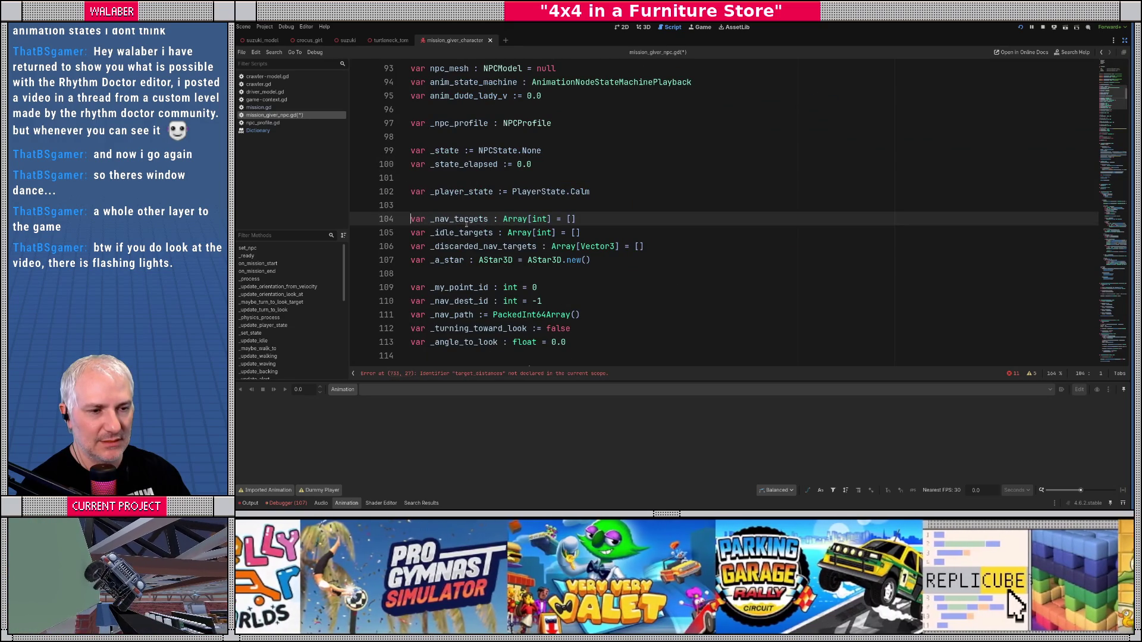
key(alt+Left)
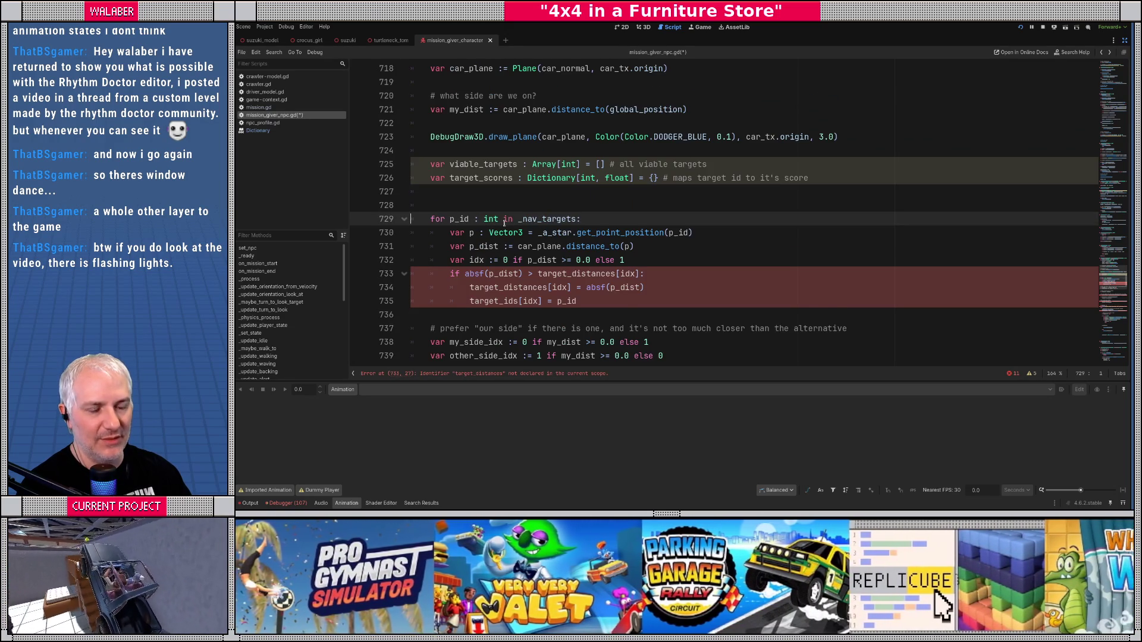
scroll(559, 191, down, 1)
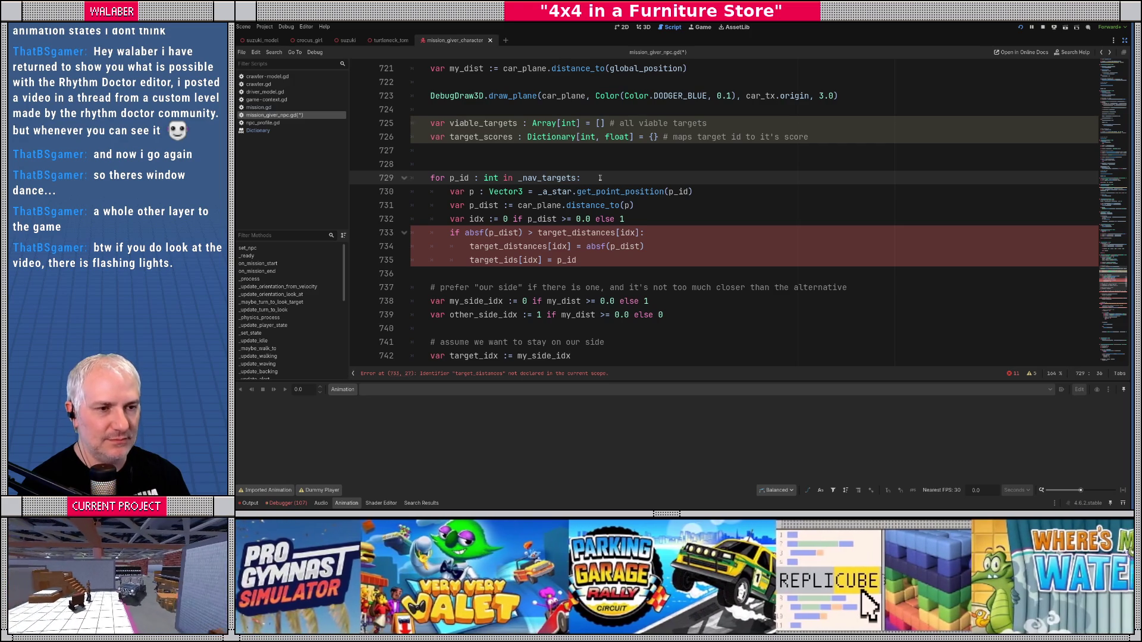
Step: Skip disabled points in the loop with 'if _a_star.is_point_disabled(p_id): continue'
key(Return)
text(if _a_star.dis)
key(Down)
key(Down)
key(Return)
text(p_id)
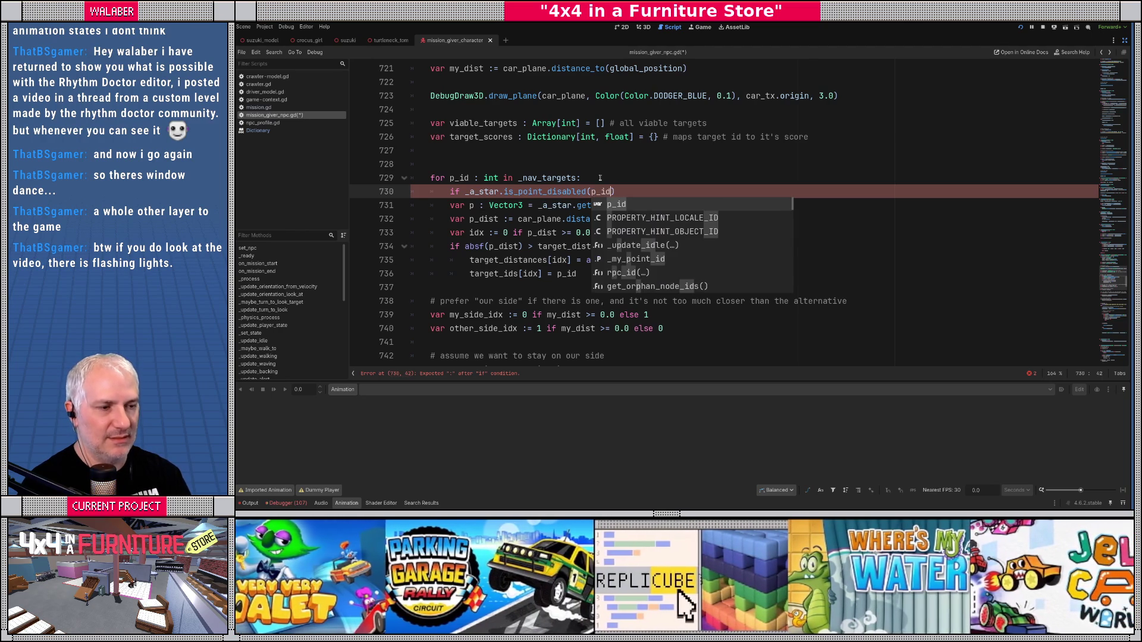
text():)
key(Return)
text(continue)
Step: Add 'viable_targets.append(p_id)' followed by a '# score it!' comment
key(Return)
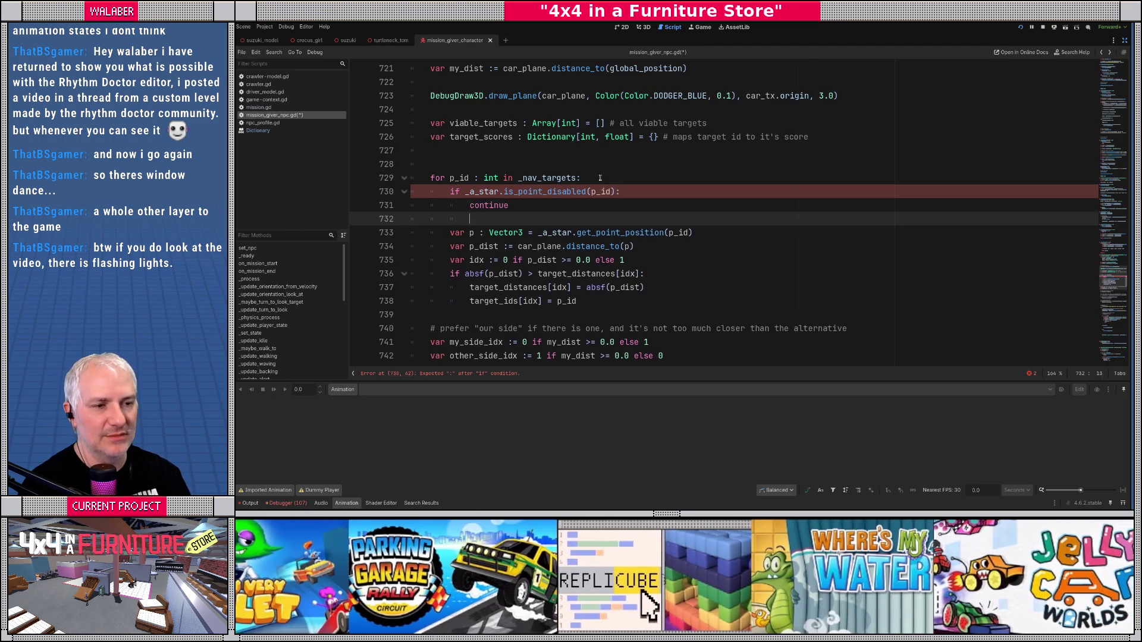
key(BackSpace)
key(Return)
text(via)
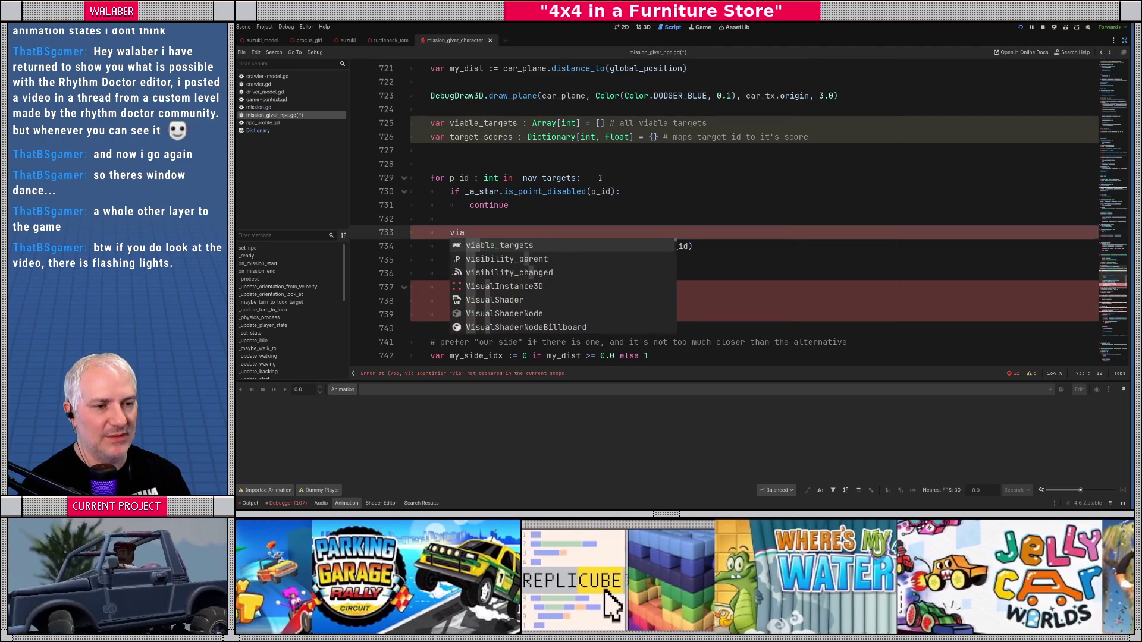
key(Return)
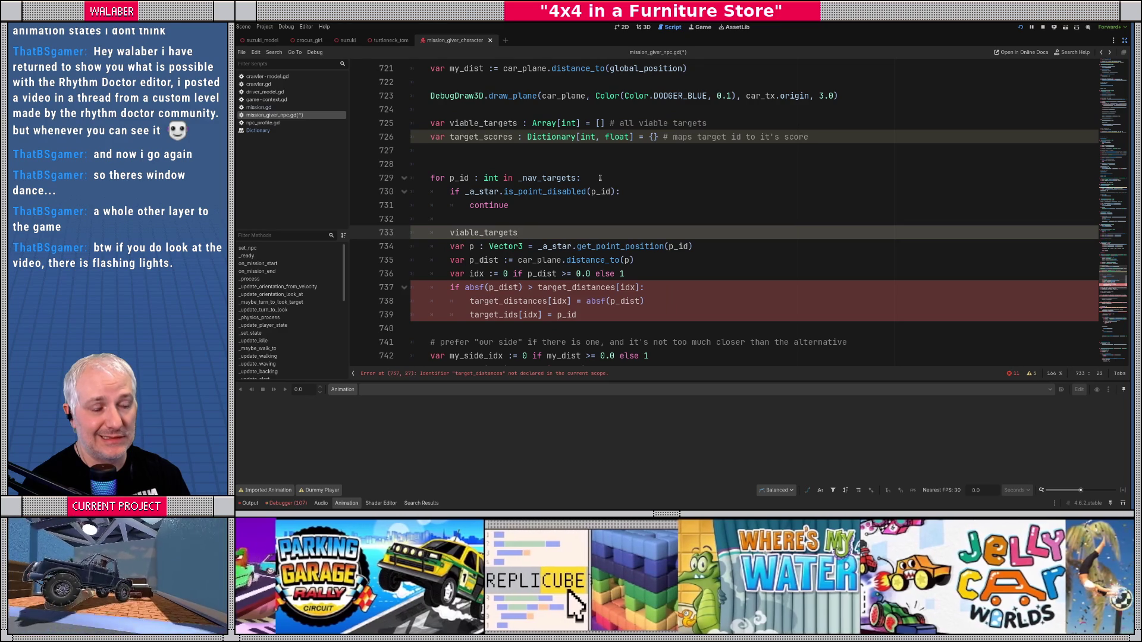
text(.append(p)
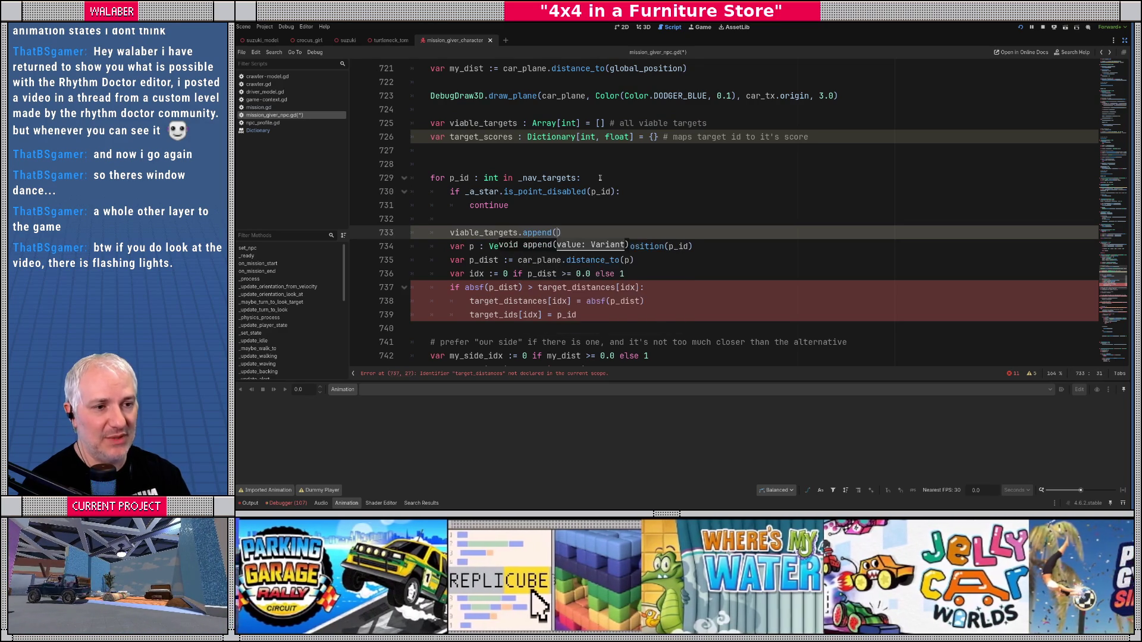
text(_id))
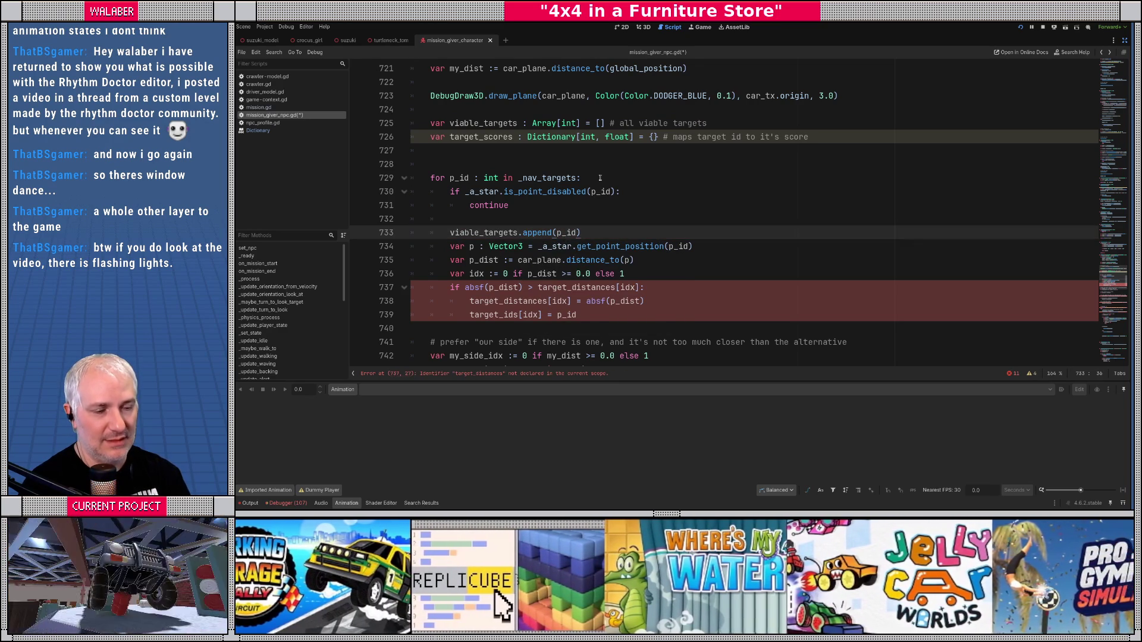
key(Return)
key(Return)
text(# score it!)
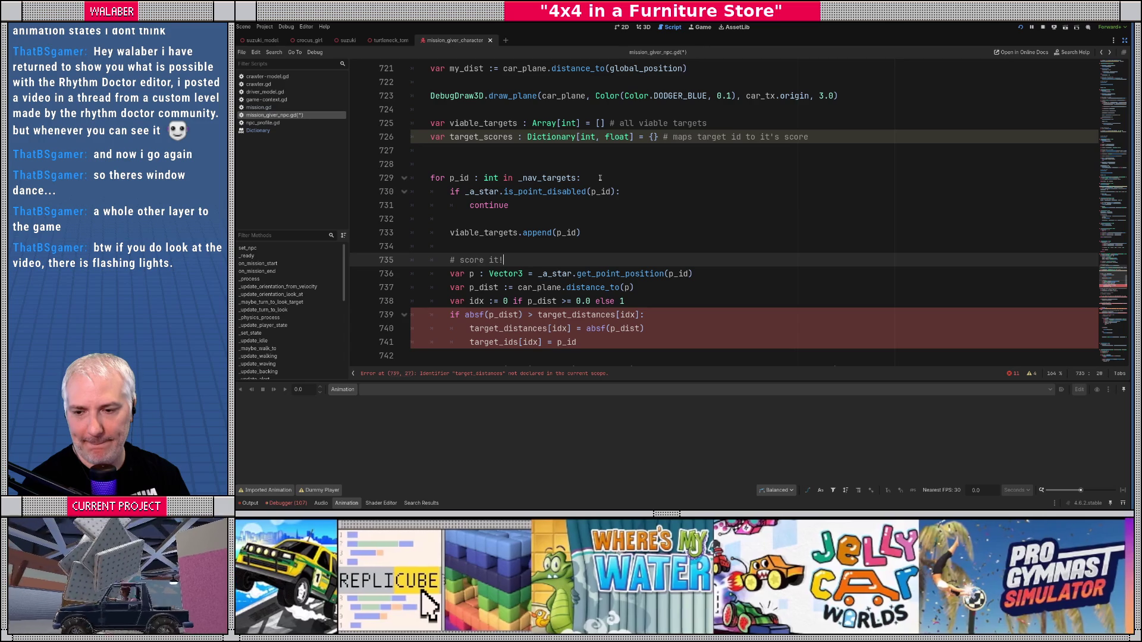
Step: Declare 'var target_score := 0.0' below the '# score it!' comment
key(Return)
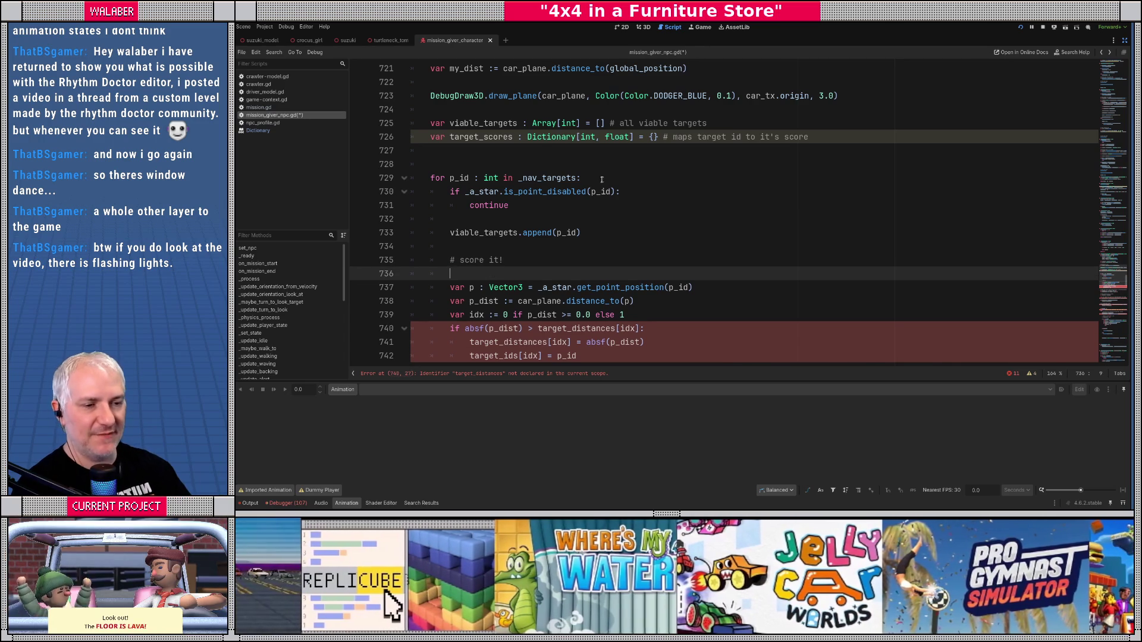
scroll(628, 251, down, 1)
text(var t)
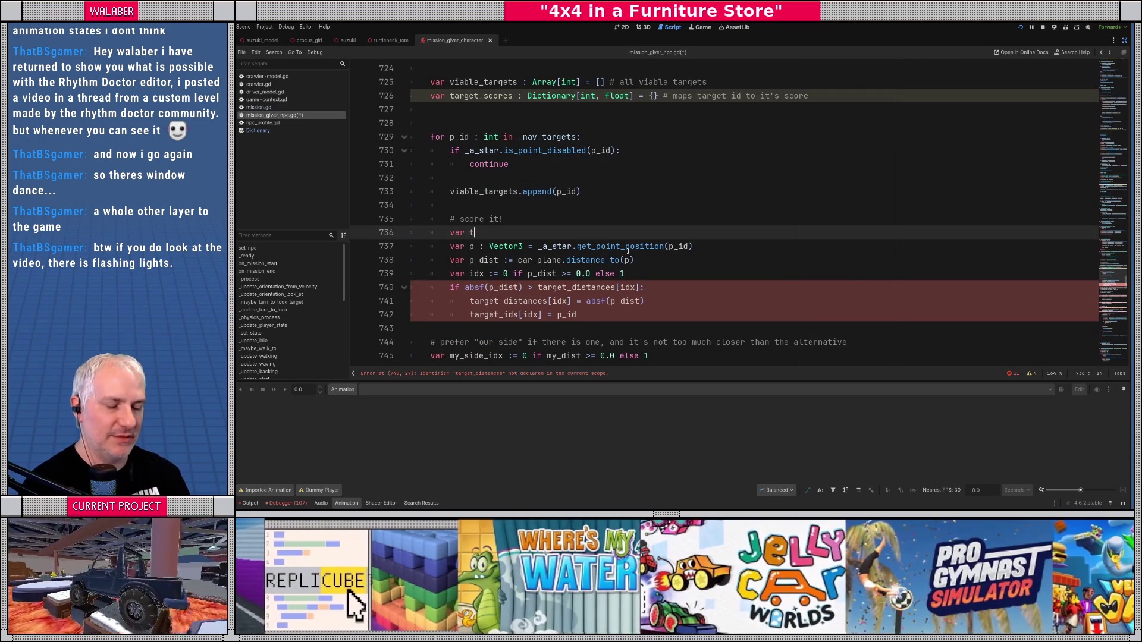
text(arget_score := 0.0)
key(Return)
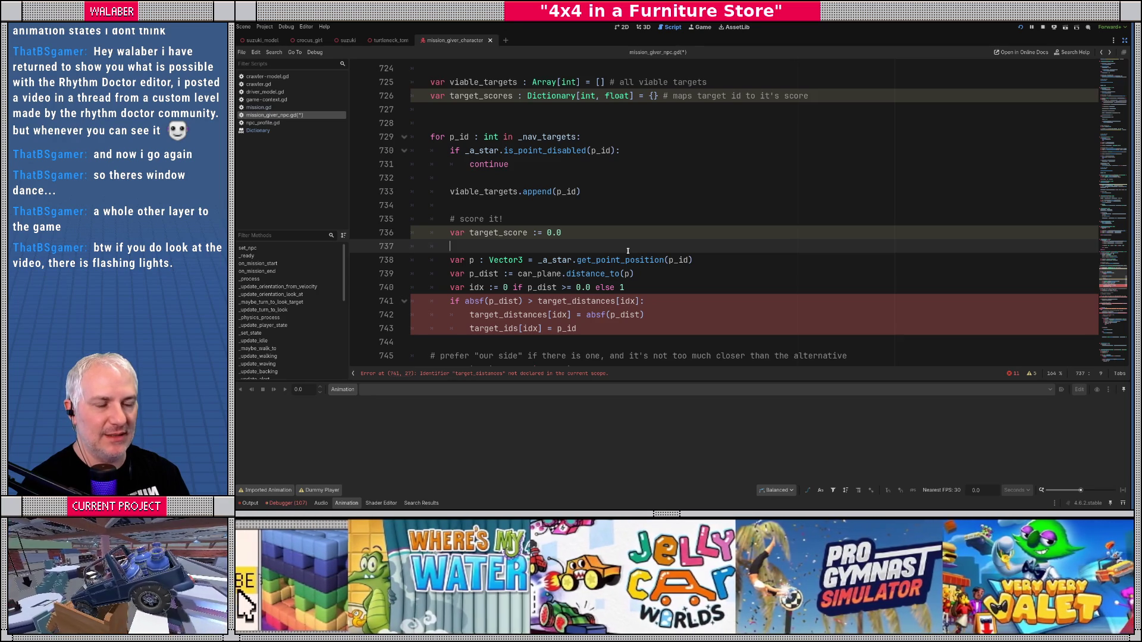
key(Return)
text(if)
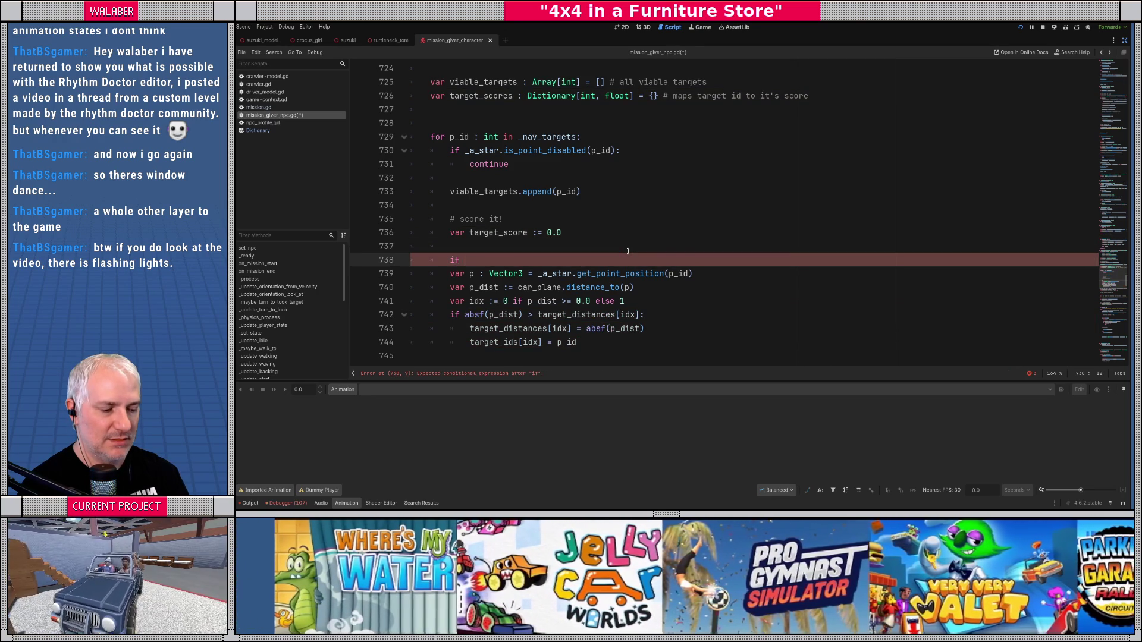
key(BackSpace)
key(BackSpace)
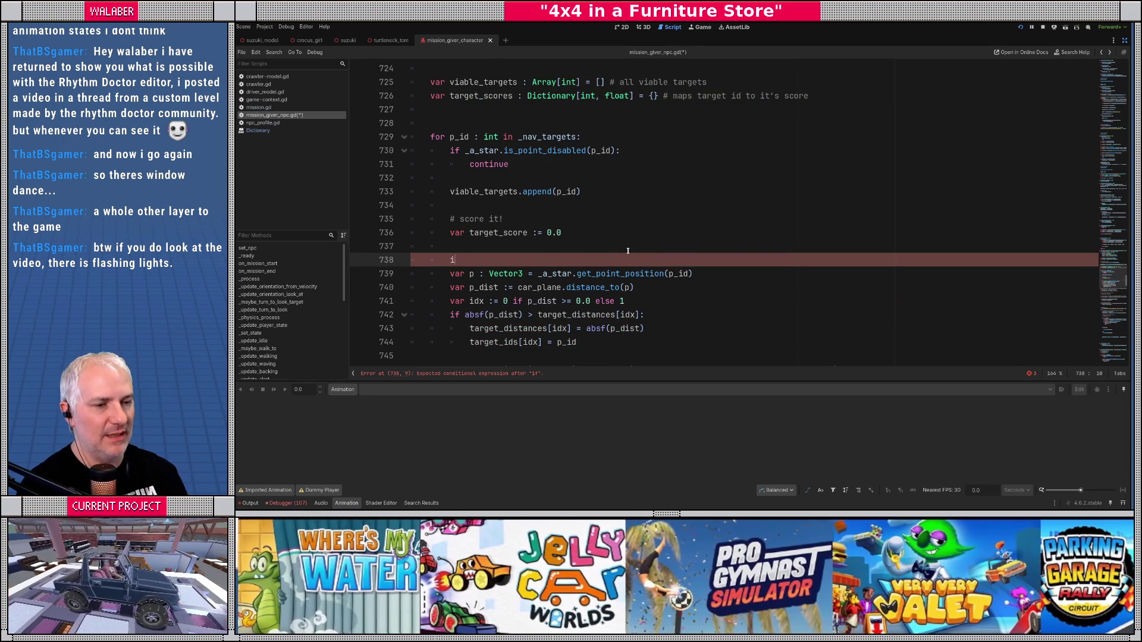
Step: Add a two-line comment deferring same-side preference, since only "jump over" situations are handled
text(# here is where we c)
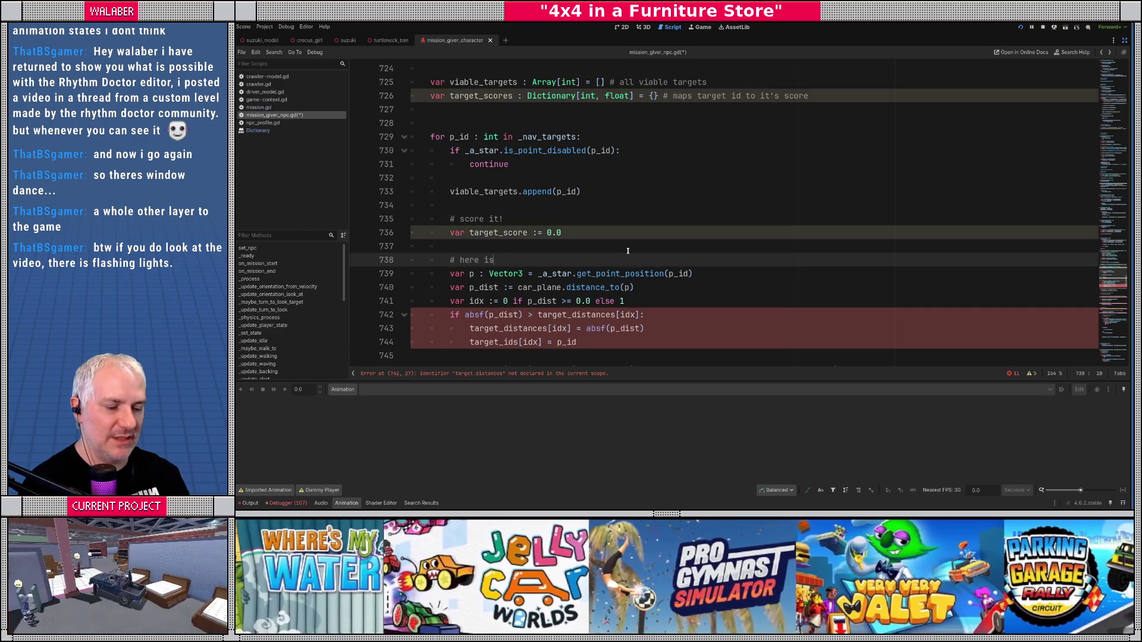
text(ould )
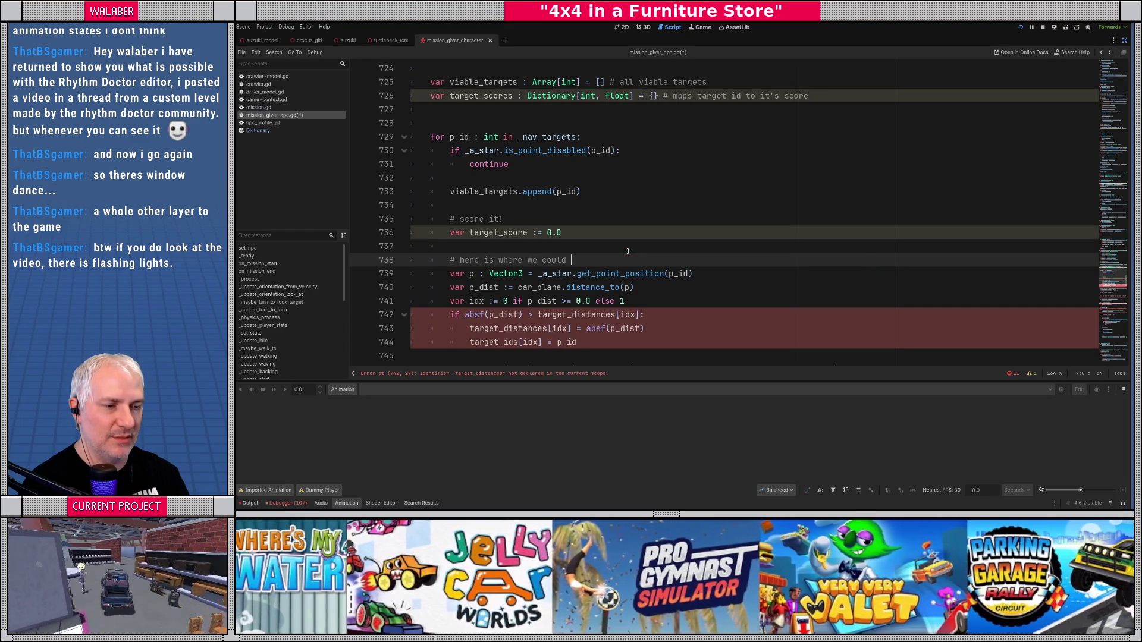
key(BackSpace)
key(BackSpace)
key(BackSpace)
key(BackSpace)
key(BackSpace)
key(BackSpace)
text(would p)
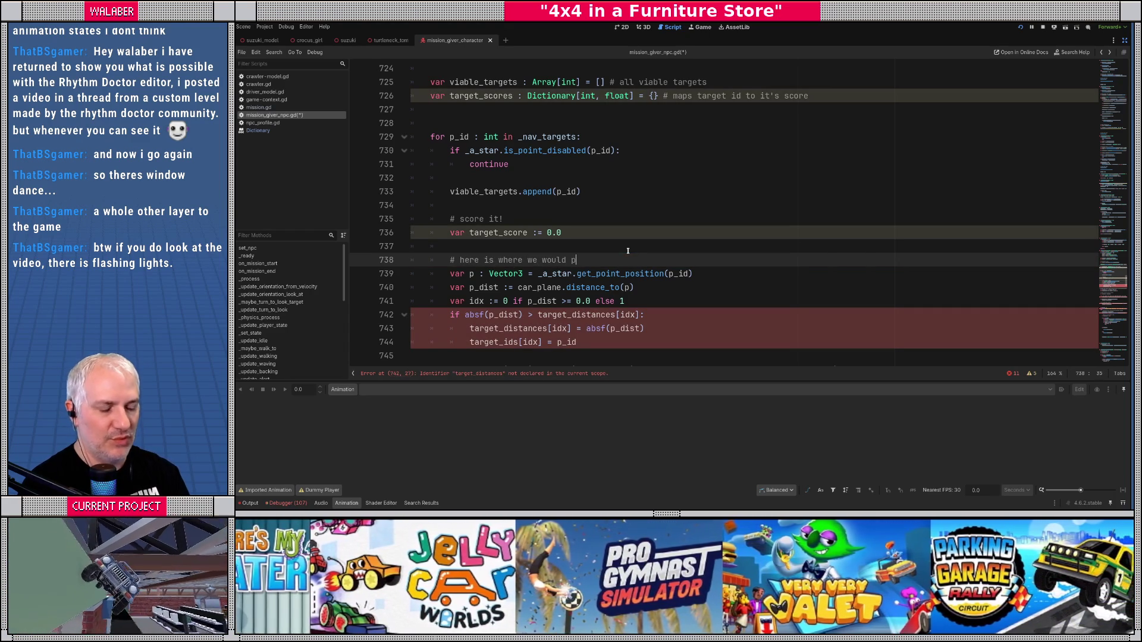
text(refer to be on )
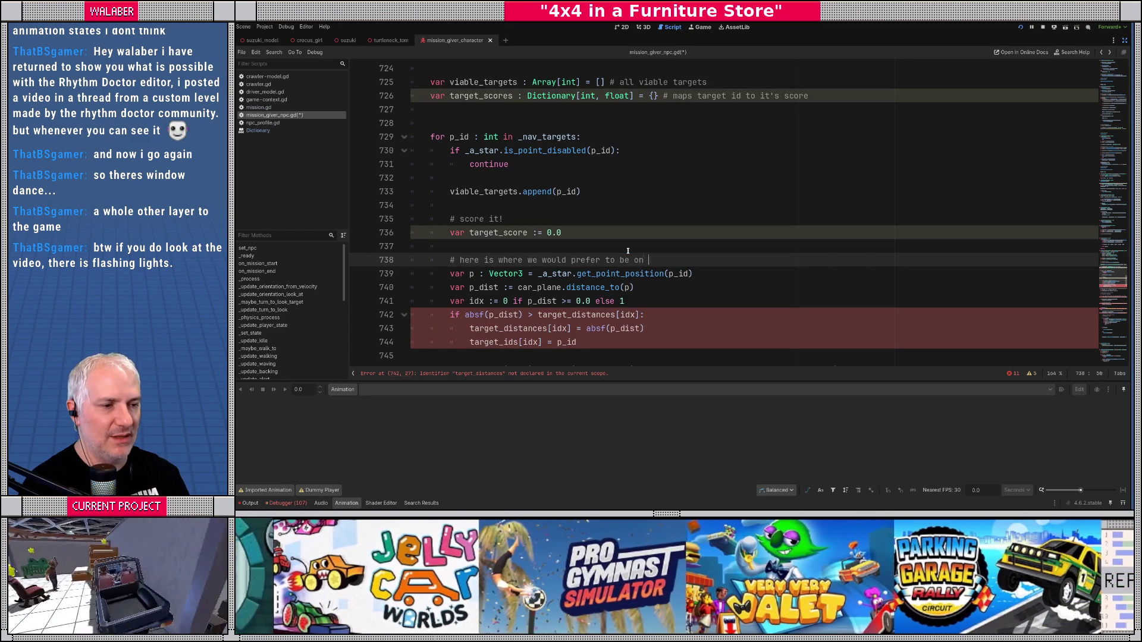
text(the same side as the)
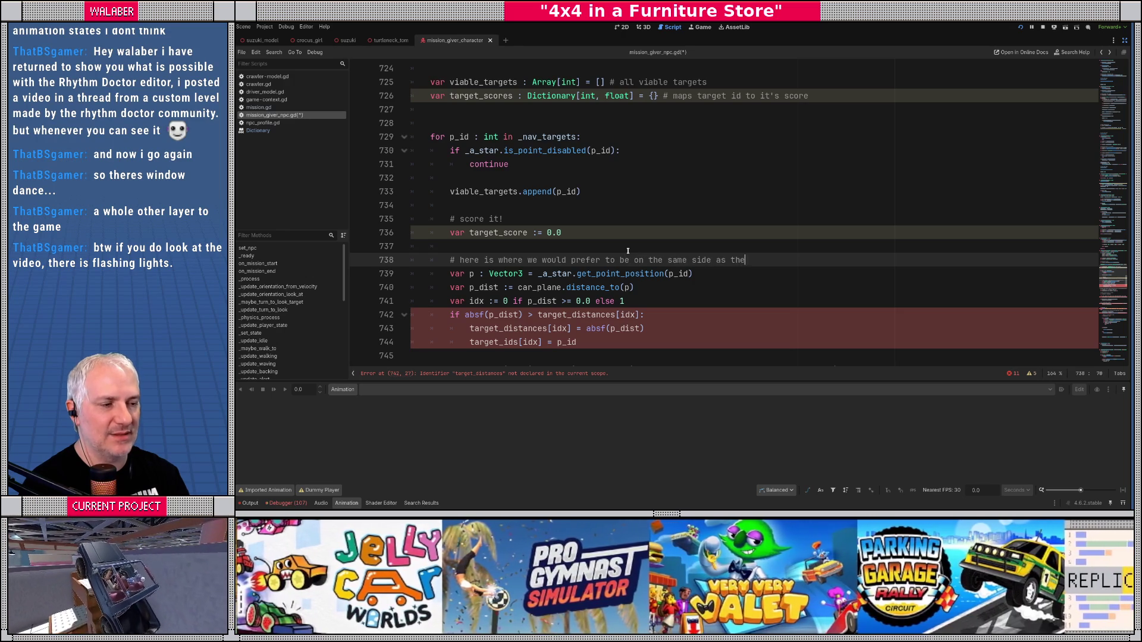
text( carignoring)
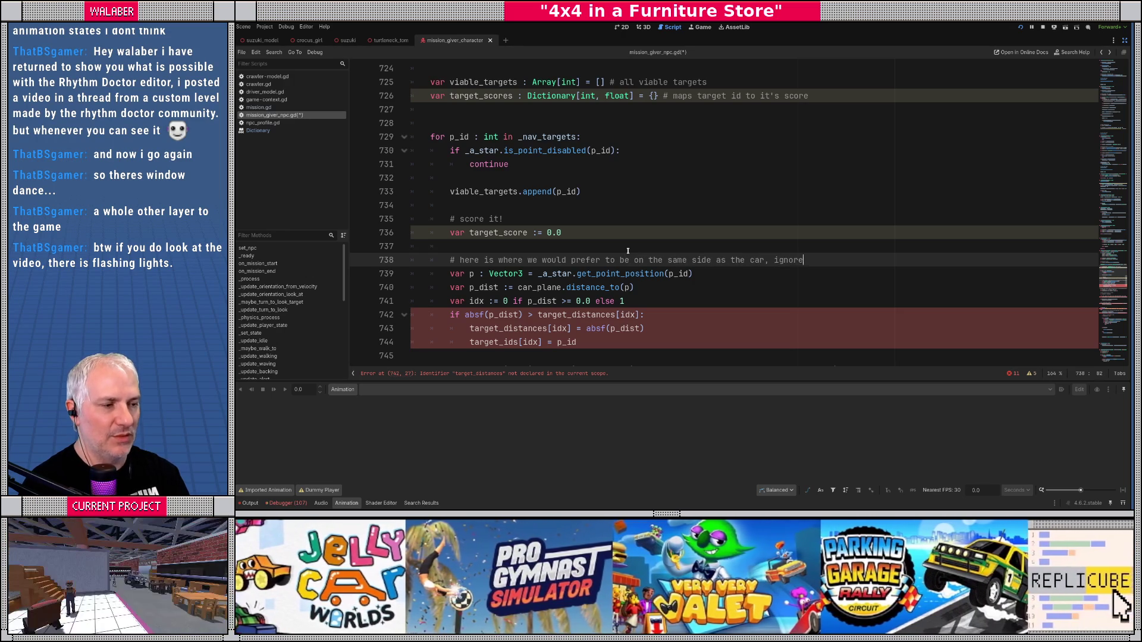
key(BackSpace)
key(BackSpace)
key(BackSpace)
text(ing for now)
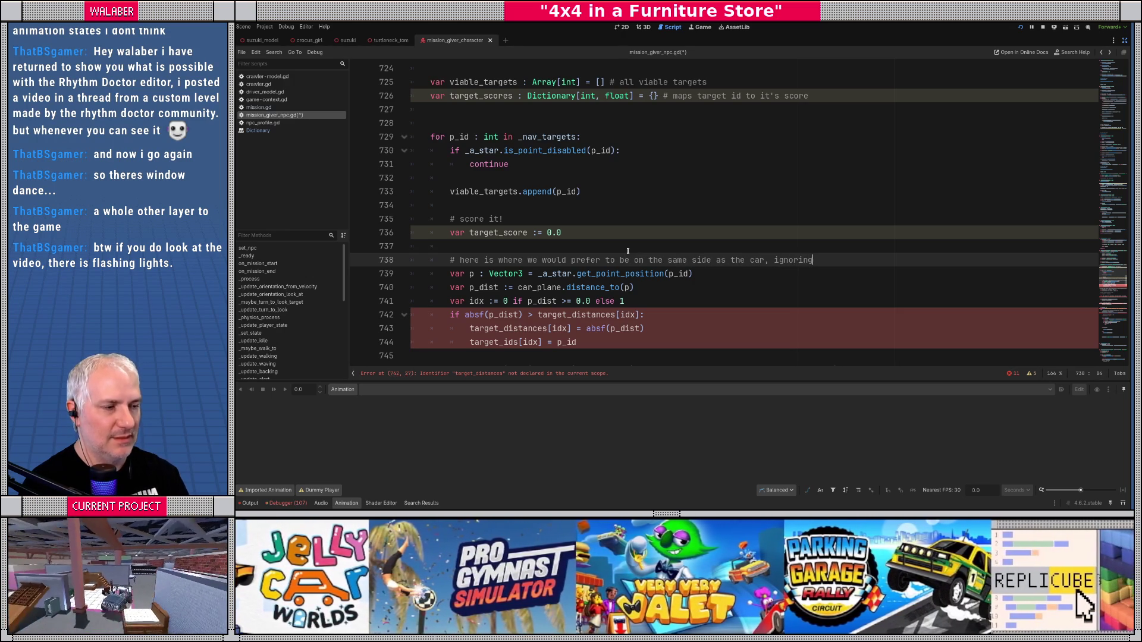
key(Return)
text(# be)
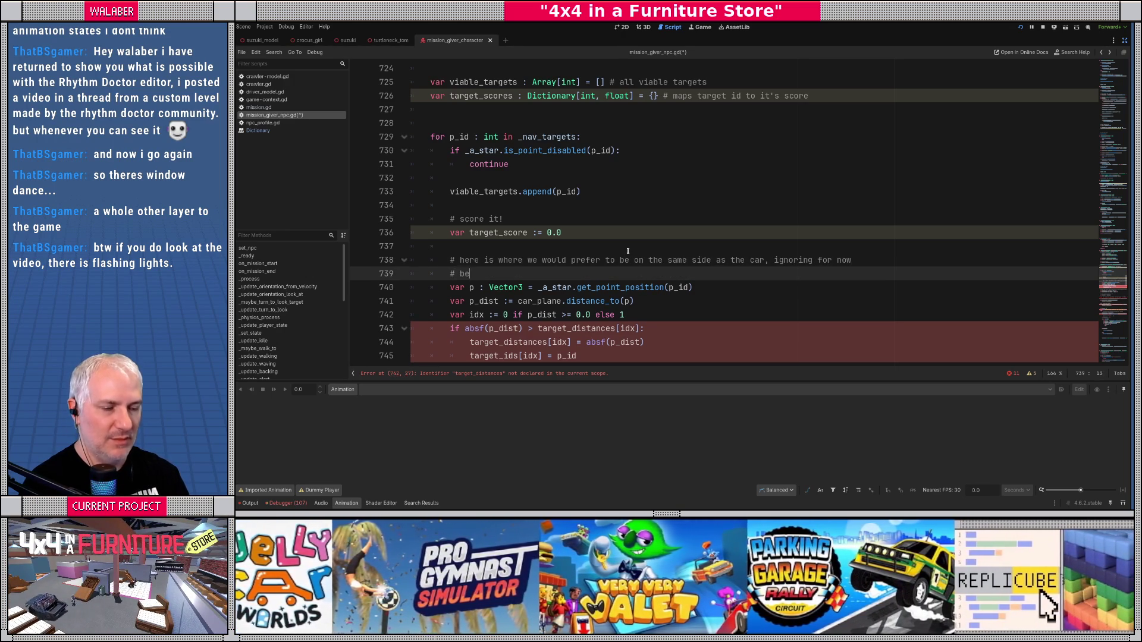
text(cause we're only doing "jhum)
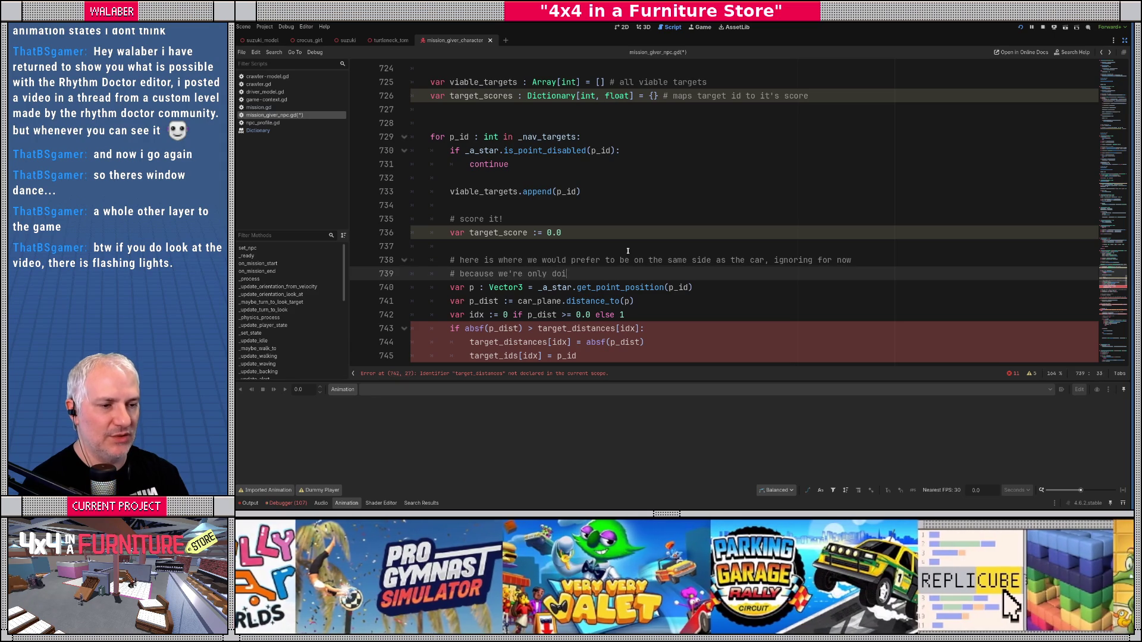
key(BackSpace)
key(BackSpace)
key(BackSpace)
text(ump over" situations.)
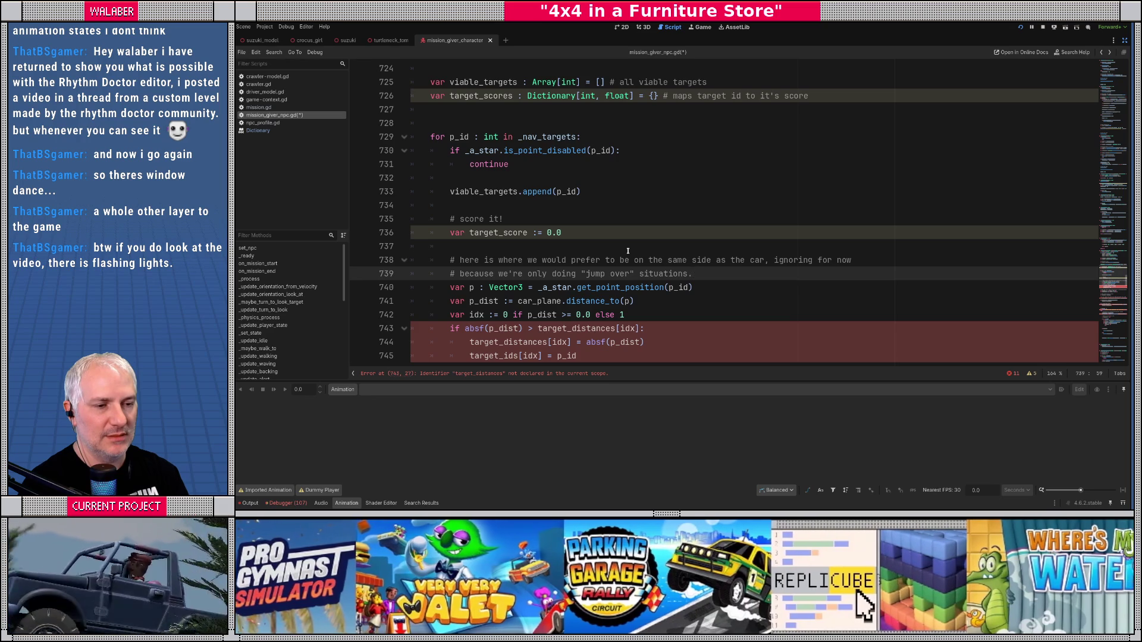
key(Return)
key(Return)
scroll(642, 256, down, 1)
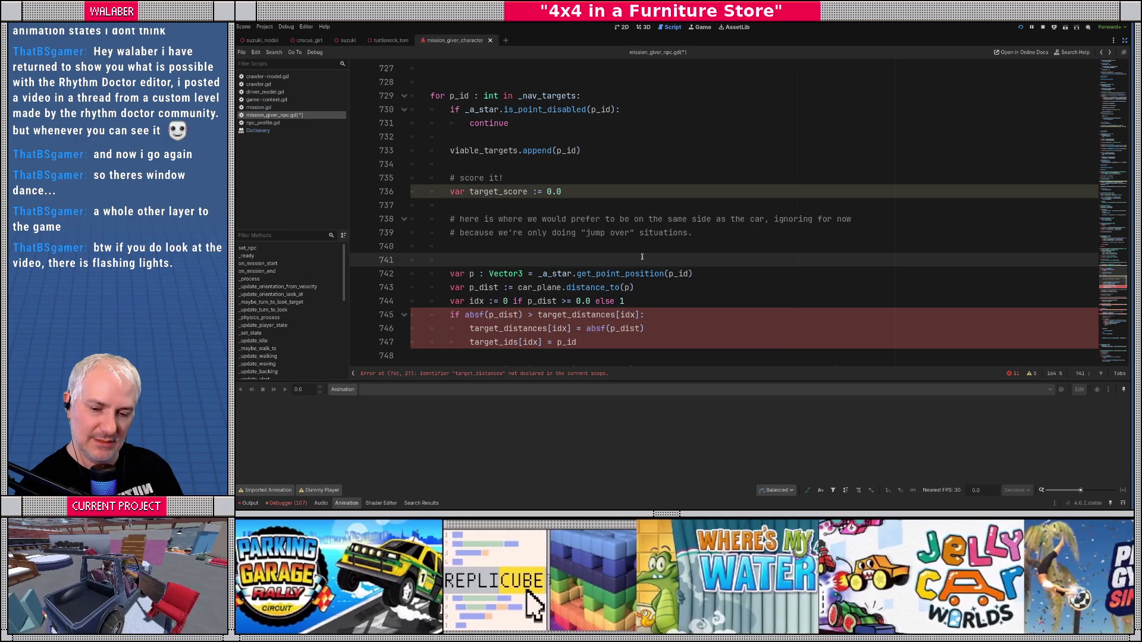
Step: Move the 'var p : Vector3' line up toward the '# score it!' comment, right after viable_targets.append
scroll(643, 257, down, 2)
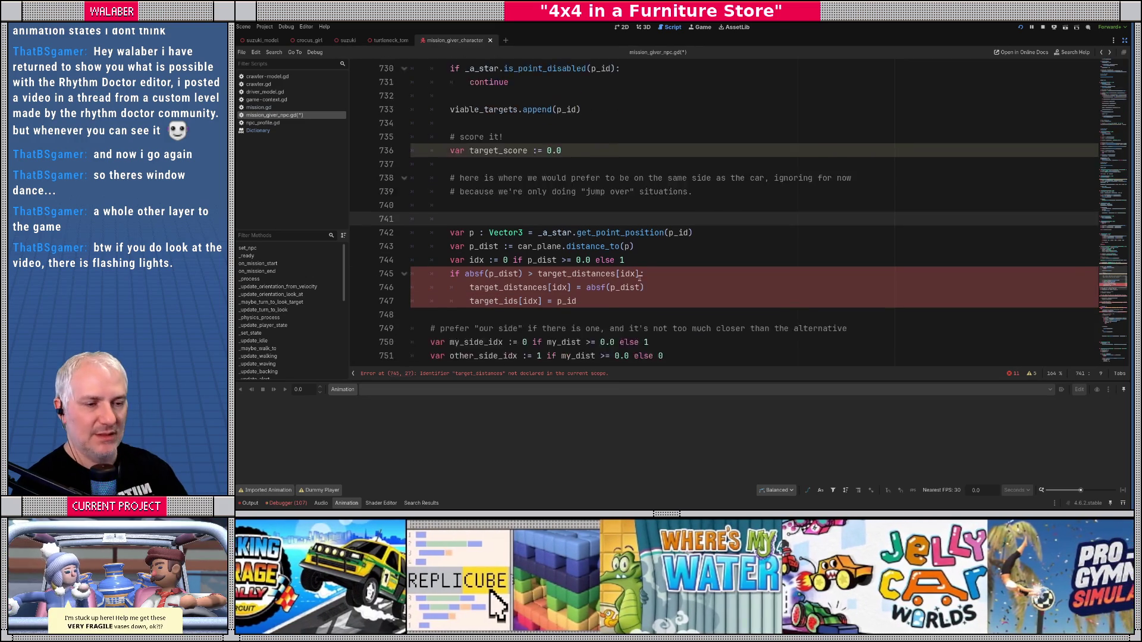
key(Down)
key(alt+Up)
key(alt+Up)
key(alt+Up)
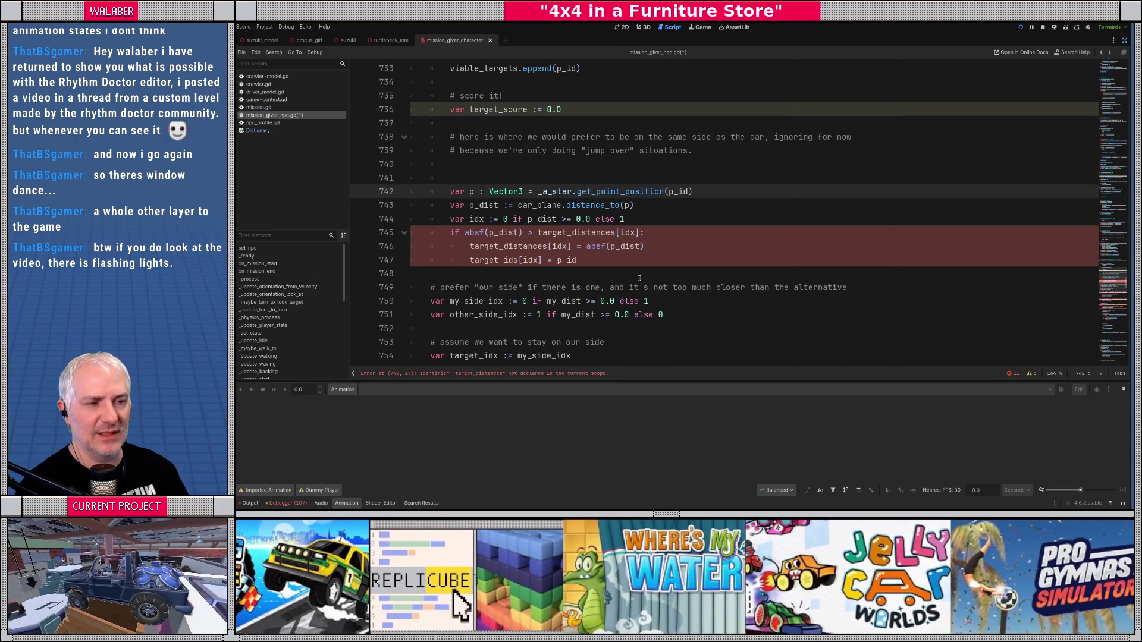
key(alt+Up)
key(alt+Up)
key(alt+Up)
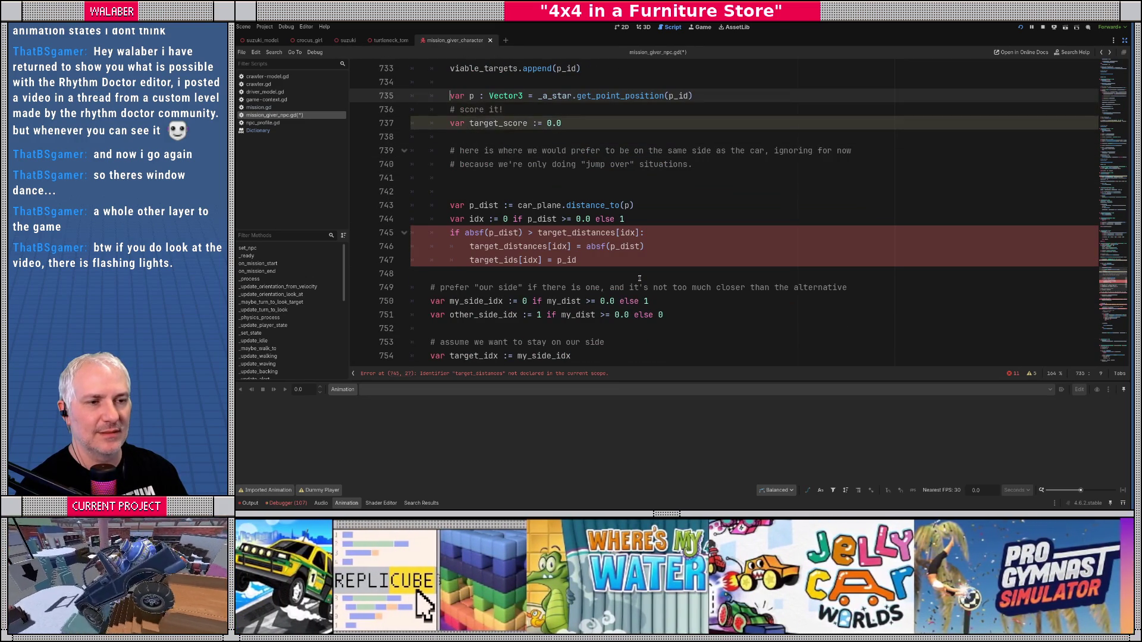
Step: Settle the var p point-position line directly above the '# score it!' comment
key(Down)
key(Return)
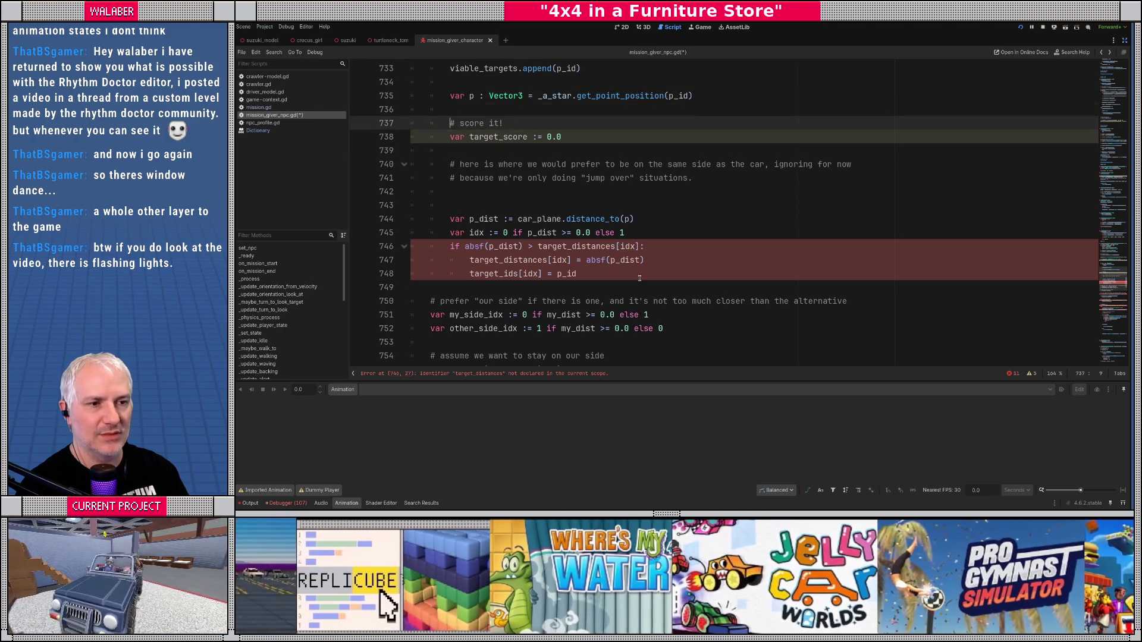
key(Up)
key(Up)
key(alt+Down)
key(alt+Down)
key(Down)
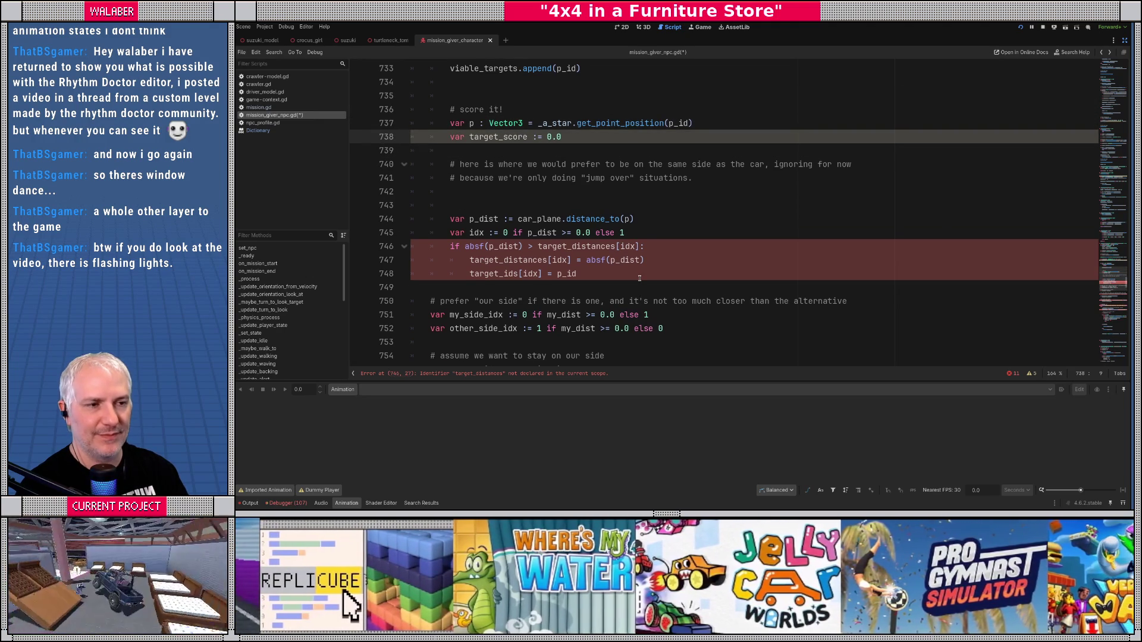
key(Return)
key(Up)
key(Up)
key(alt+Down)
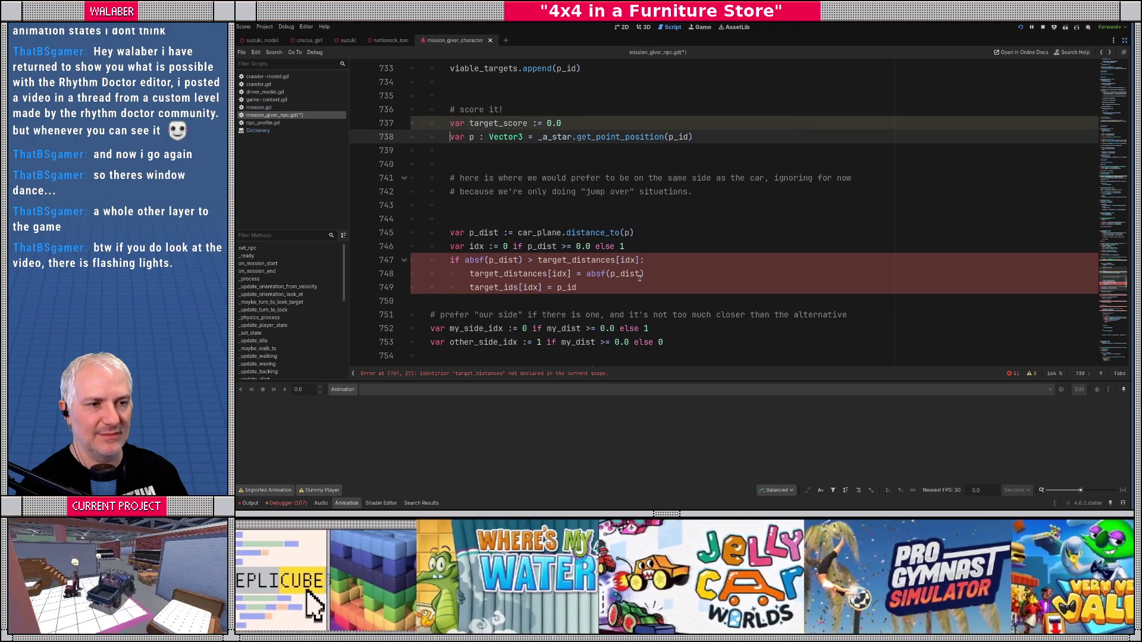
key(alt+Up)
key(alt+Up)
key(alt+Up)
key(Down)
key(Down)
key(Down)
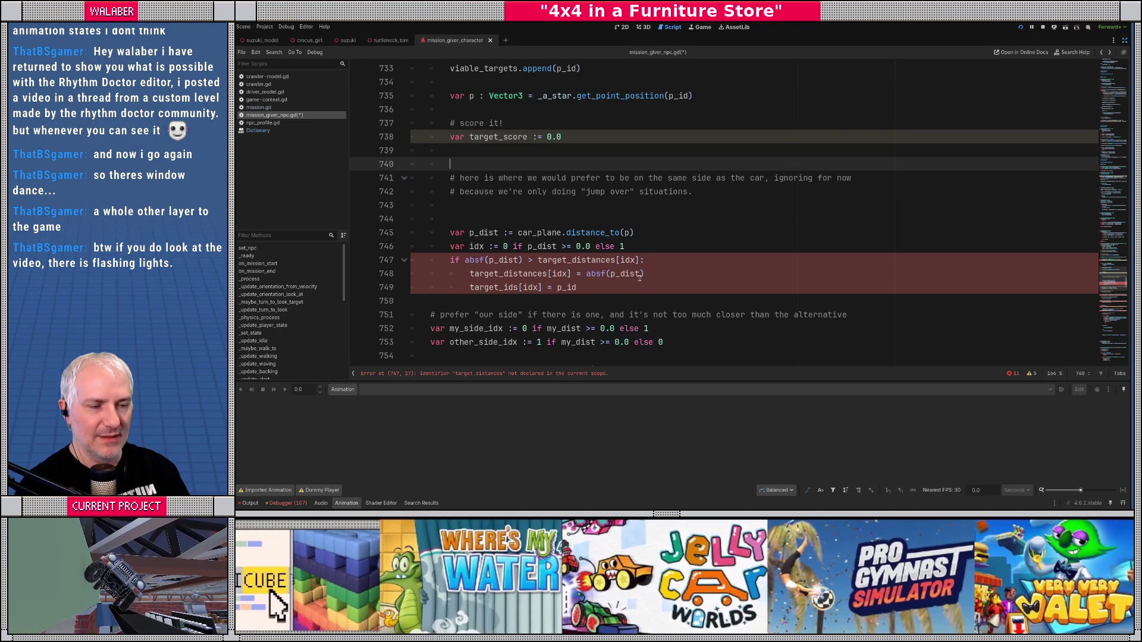
Step: Delete the empty lines between the comments and var p_dist
key(alt+Down)
key(ctrl+shift+k)
key(Down)
key(Down)
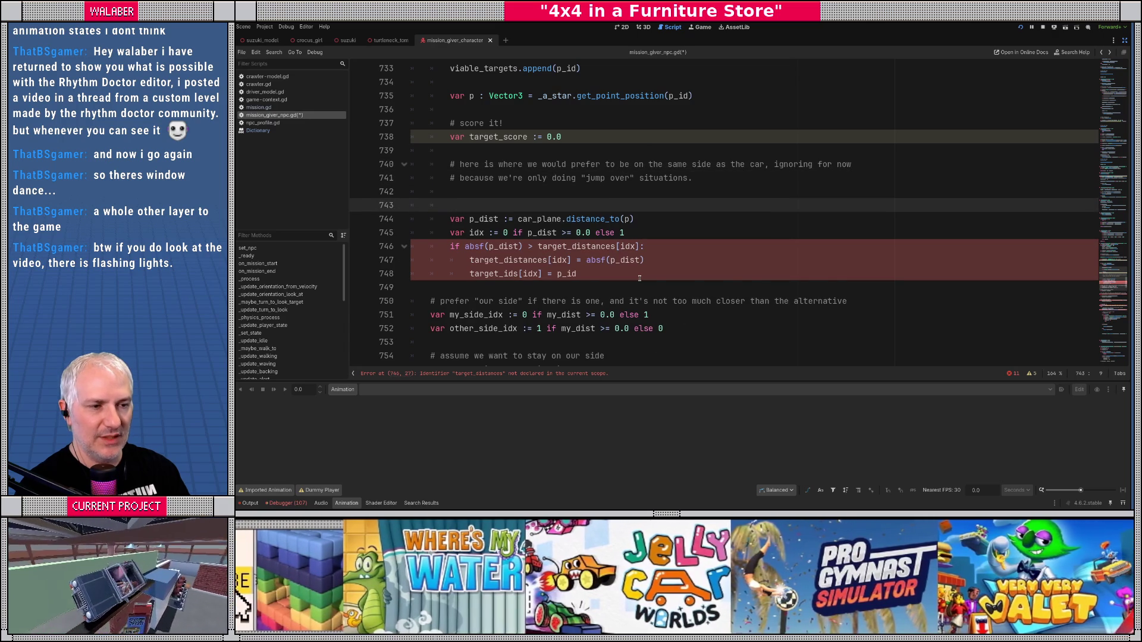
key(ctrl+shift+k)
Step: Delete the var idx line and the old target_distances if-block below var p_dist
key(shift+End)
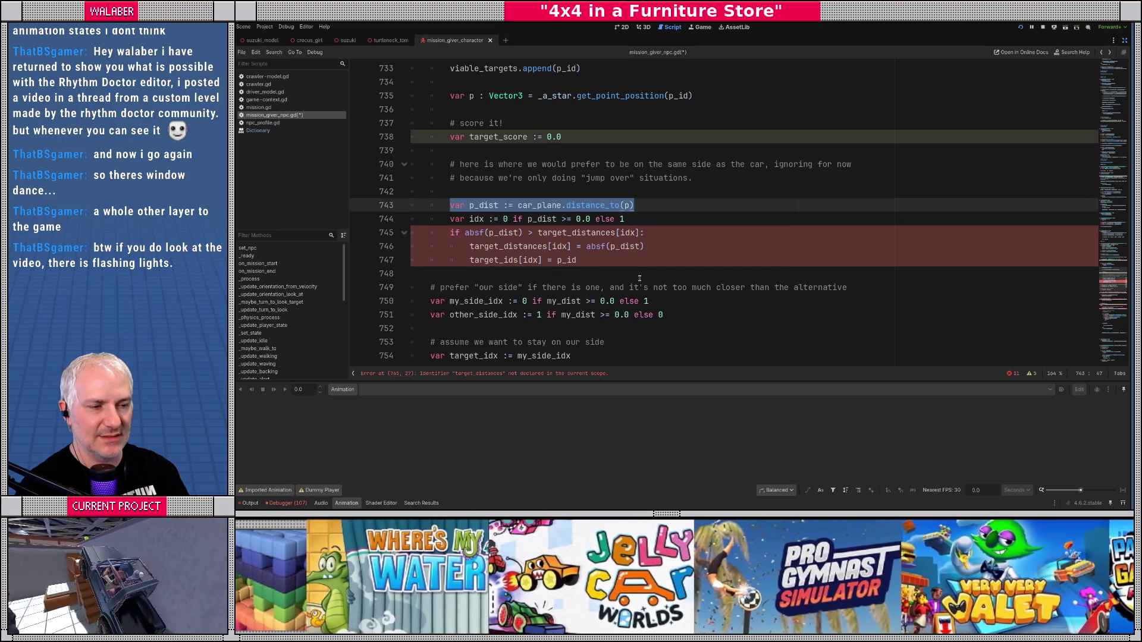
key(Down)
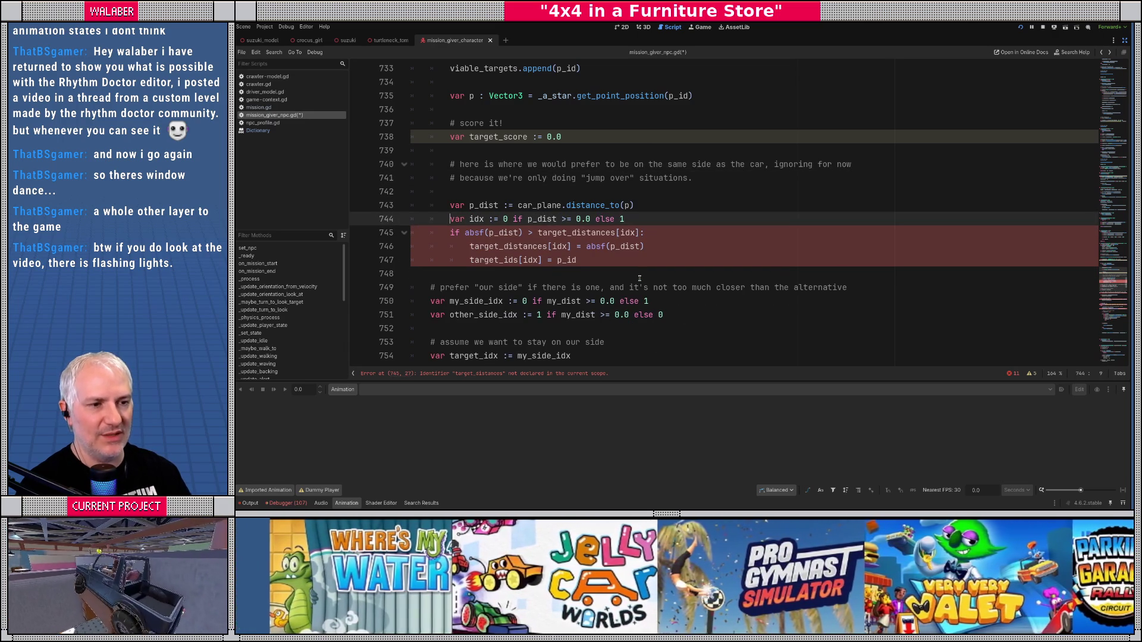
key(shift+Down)
key(shift+Down)
key(shift+Down)
key(shift+End)
key(Delete)
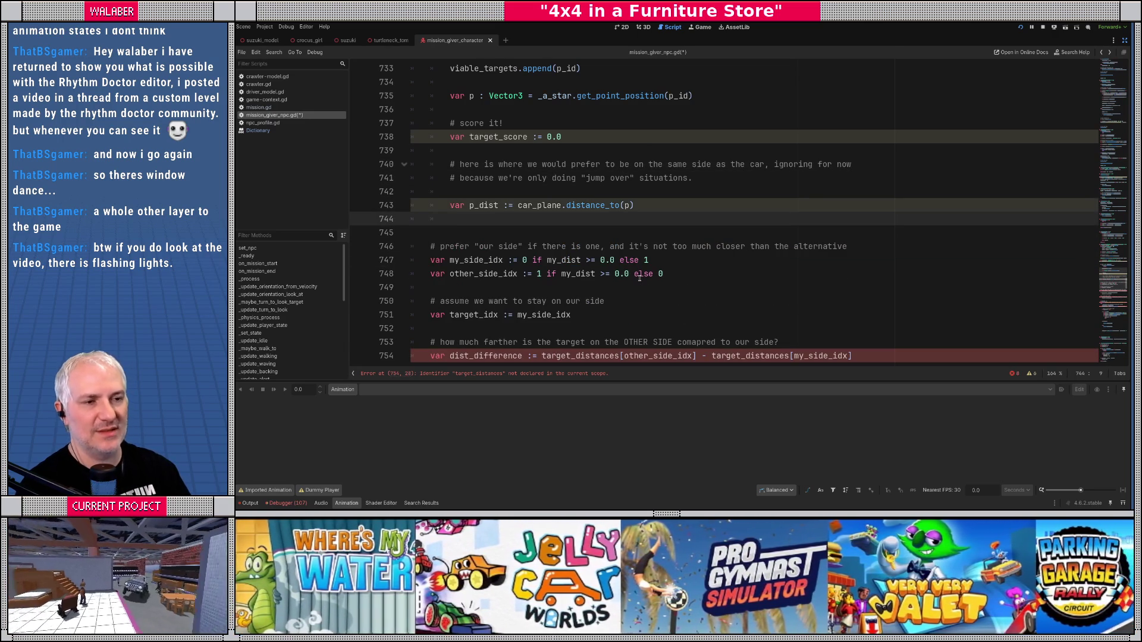
Step: Write the line 'target_score += absf(p_dist)'
text(target_st)
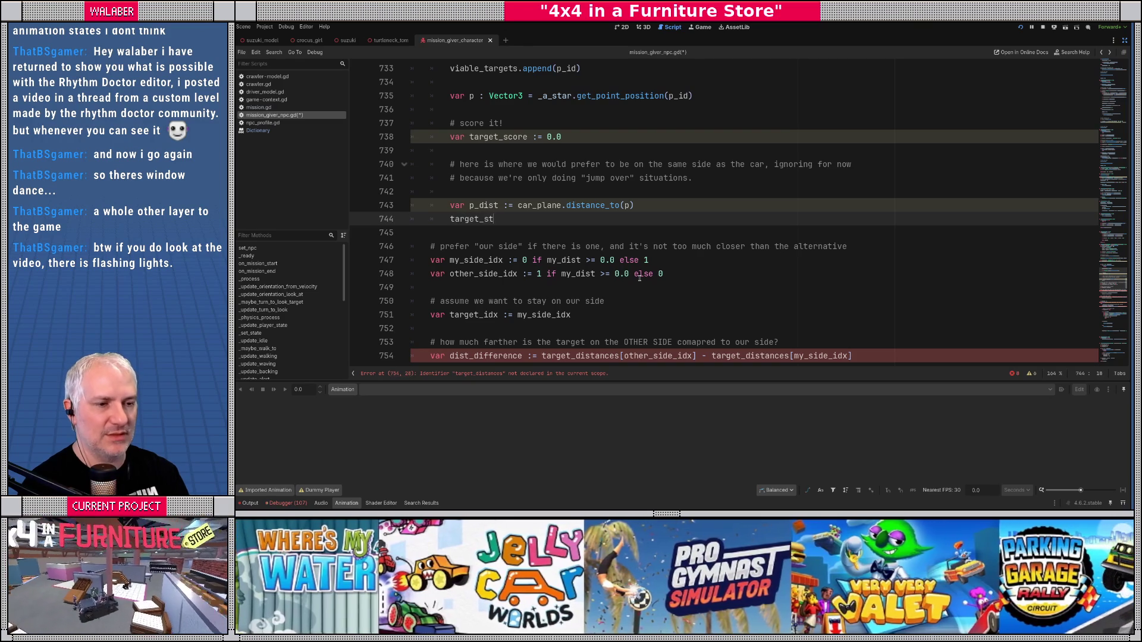
key(BackSpace)
text(co)
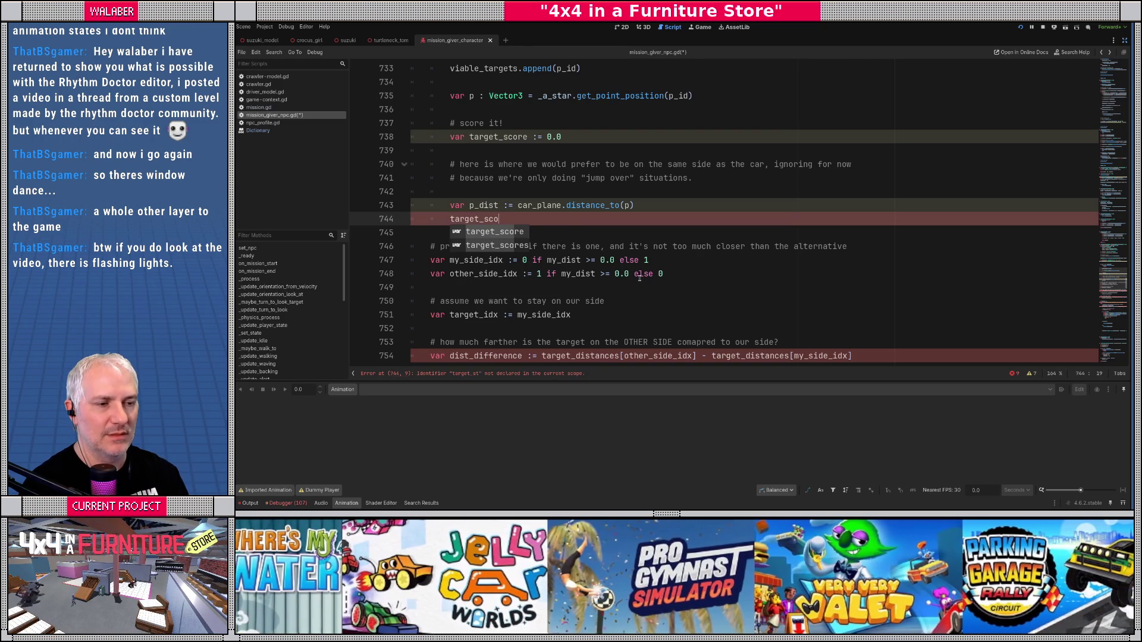
text(re)
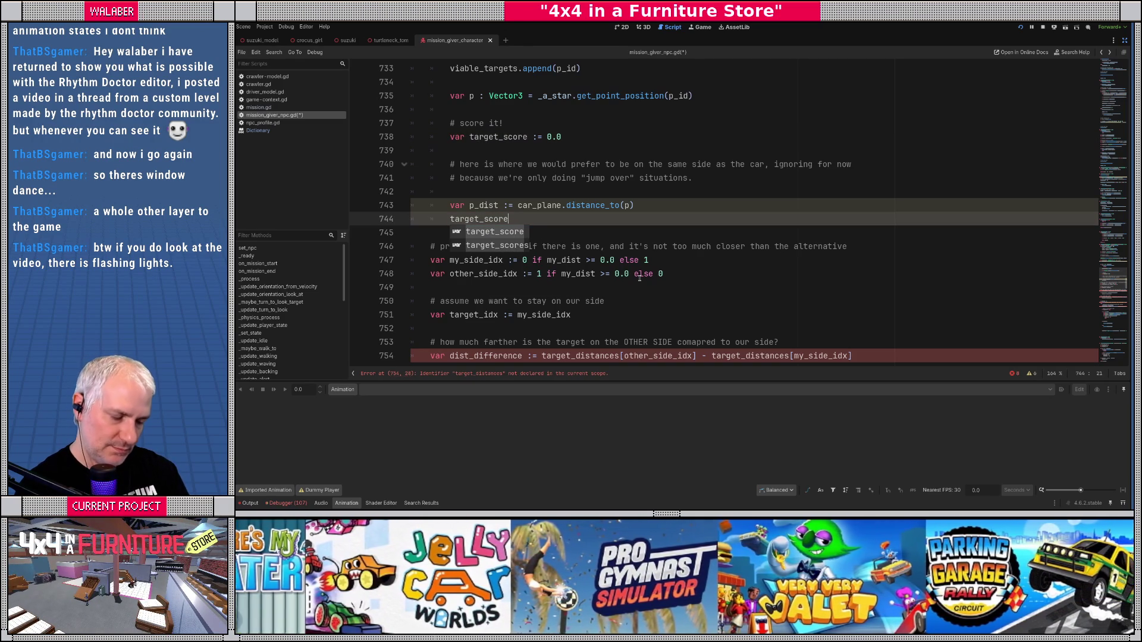
text( +=)
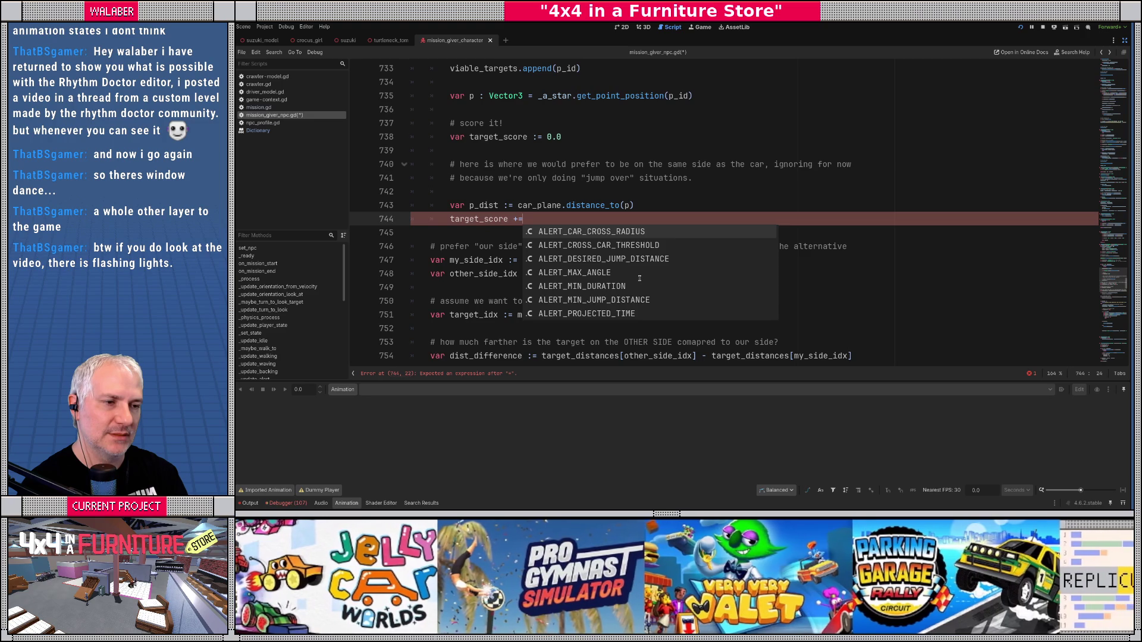
text( absf)
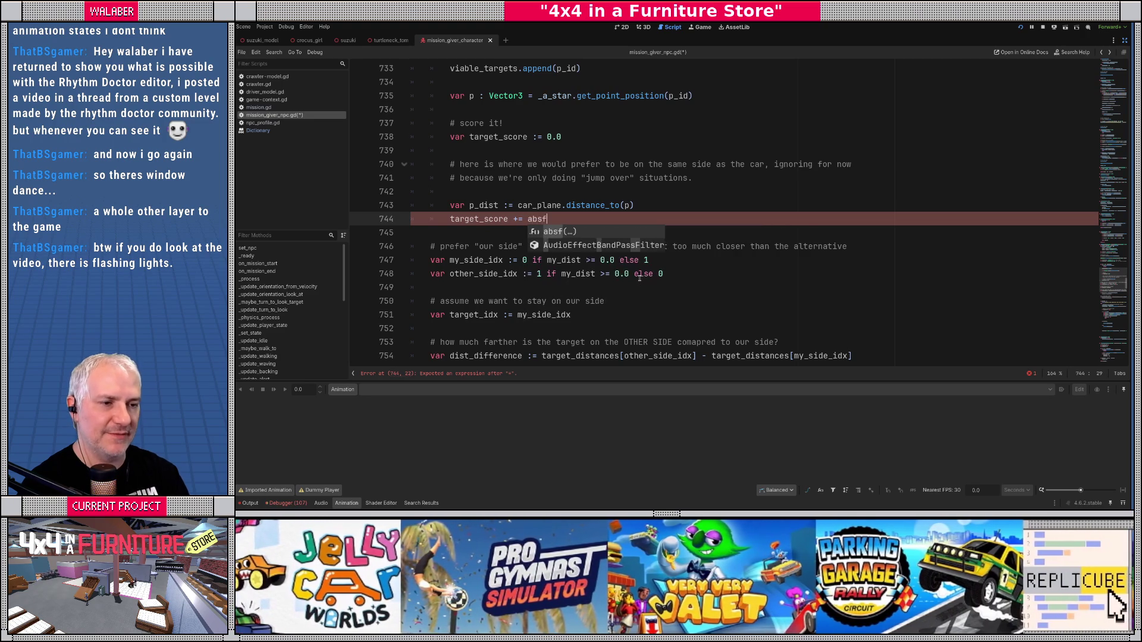
text((p_dist)
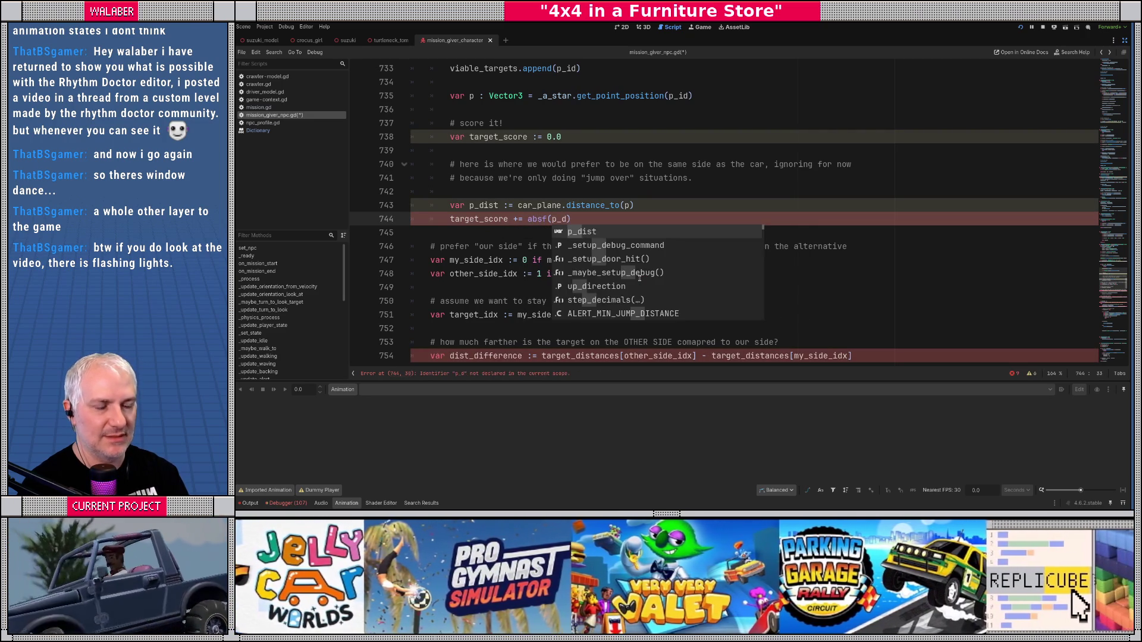
text())
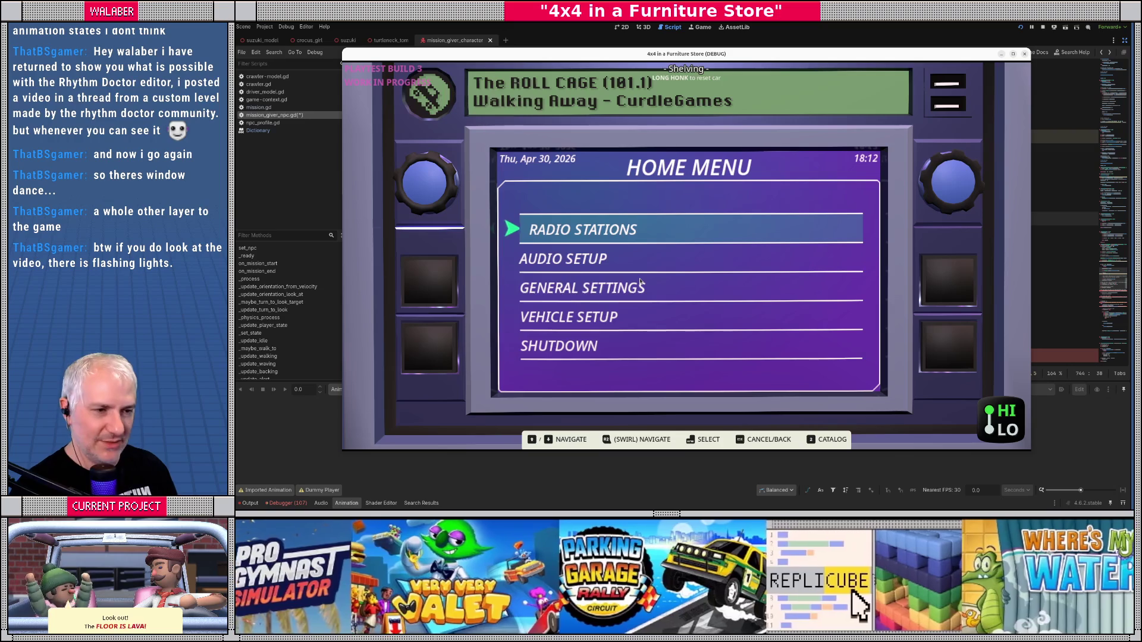
Step: In the running game, open Radio Stations, select FurniCHILL, then stop the game
key(Return)
key(Down)
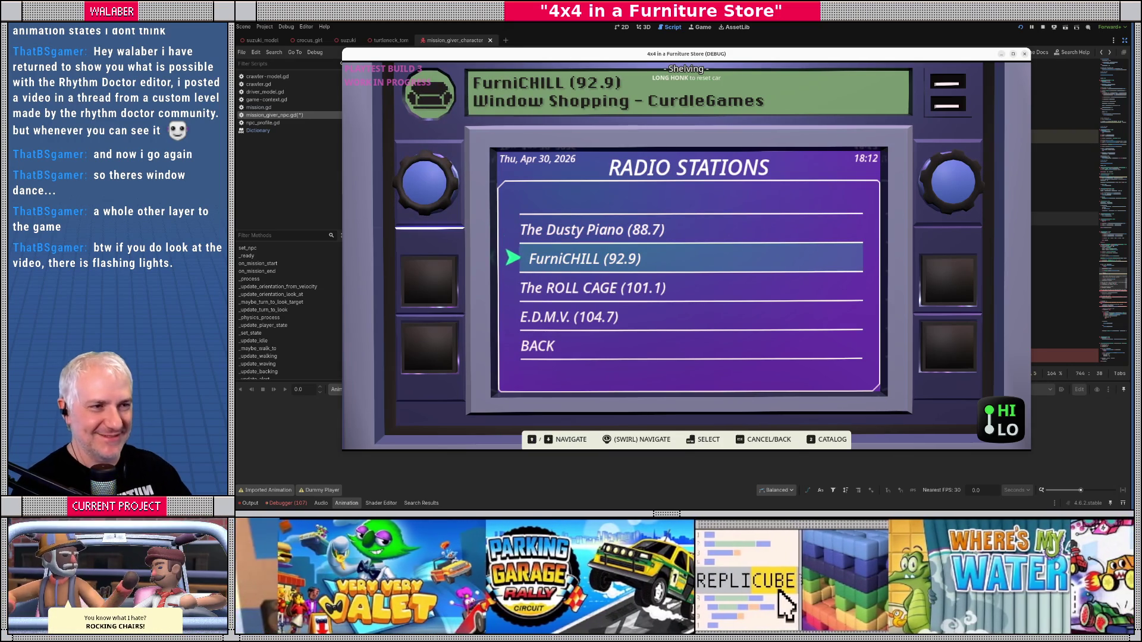
key(F8)
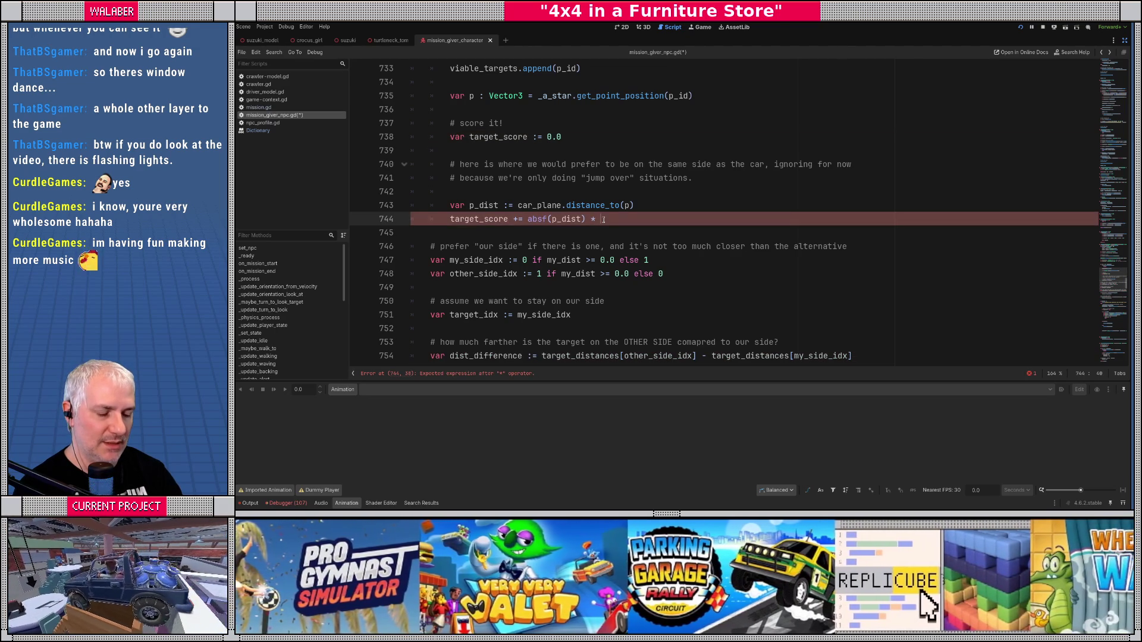
Step: Make line 744 'target_score += minf(absf(p_dist), JUMP_TARGET_PLANE_MAX_DIST) * JUMP_TARGET_PLANE_DISTANCE_FACTOR'
text(JUMP_TAR)
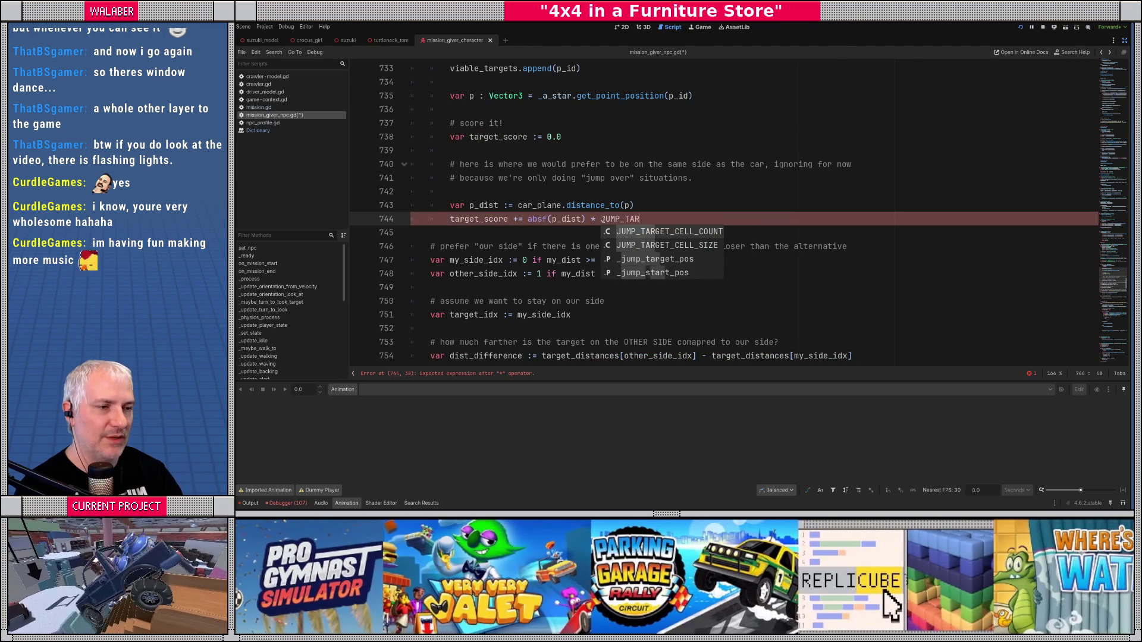
text(GET_PL)
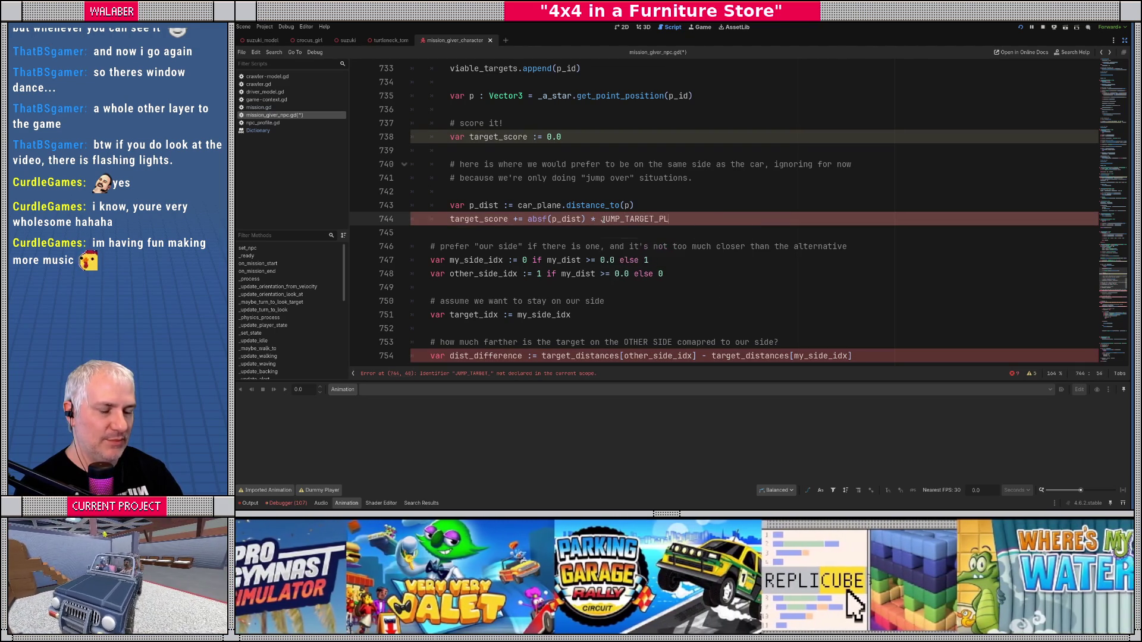
text(ANE_DISTANCE_)
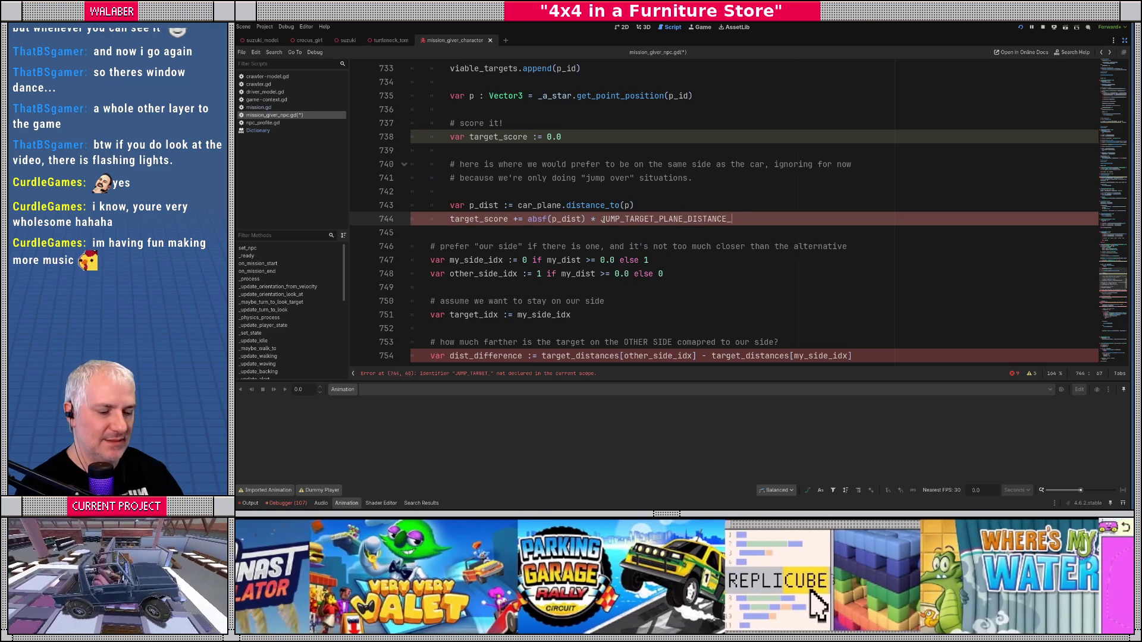
text(FACTOR)
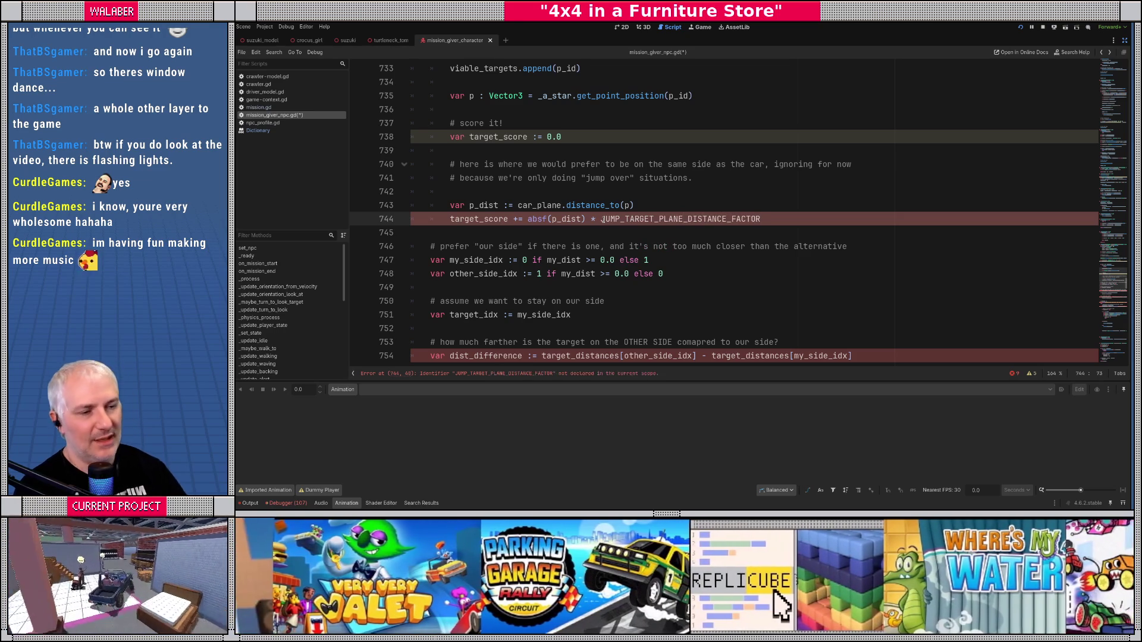
click(525, 219)
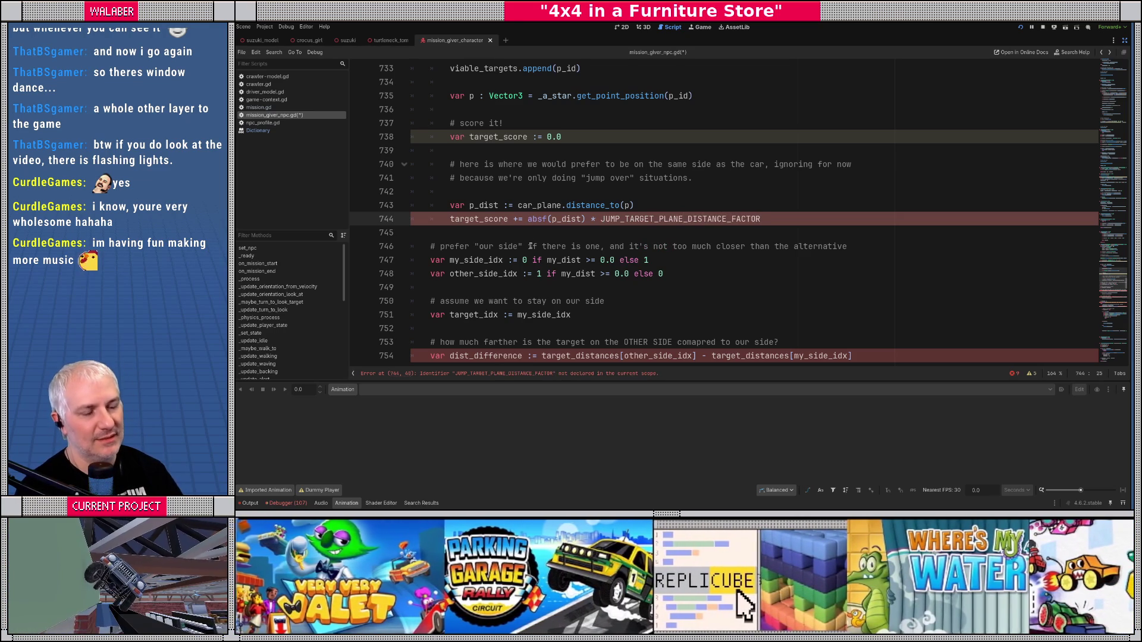
text(minf()
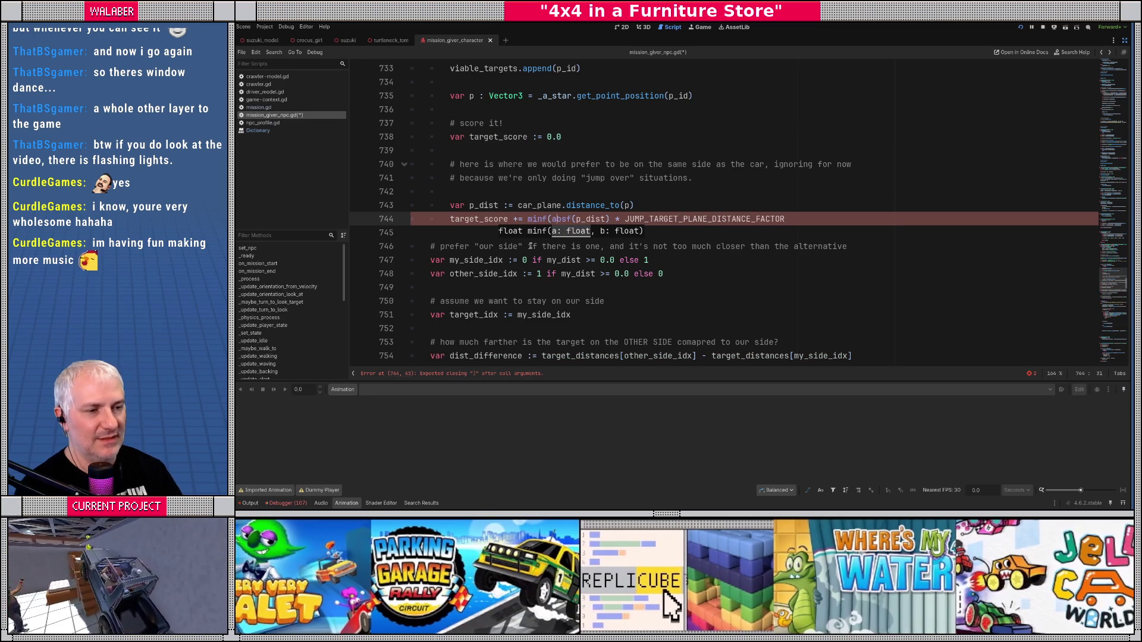
key(Right)
key(Right)
text(, J)
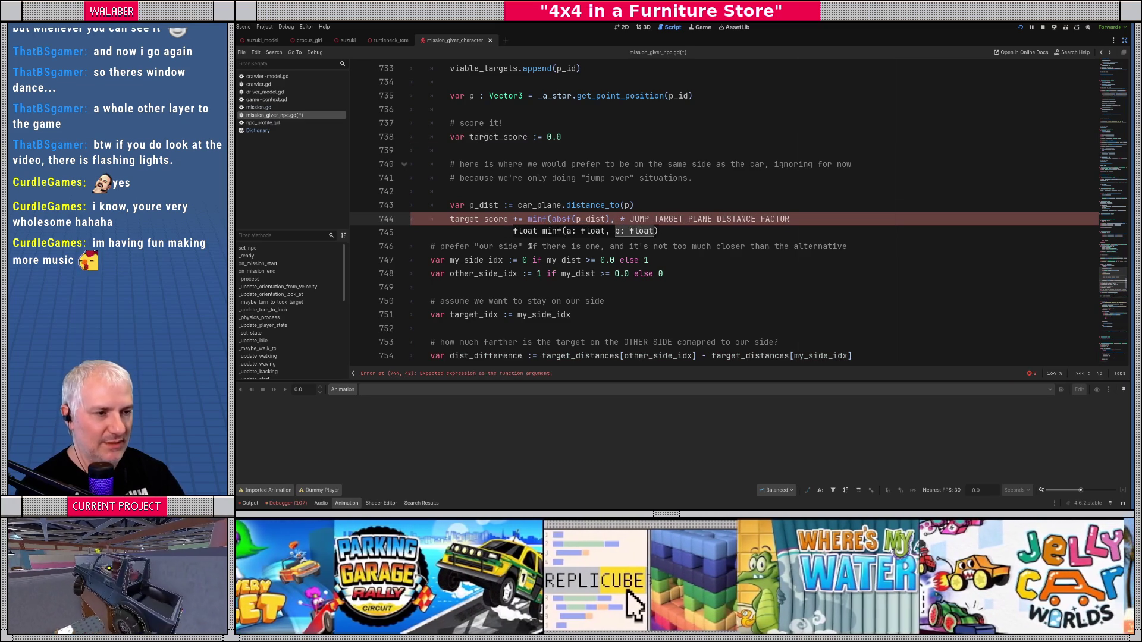
text(UMP_TARGET_PL)
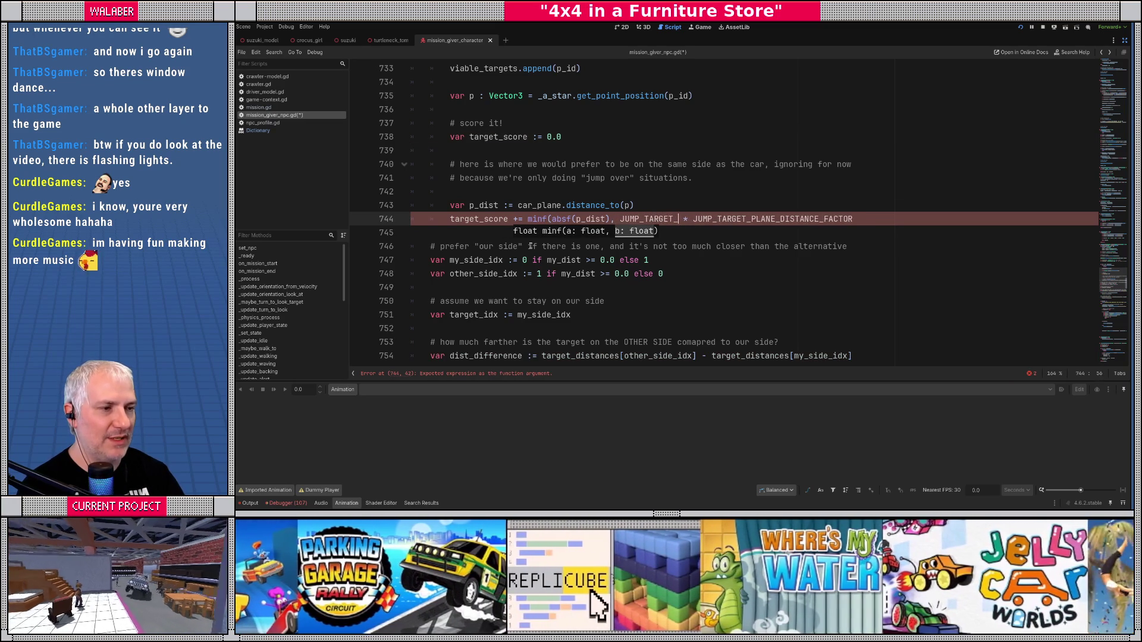
text(ANE_MAX)
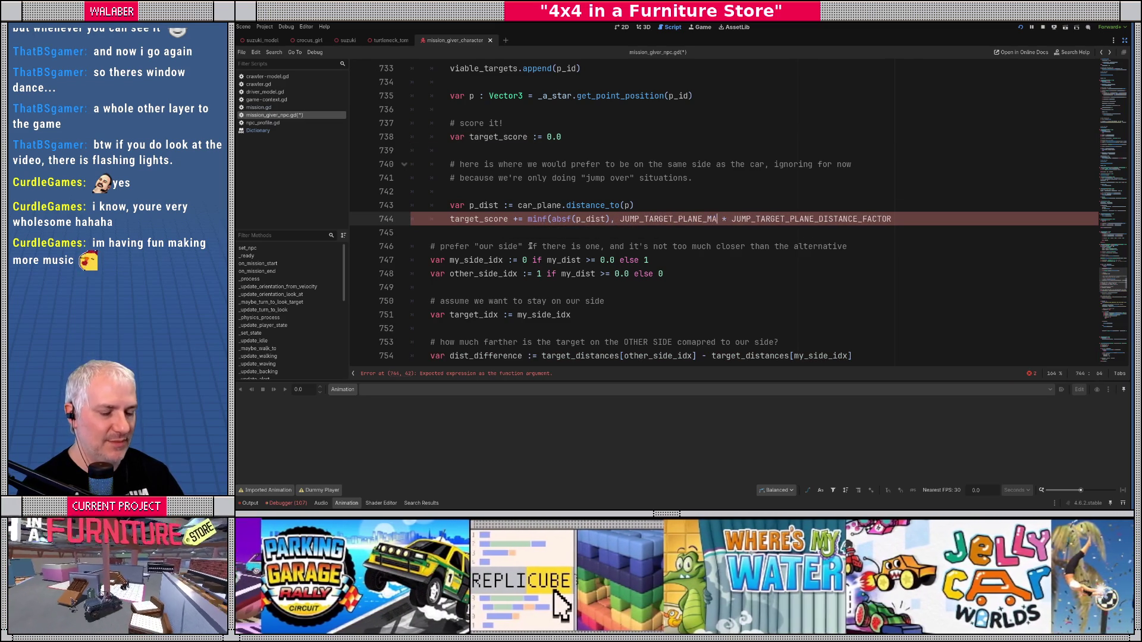
text(_DIST))
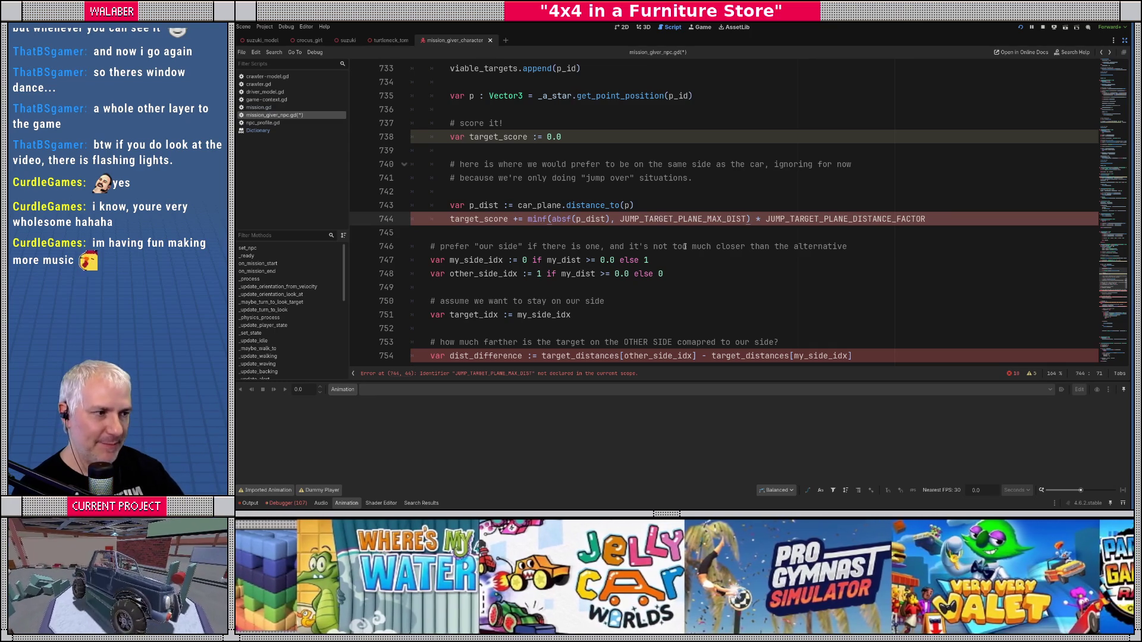
Step: Add a '# distance from the car plane' comment above var p_dist
click(942, 216)
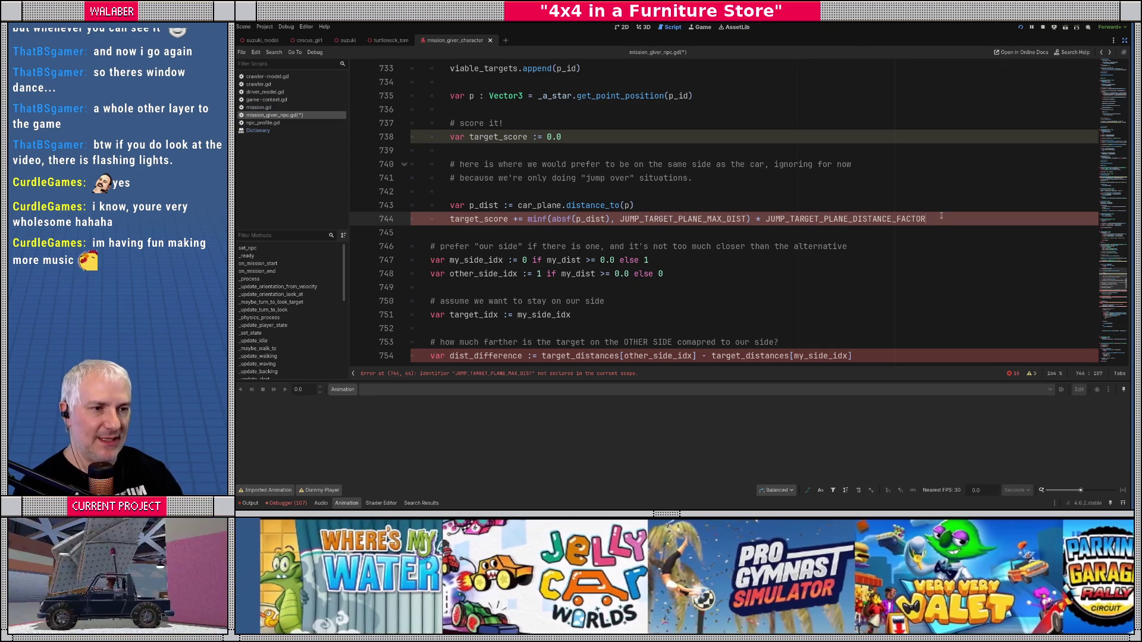
key(Up)
key(Up)
key(Return)
text(# d)
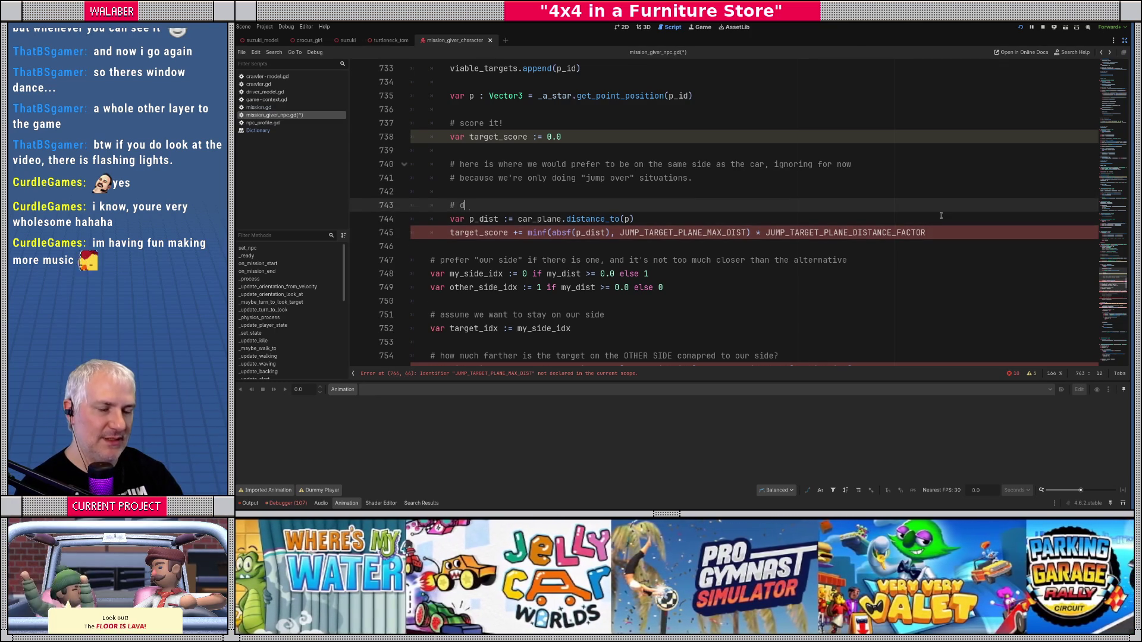
text(istance from the car plane)
Step: Under a '# distance from our jump start' comment, add 'var j_dist := global_position.distance_to(p)'
key(Down)
key(Down)
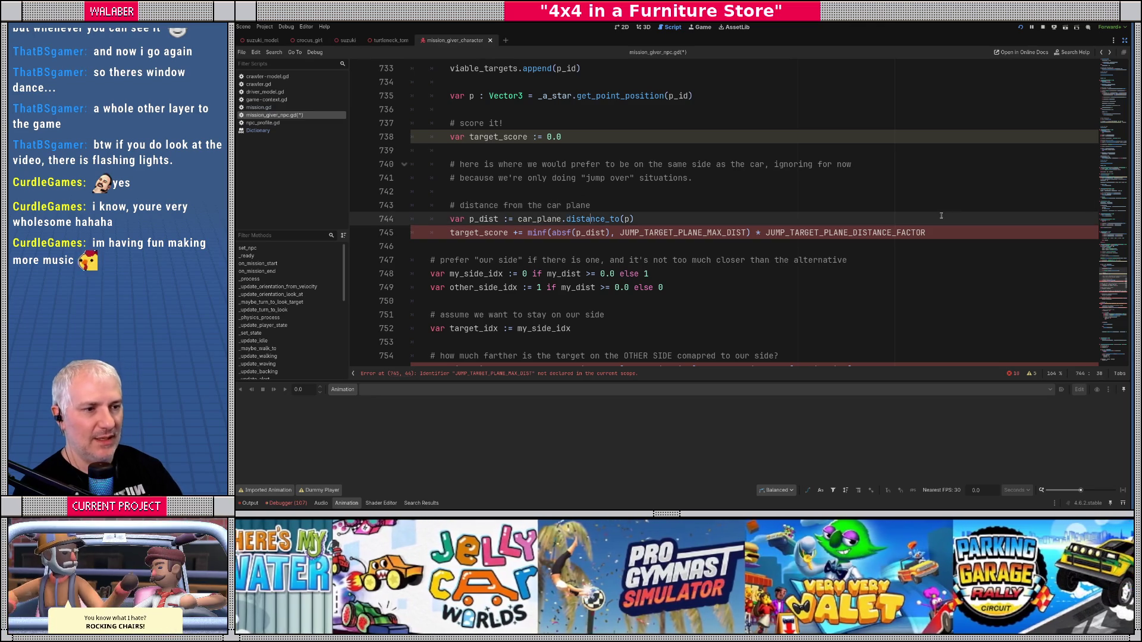
key(End)
key(Return)
key(Return)
text(# dista)
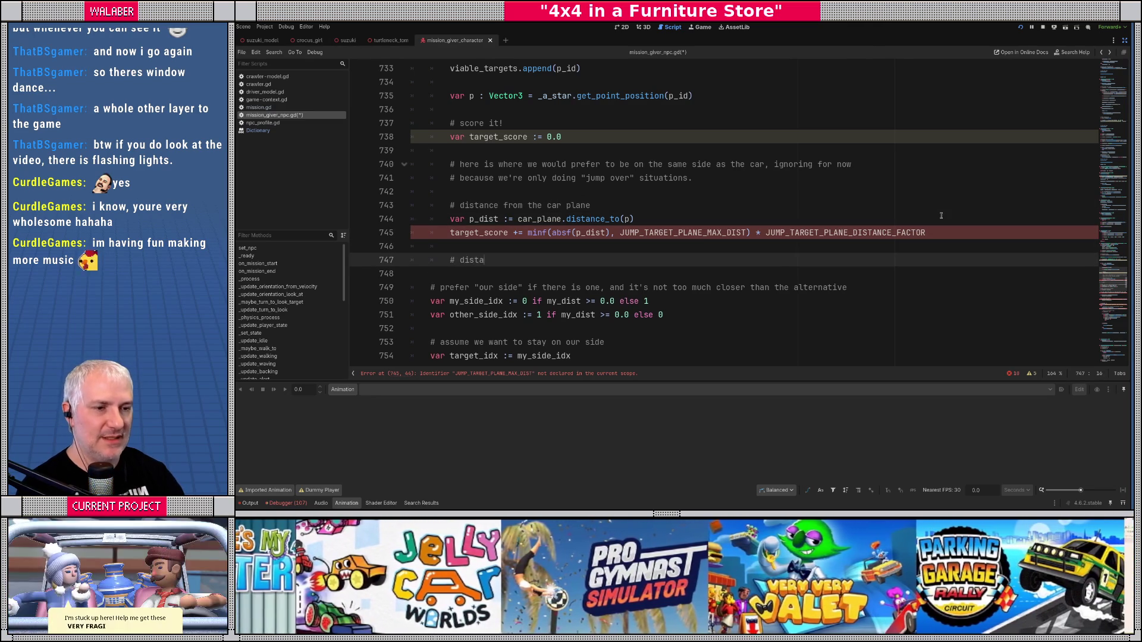
text(nce from our )
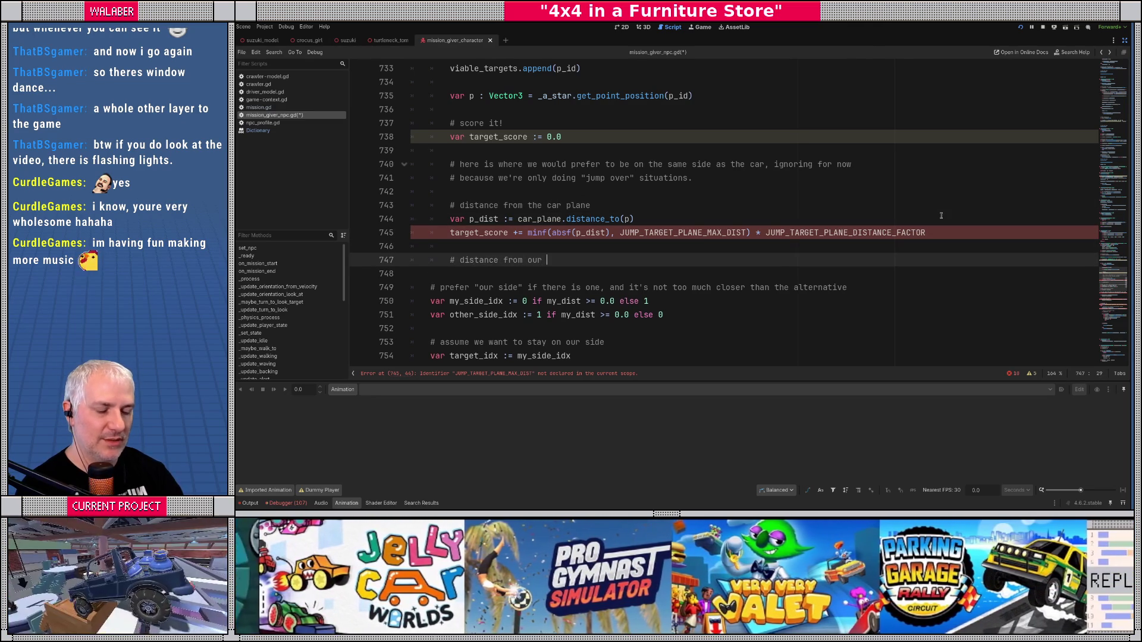
text(jump start)
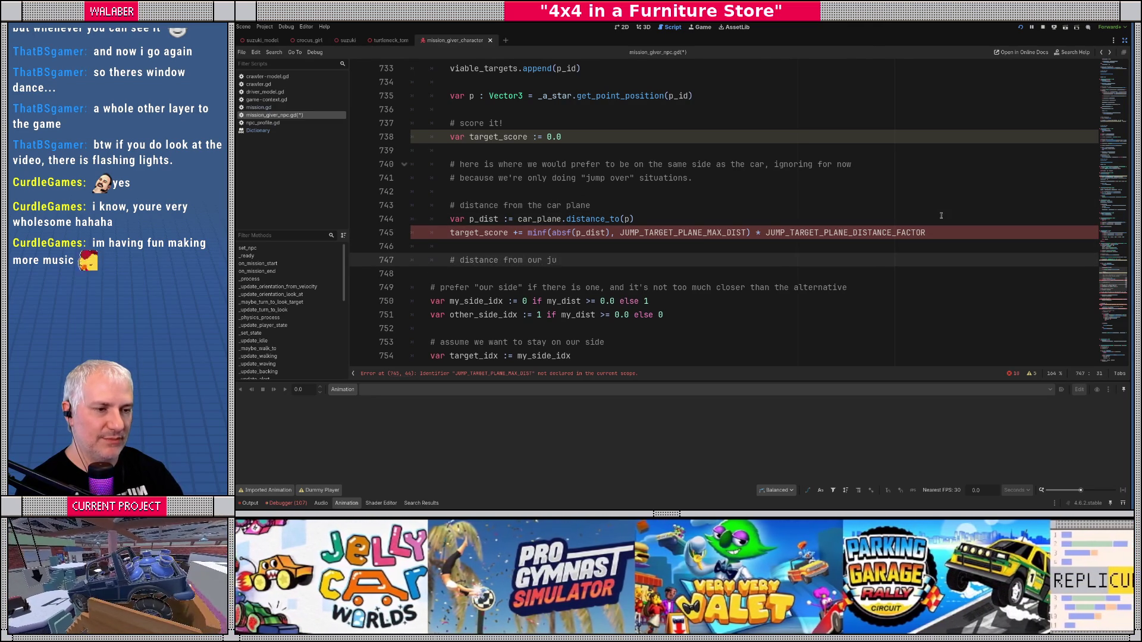
key(Return)
text(var j_dist :)
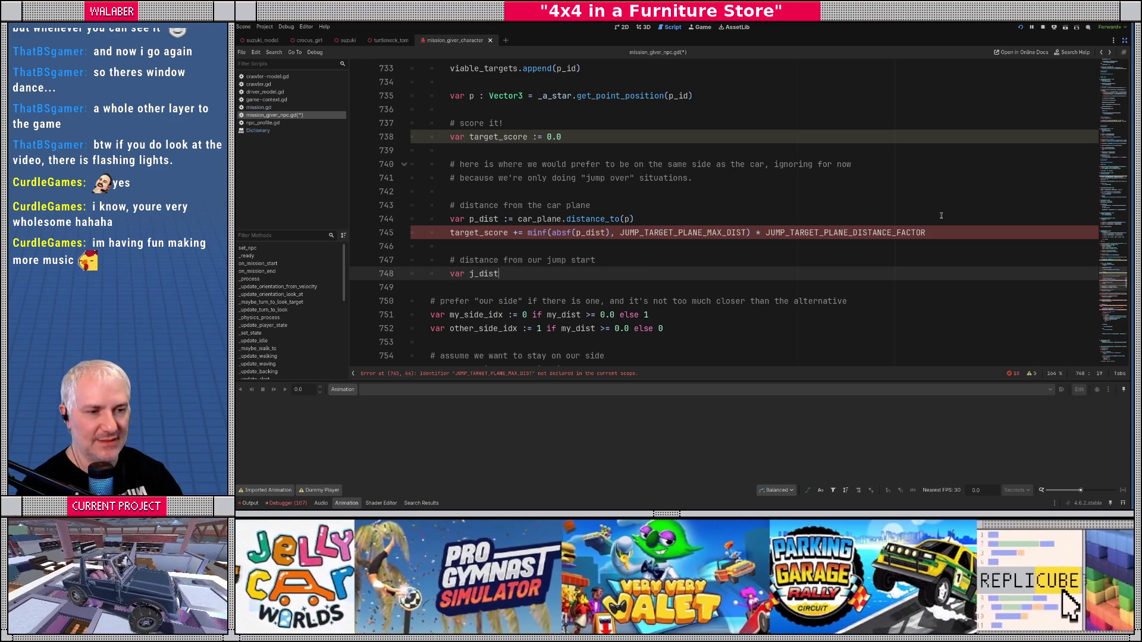
text(= )
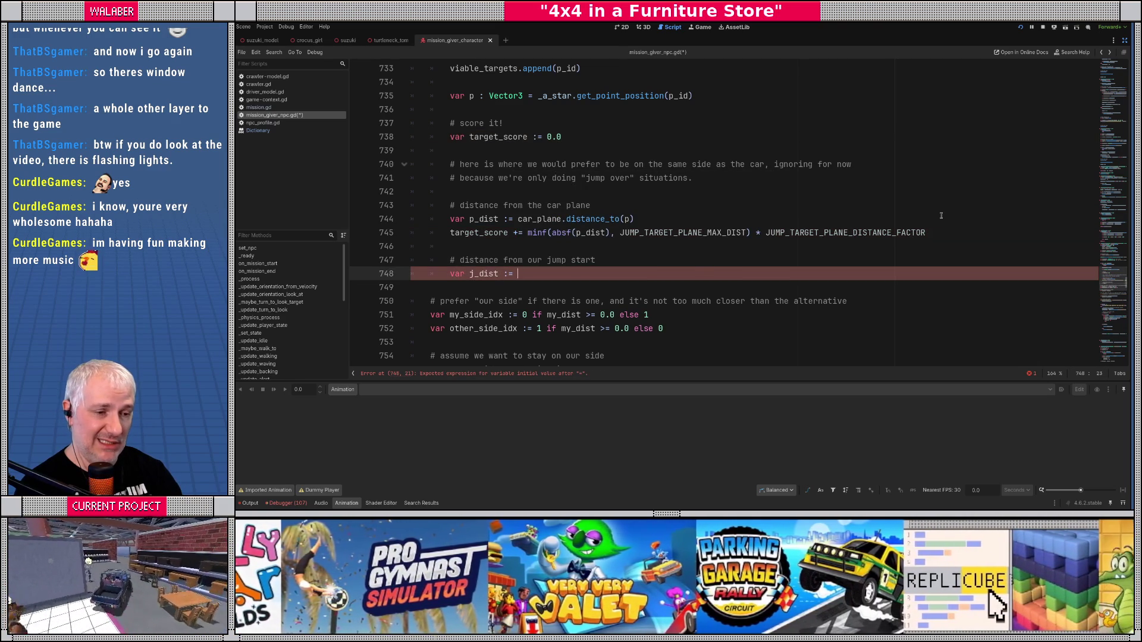
text(global_posi)
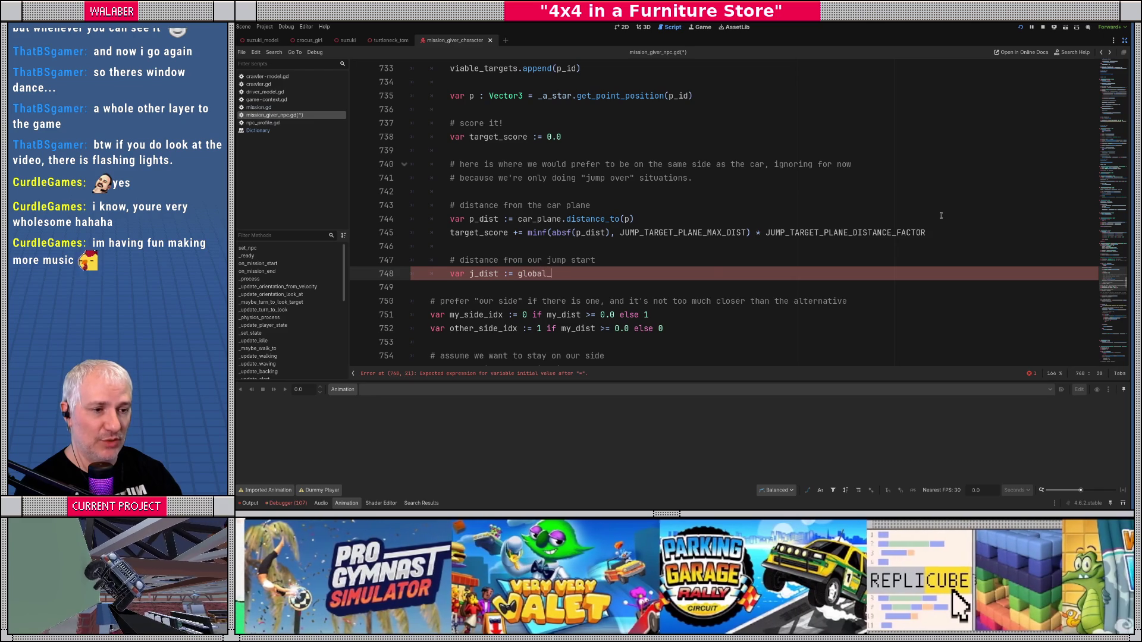
key(Return)
text(.di)
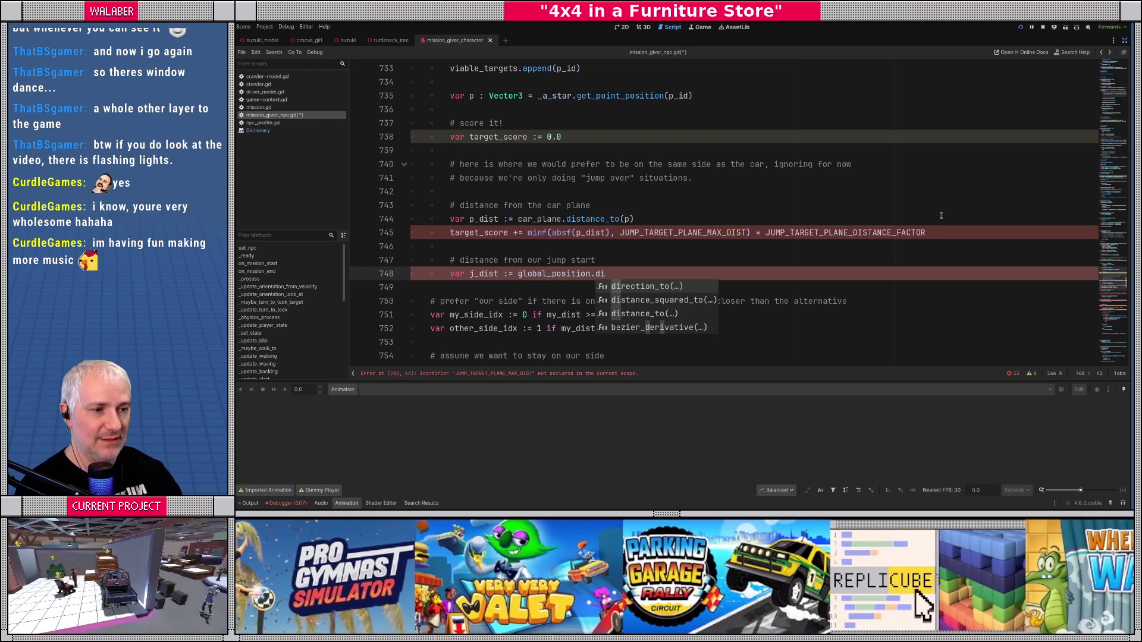
text(stance_to)
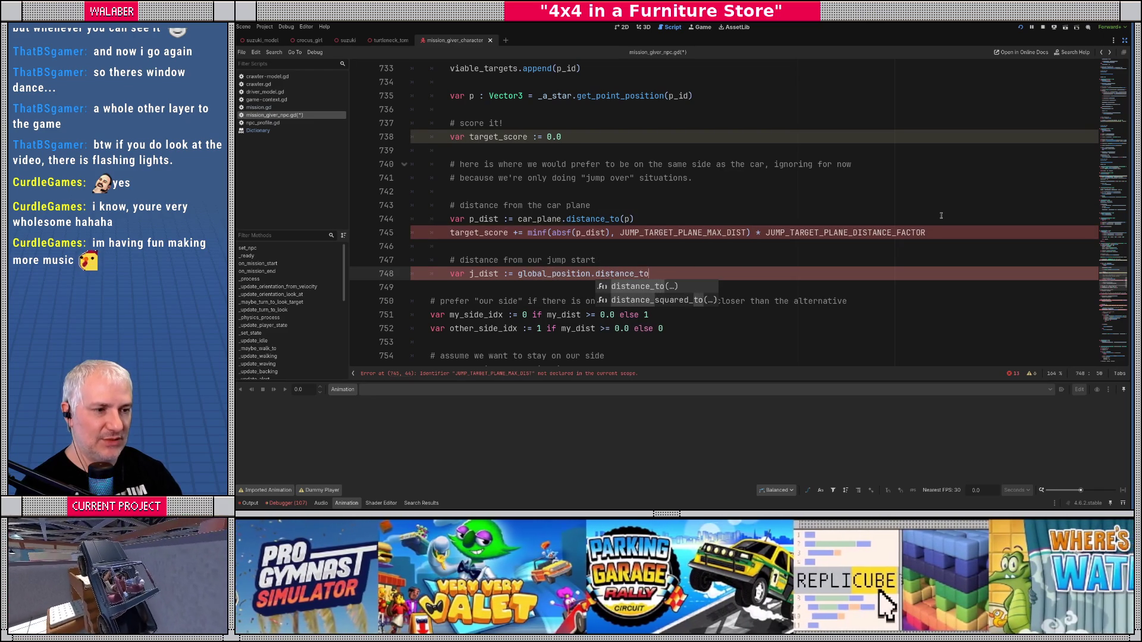
key(Return)
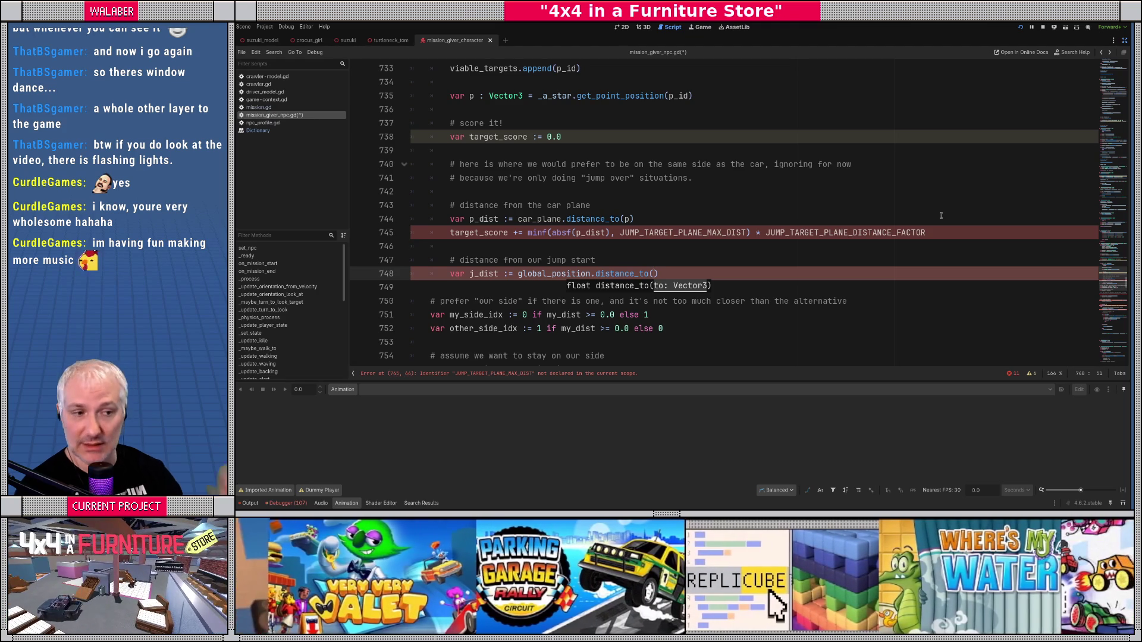
text(p))
key(Return)
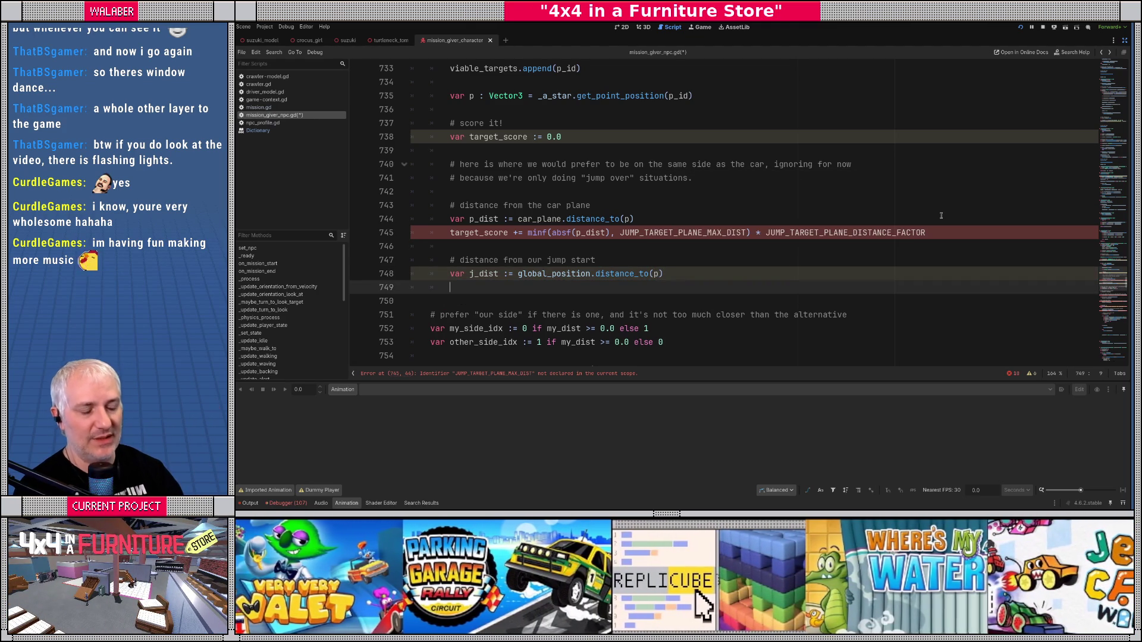
Step: Start line 749 as 'target_score += (JUMP_TARGET_JUMP_IDEAL_DIST - j_dist'
text(target_score )
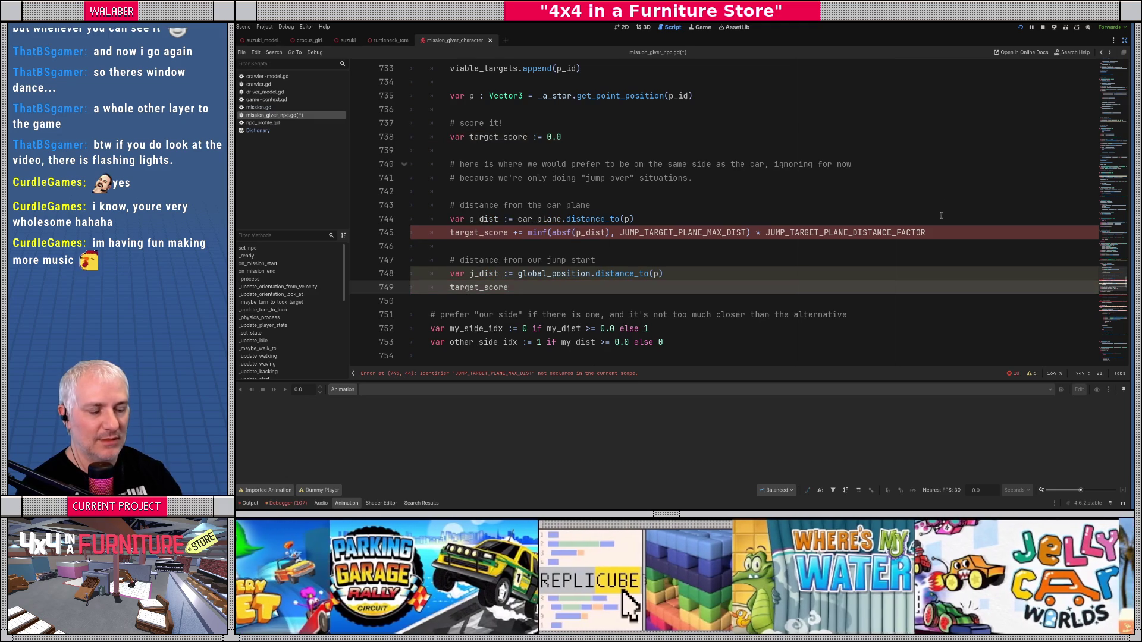
text(+=)
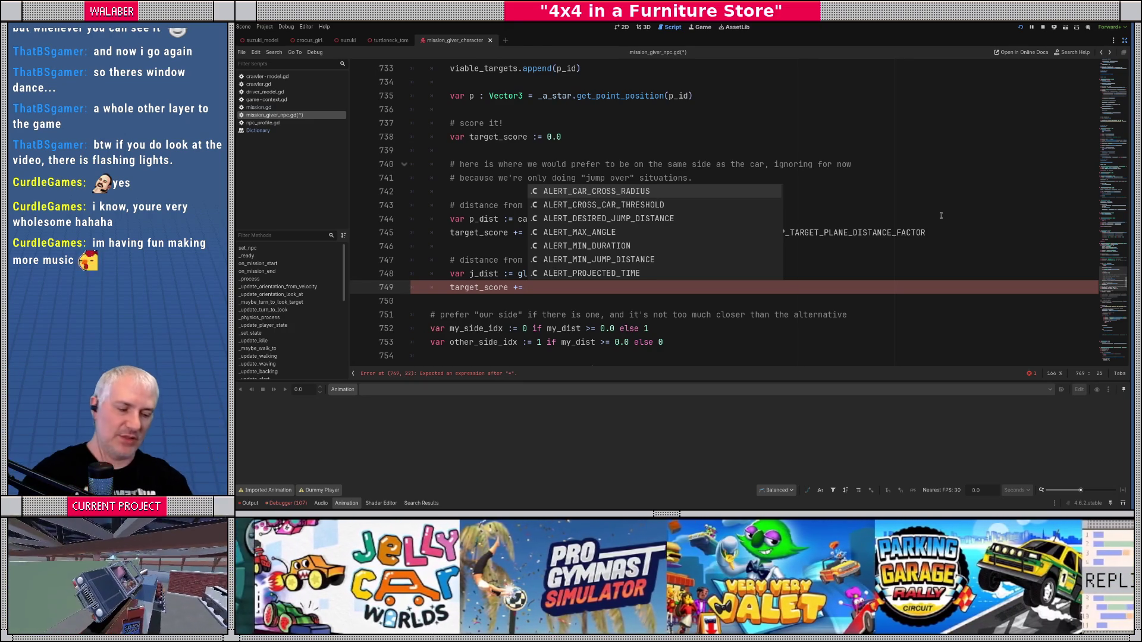
key(Escape)
text(()
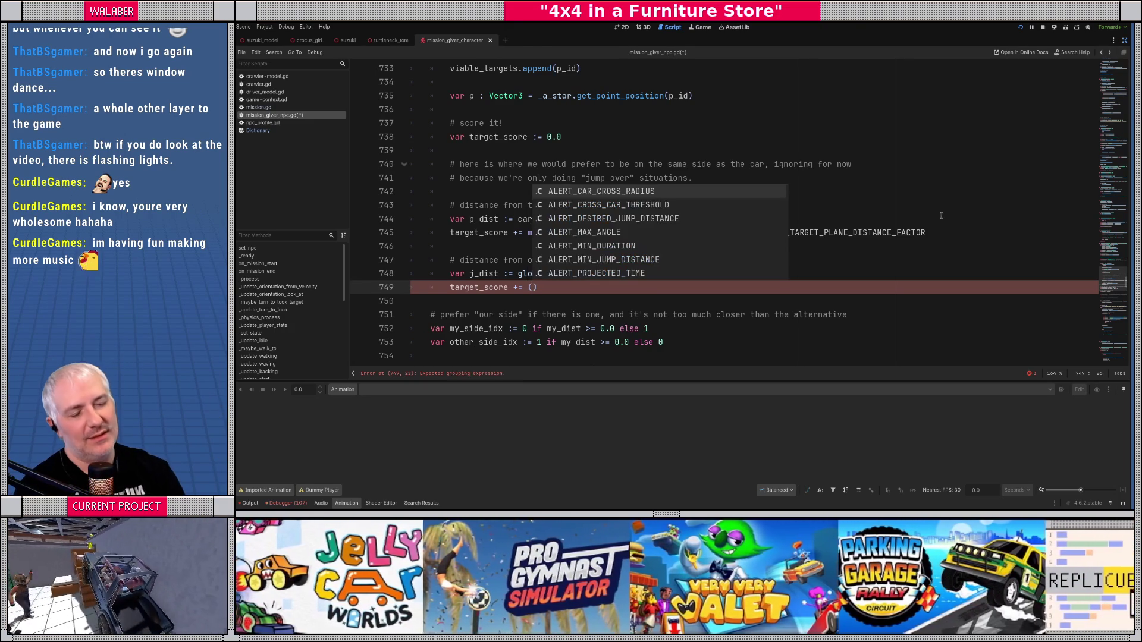
key(Escape)
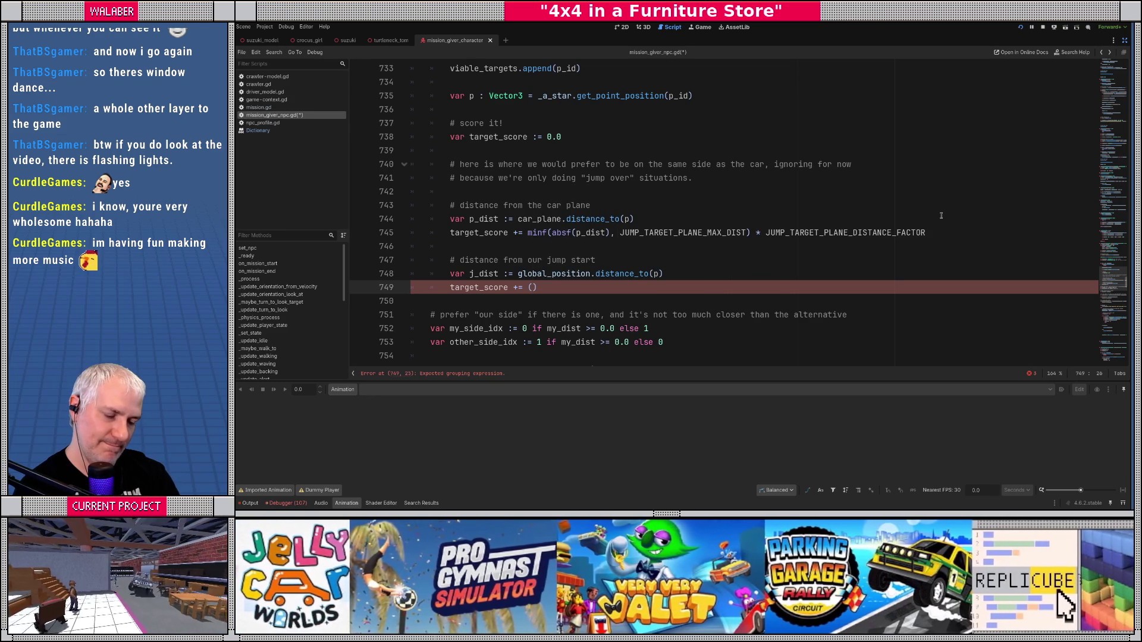
text(JUMP_)
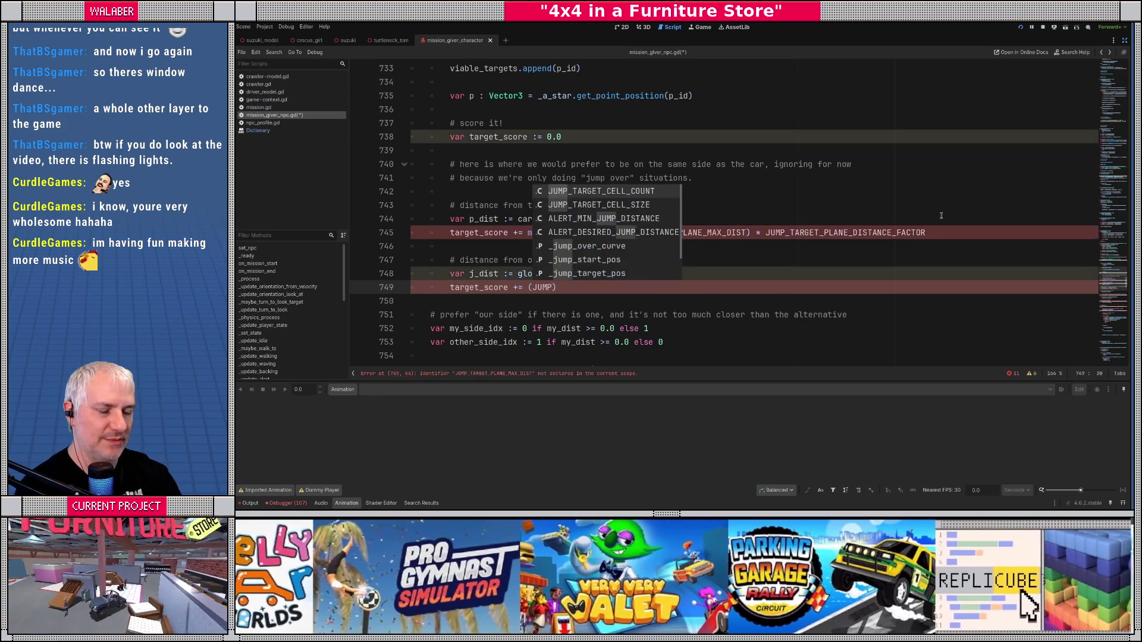
text(TARGET)
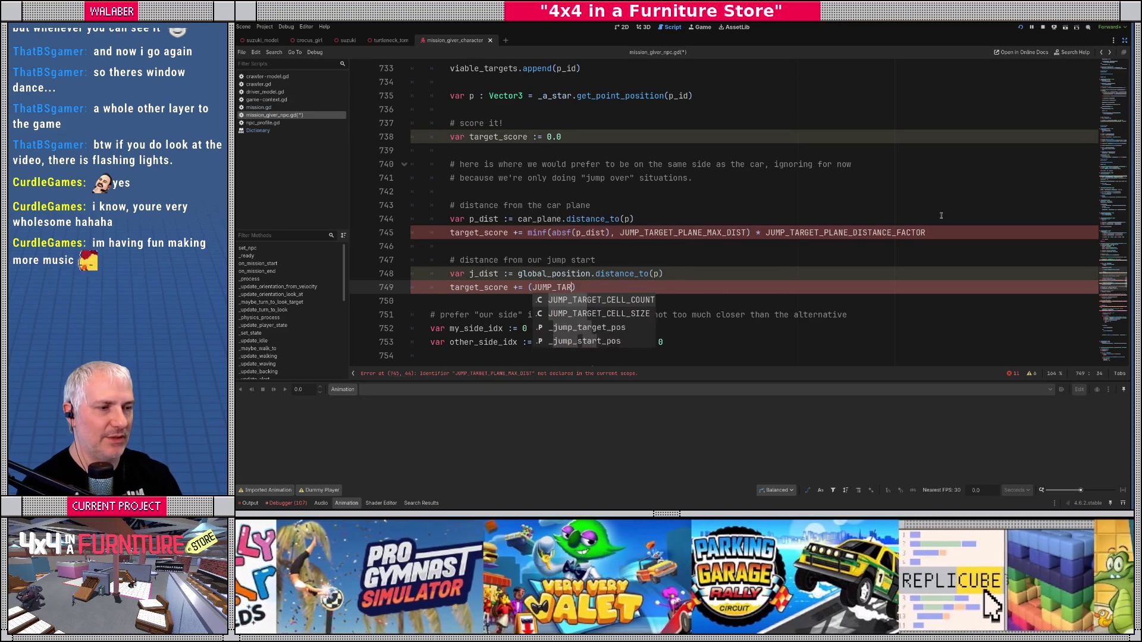
text(_)
text(JUMPO)
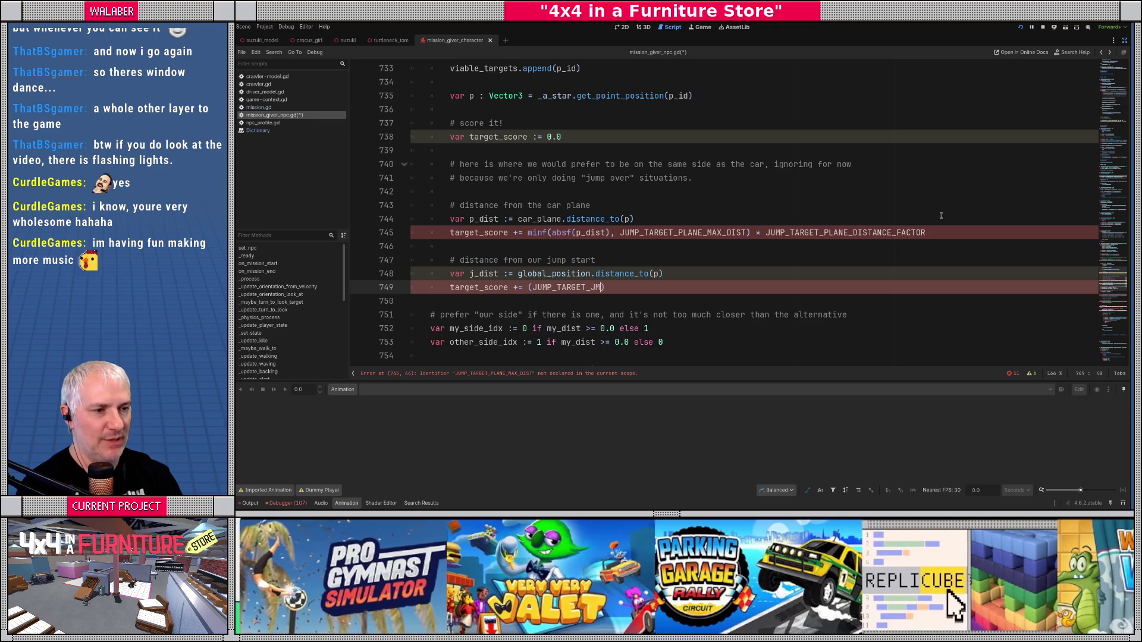
key(BackSpace)
text(_IDEAL_)
text(DIST - j)
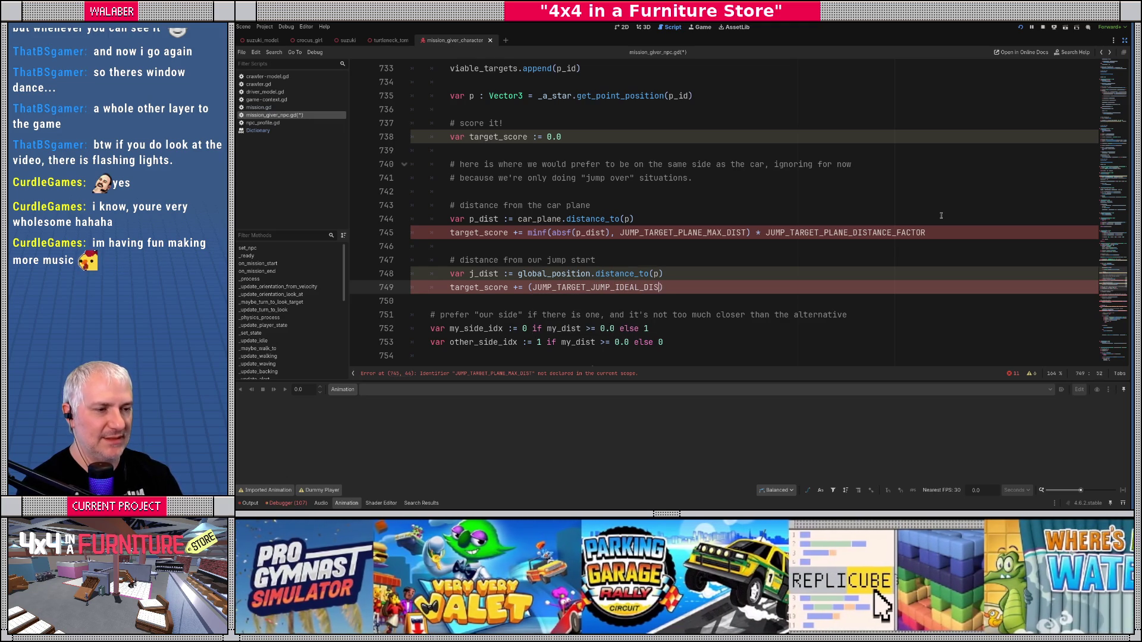
text(_dist)
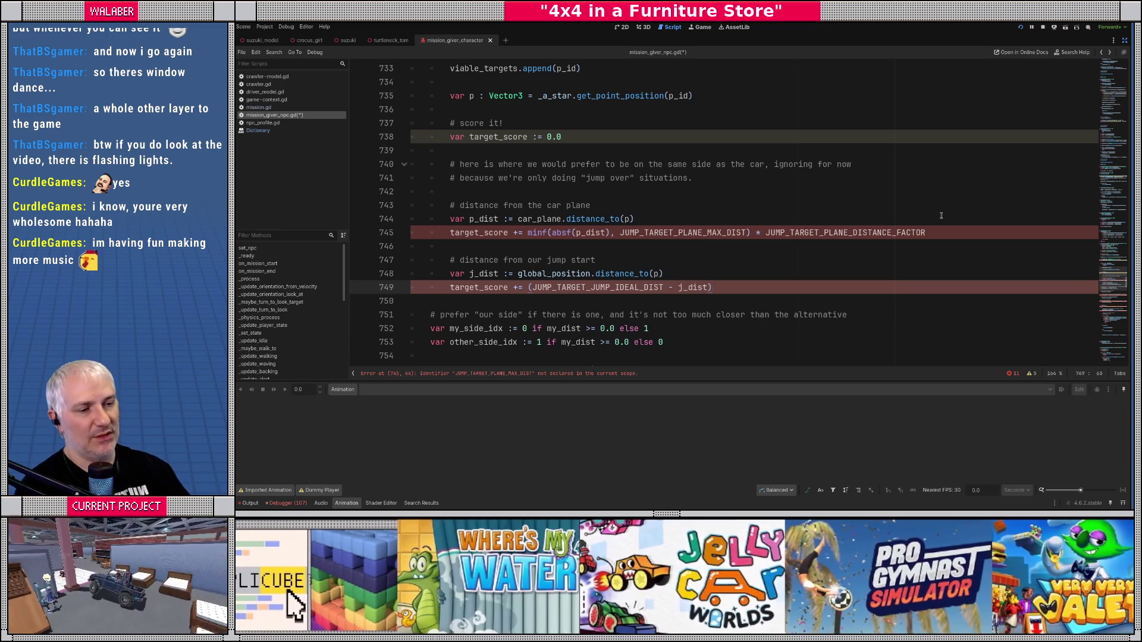
Step: Wrap it in maxf(... + JUMP_TARGET_JUMP_IDEAL_DIST_SLOP, 0.0) and add JUMP_TARGET_JUMP_IDEAL_DIST_BIAS
click(527, 290)
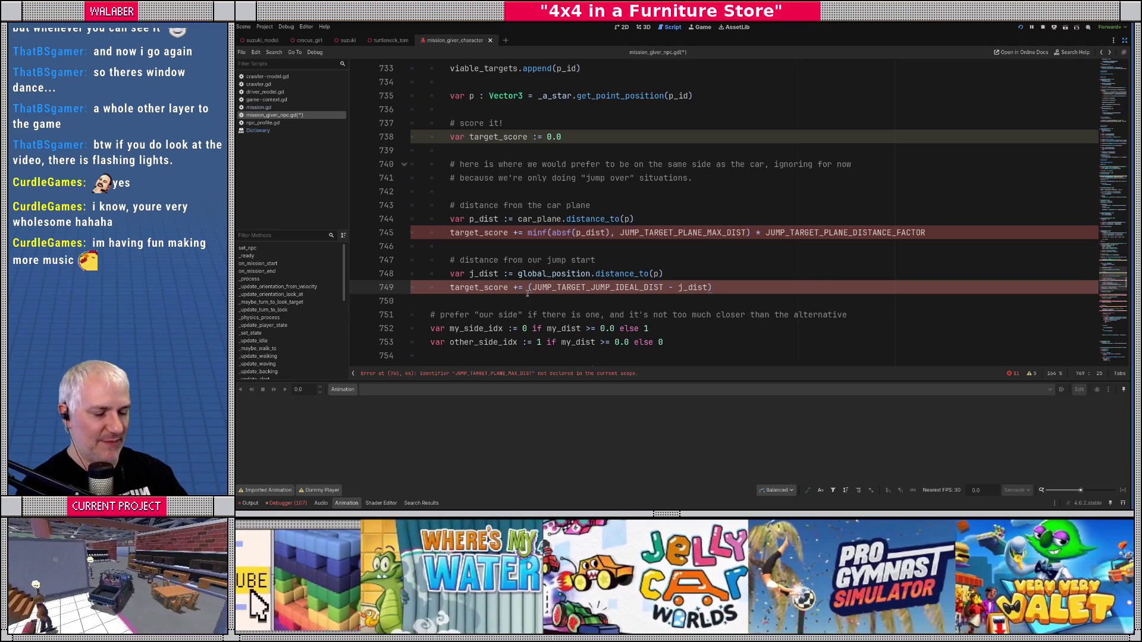
text(maxf()
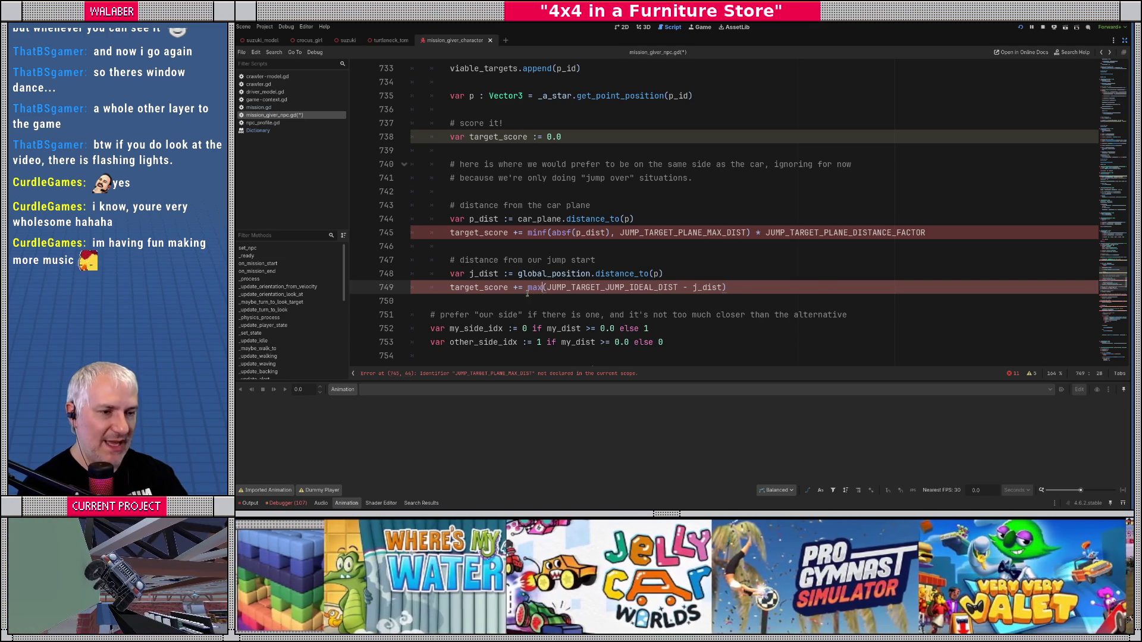
key(Delete)
key(End)
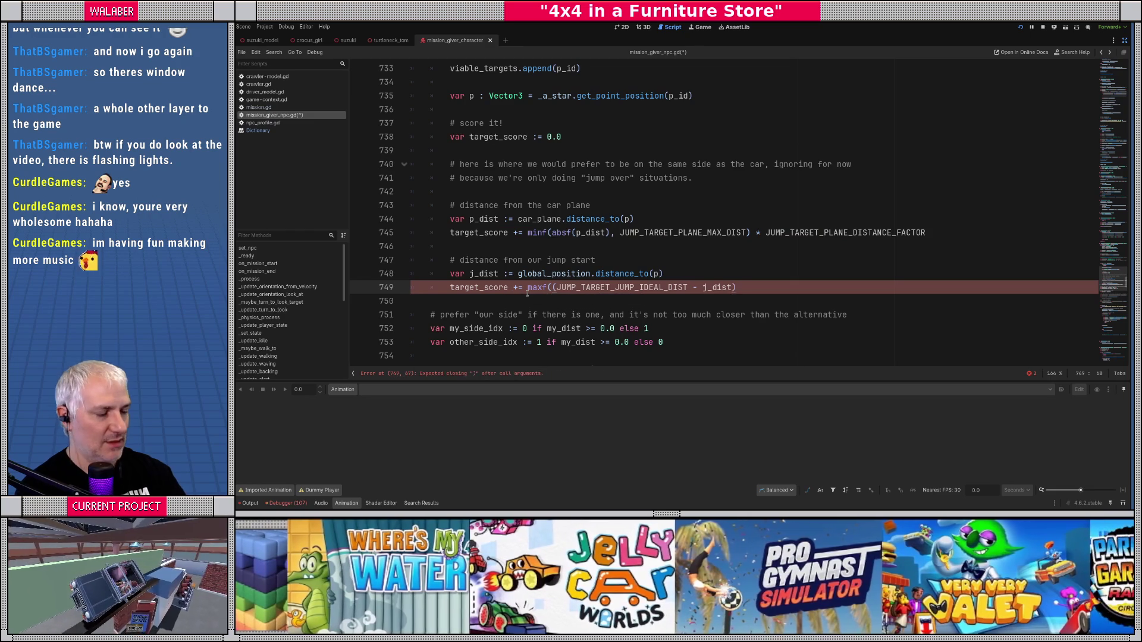
text(+ JUMP_TAR)
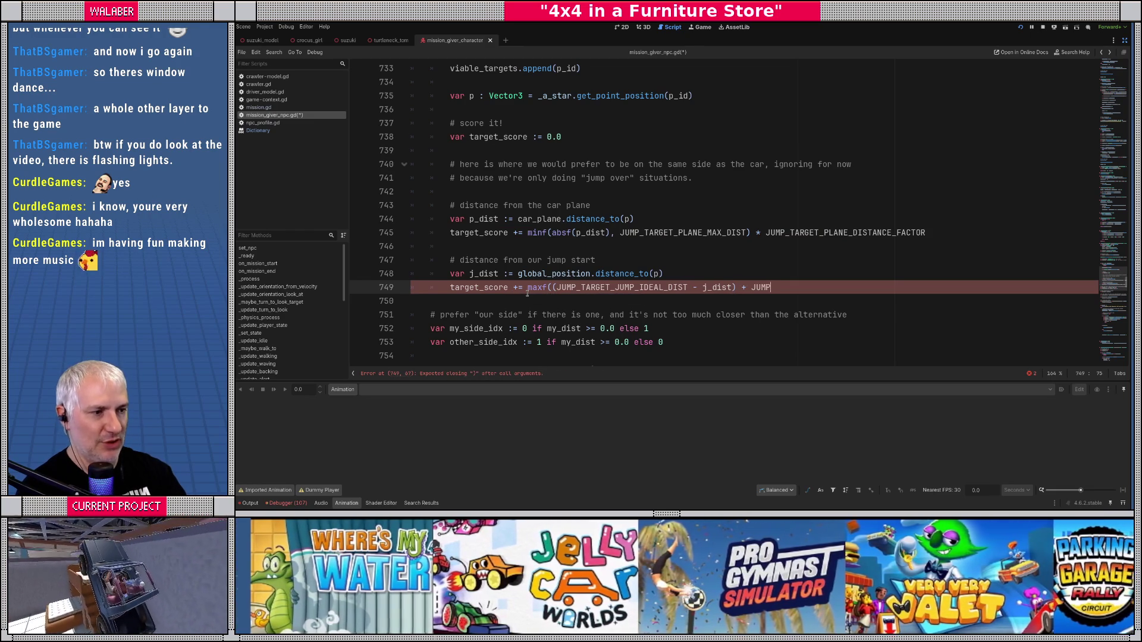
text(GET_JUMP_)
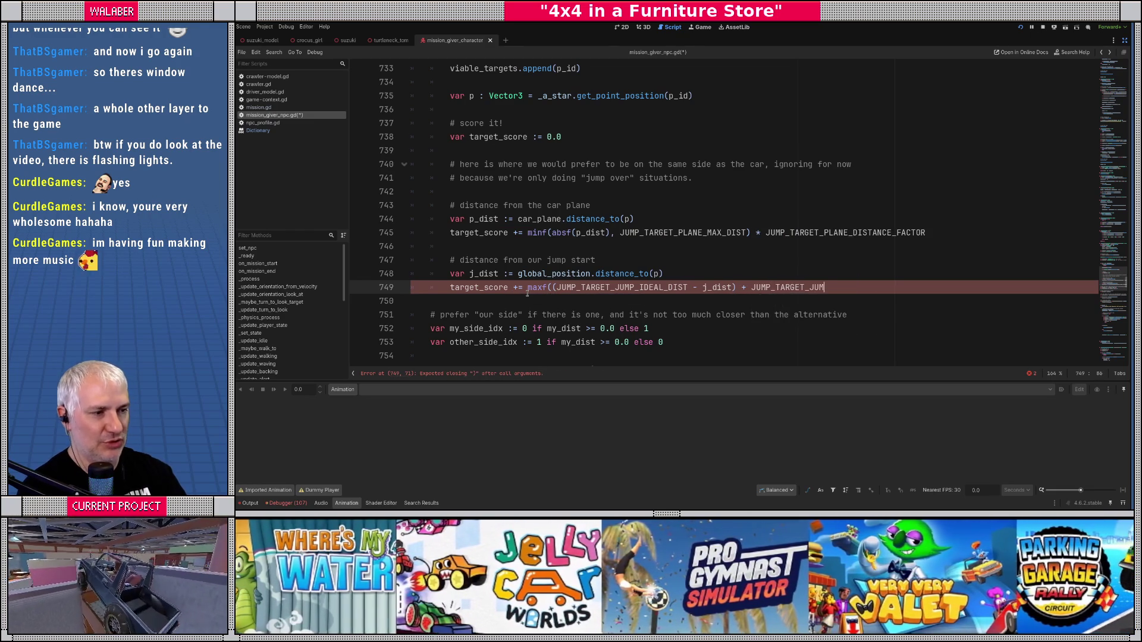
text(IDEAL_DIST)
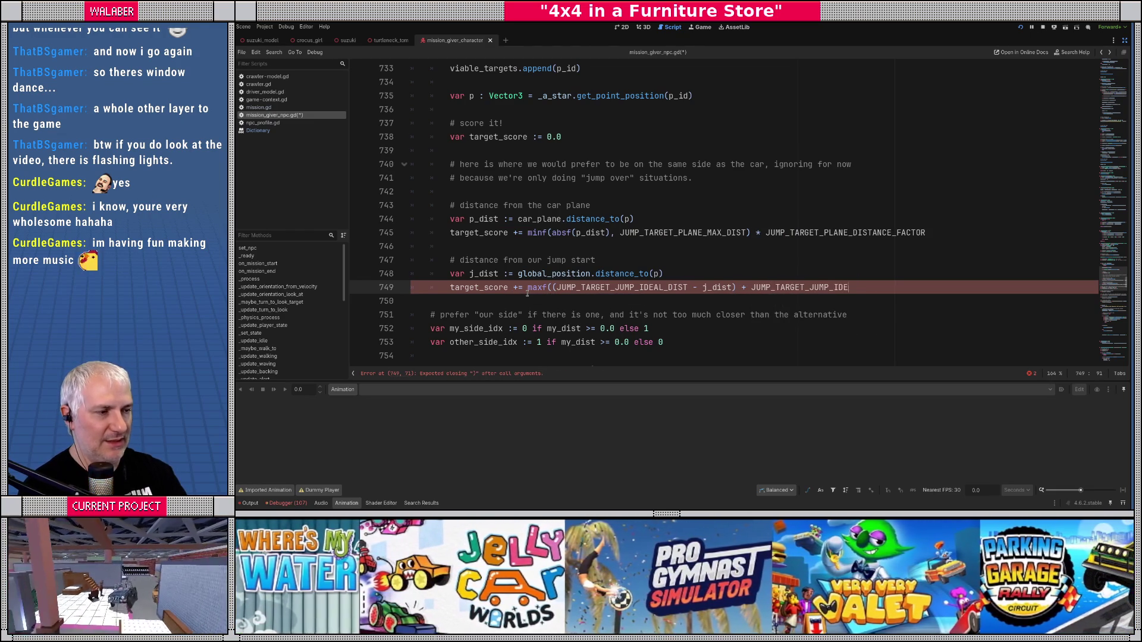
text(_)
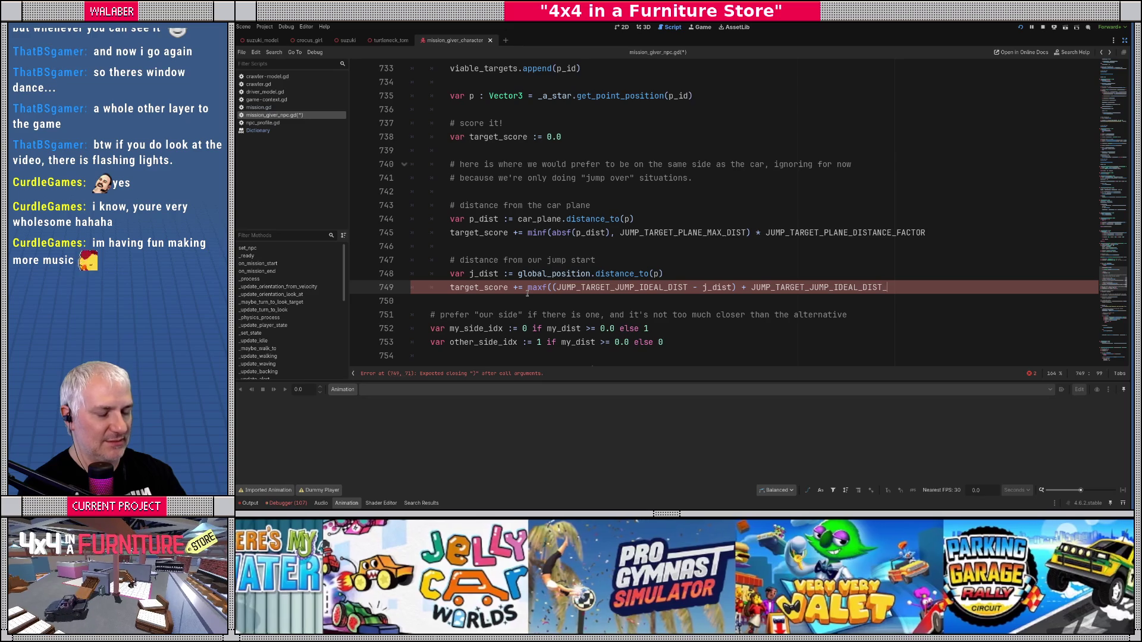
text(SL)
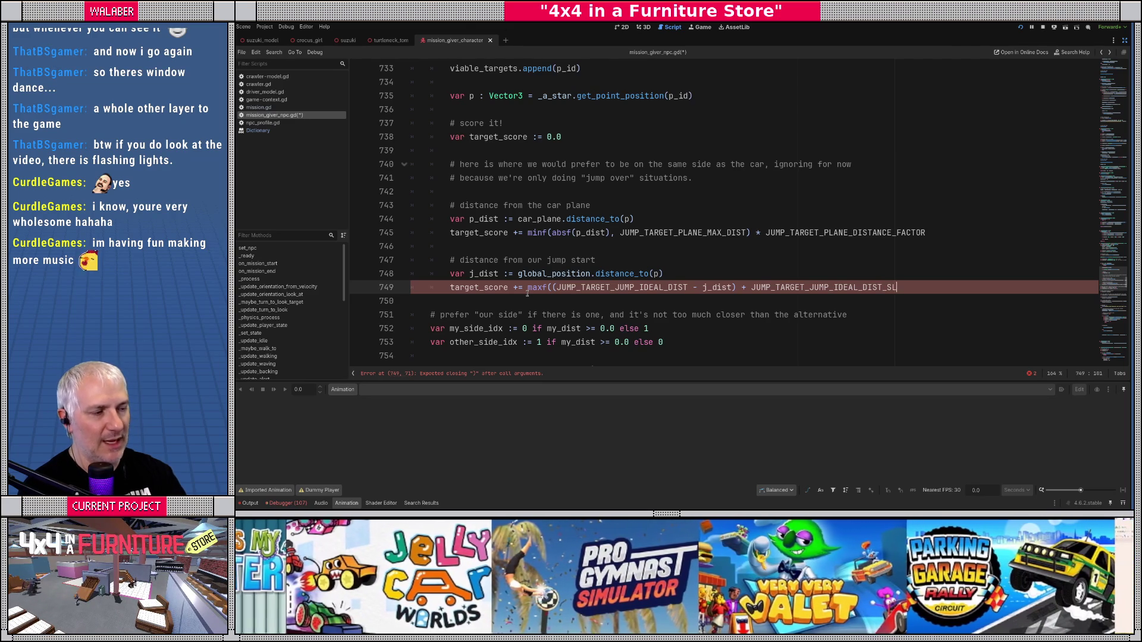
text(OP, 0.0))
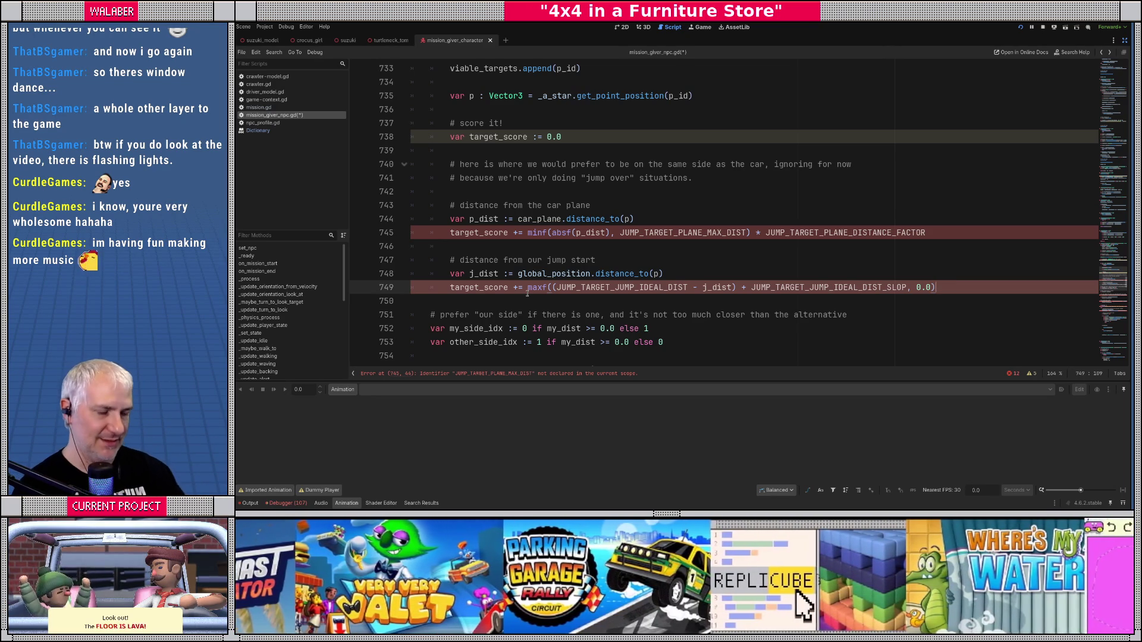
text(JUMP_TAR)
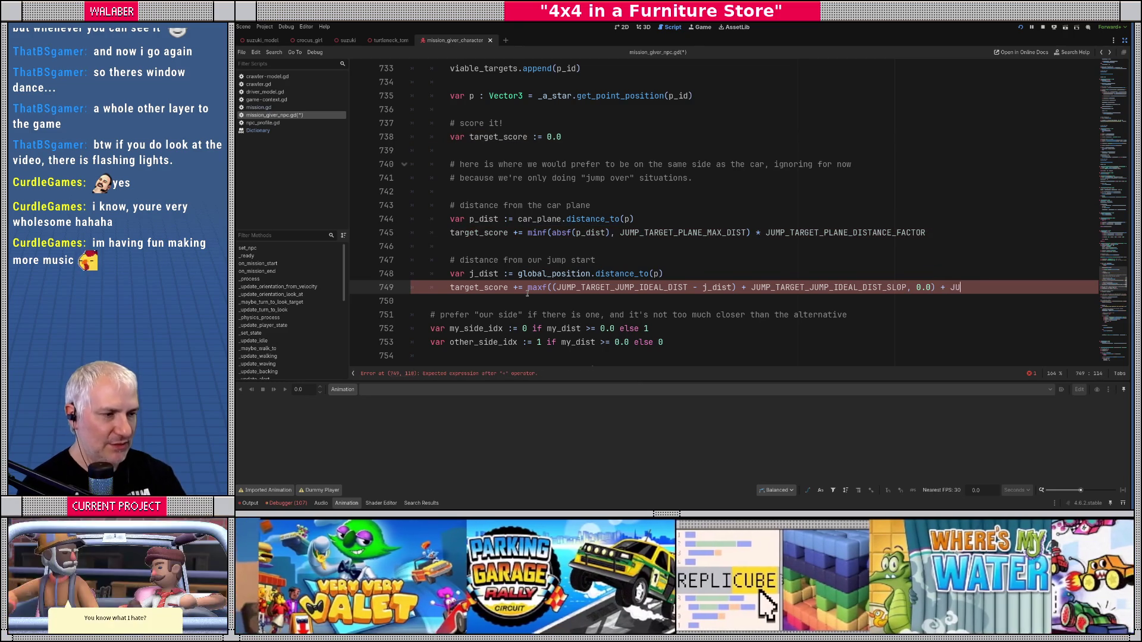
text(GET_JUMP_IDE)
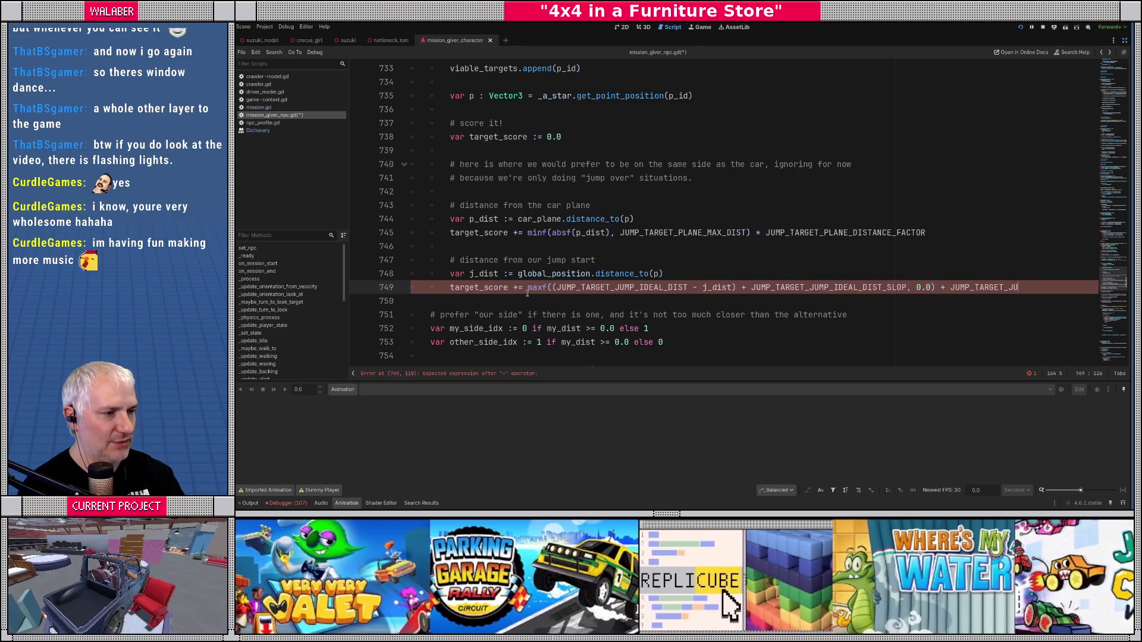
text(AL)
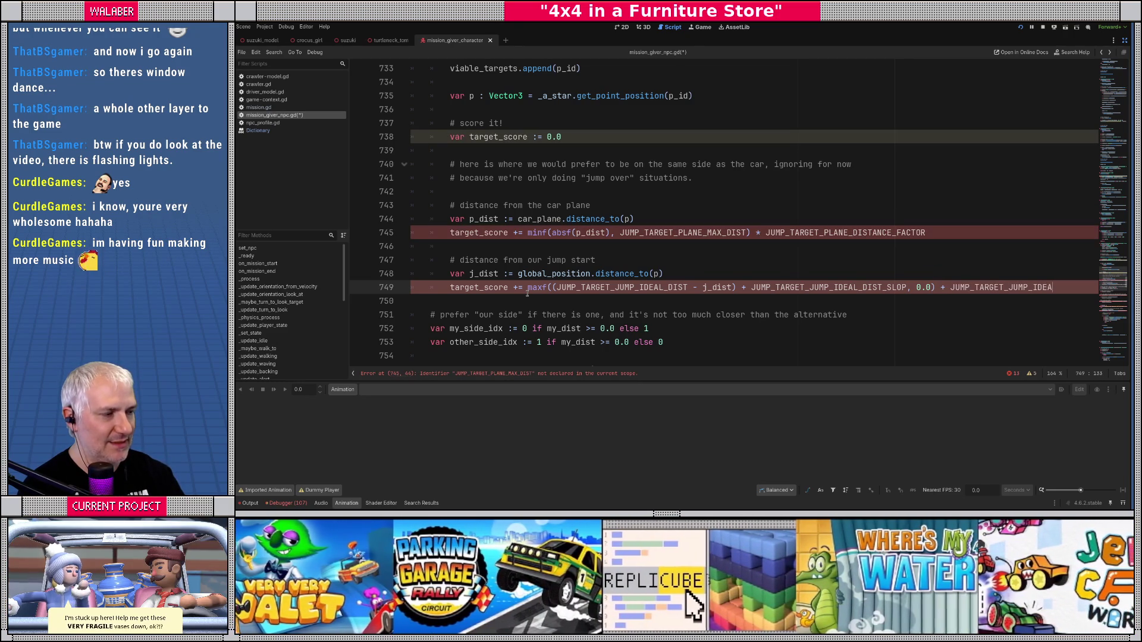
text(_DIST_BIAS)
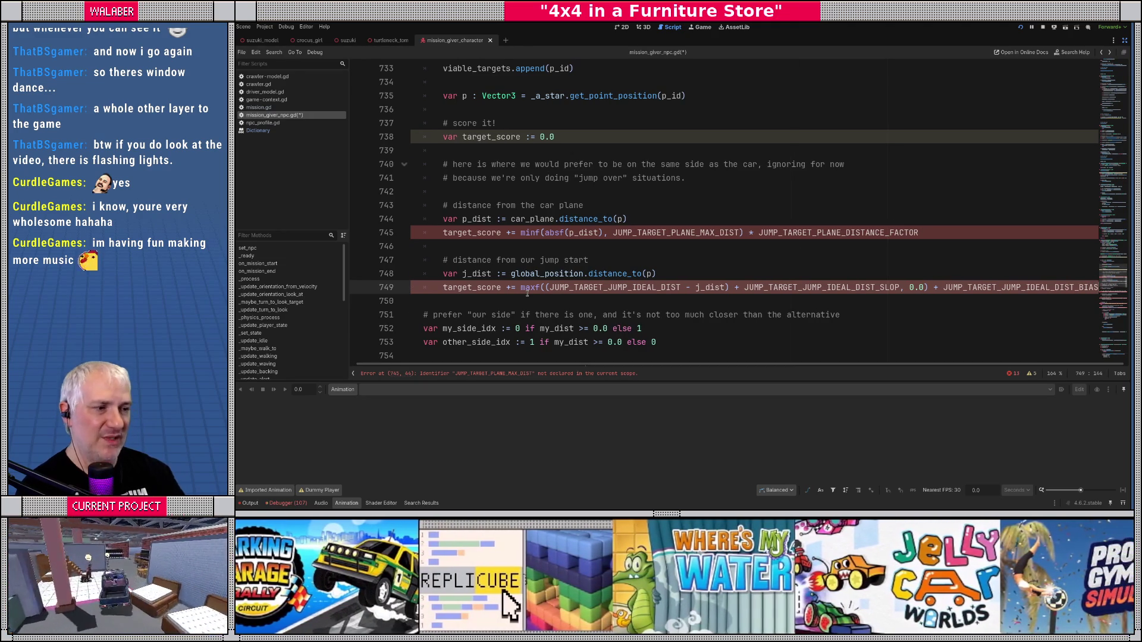
key(Up)
key(Up)
key(Up)
key(ctrl+shift+Left)
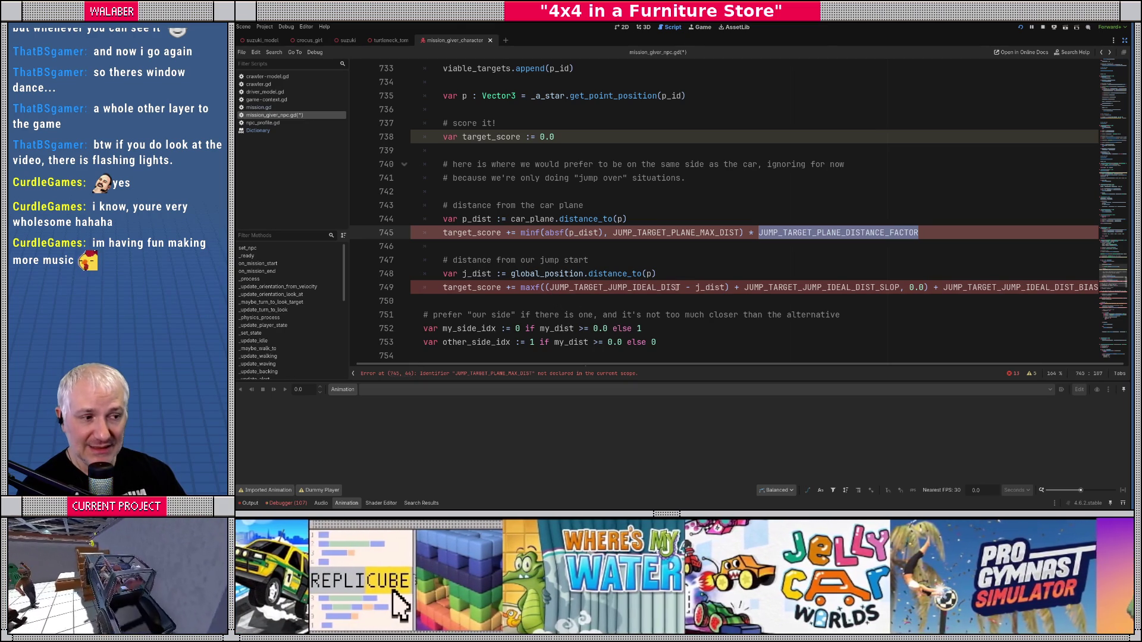
Step: Multiply the ideal-distance difference by JUMP_TARGET_JUMP_IDEAL_DISTANCE_FACTOR, balance parentheses, add a blank line after
click(729, 287)
text(* MJ)
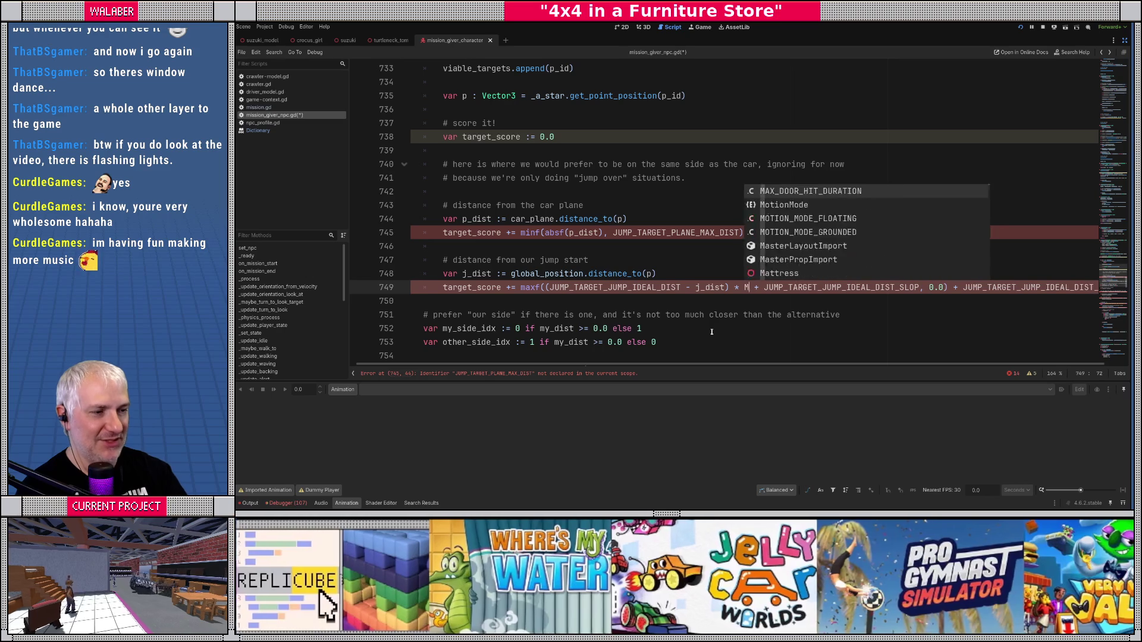
key(BackSpace)
key(BackSpace)
text(JUMP_TARG)
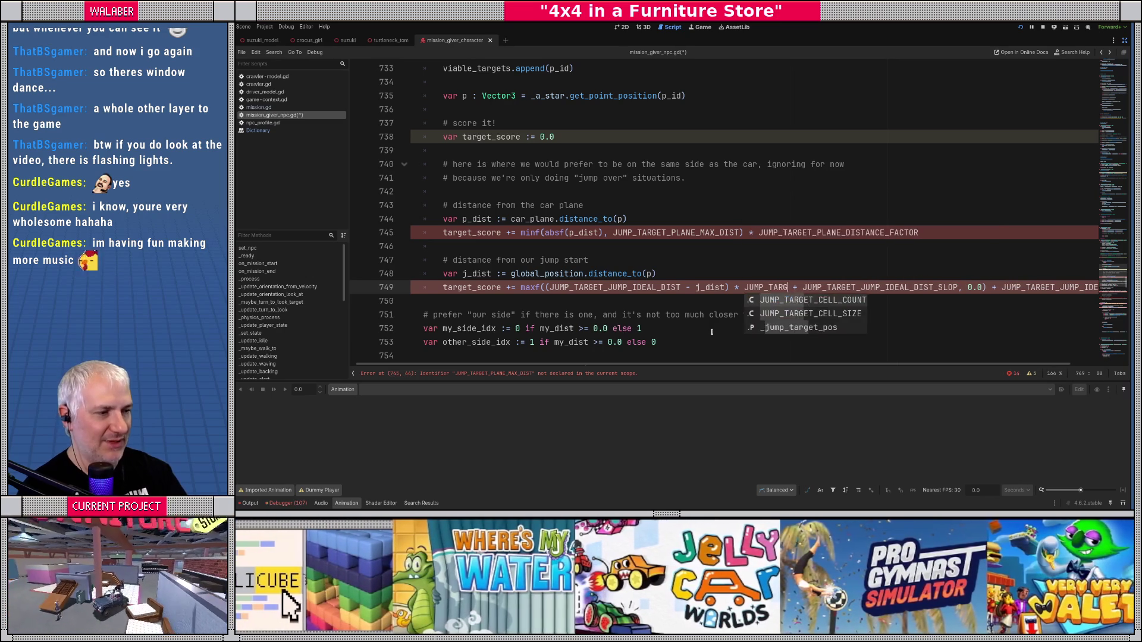
text(ET_JUMP_IDEAL_DISTANCE_FACTOR))
click(544, 288)
text(()
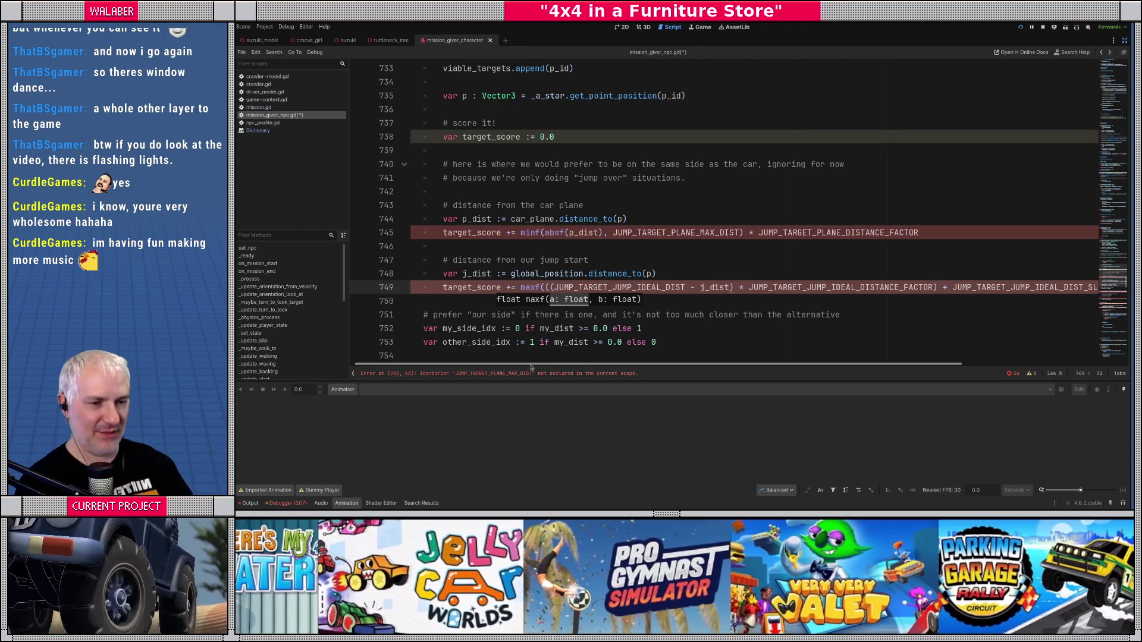
key(Down)
key(Return)
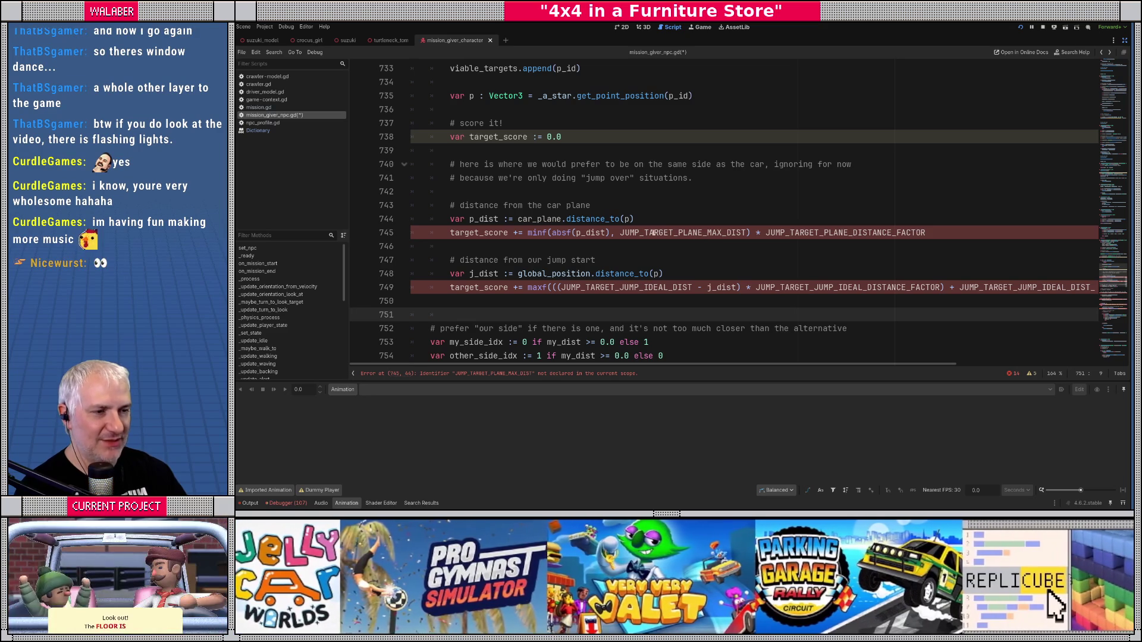
Step: On line 745, rename the constants to JS_PLANE_MAX_DIST and JS_PLANE_DIST_FACTOR
double_click(657, 232)
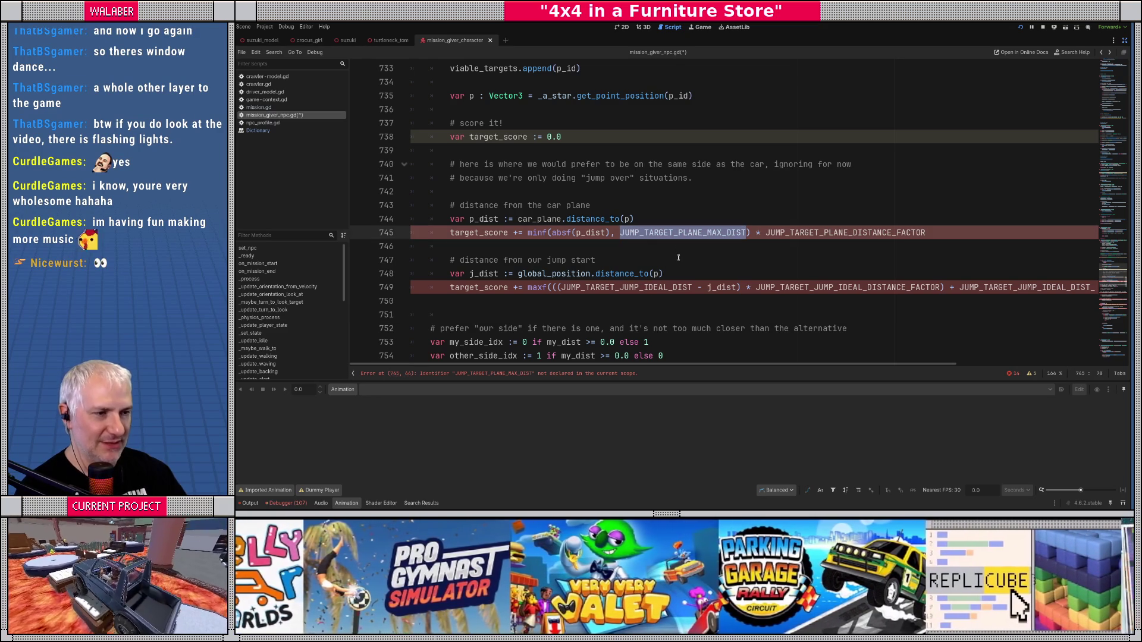
key(Left)
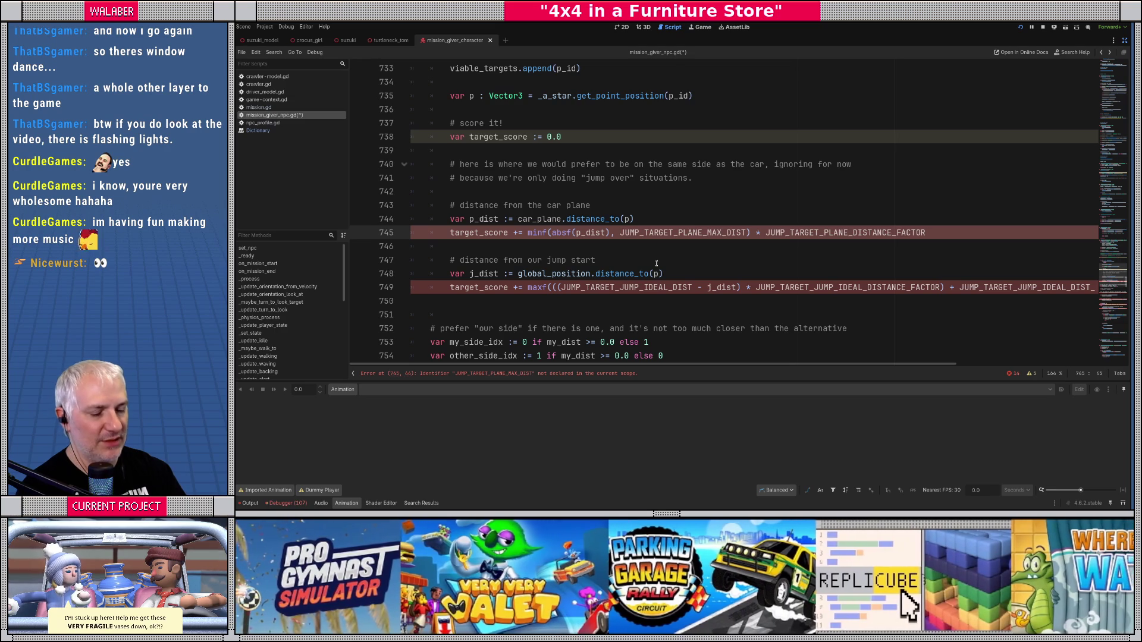
key(Right)
key(Delete)
key(Delete)
key(Delete)
text(S)
key(Delete)
key(Delete)
key(Delete)
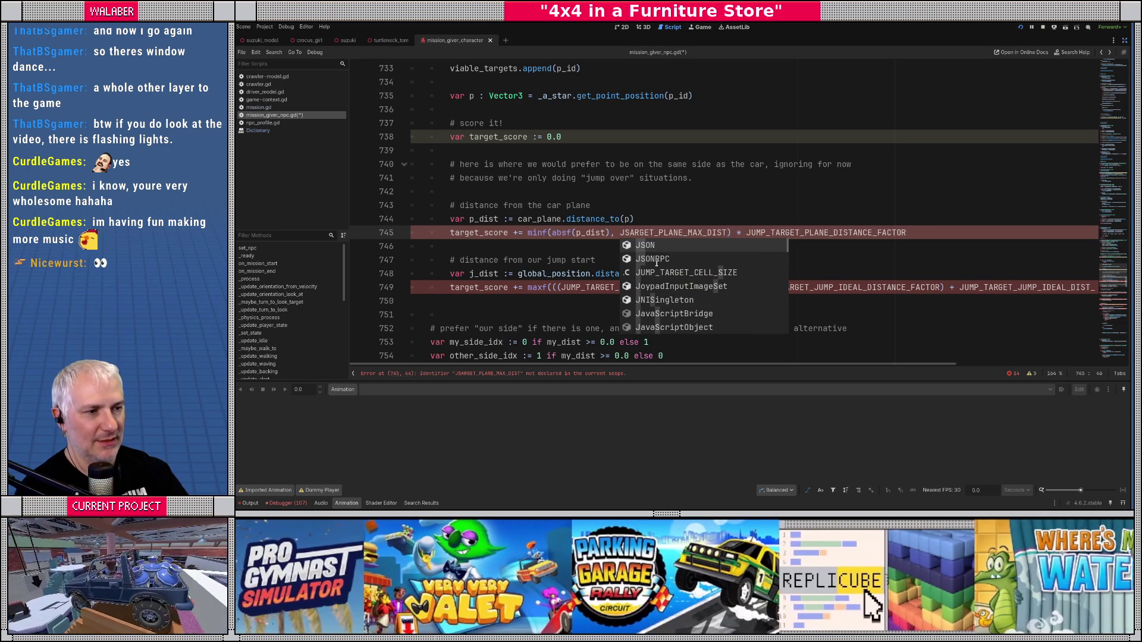
key(Delete)
key(Delete)
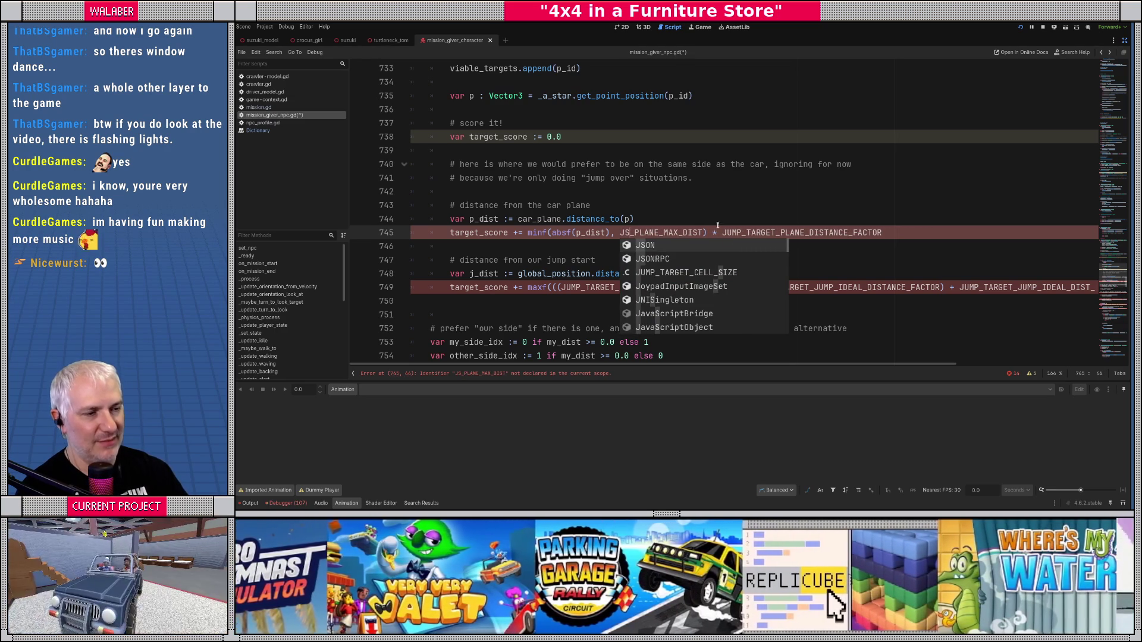
click(694, 233)
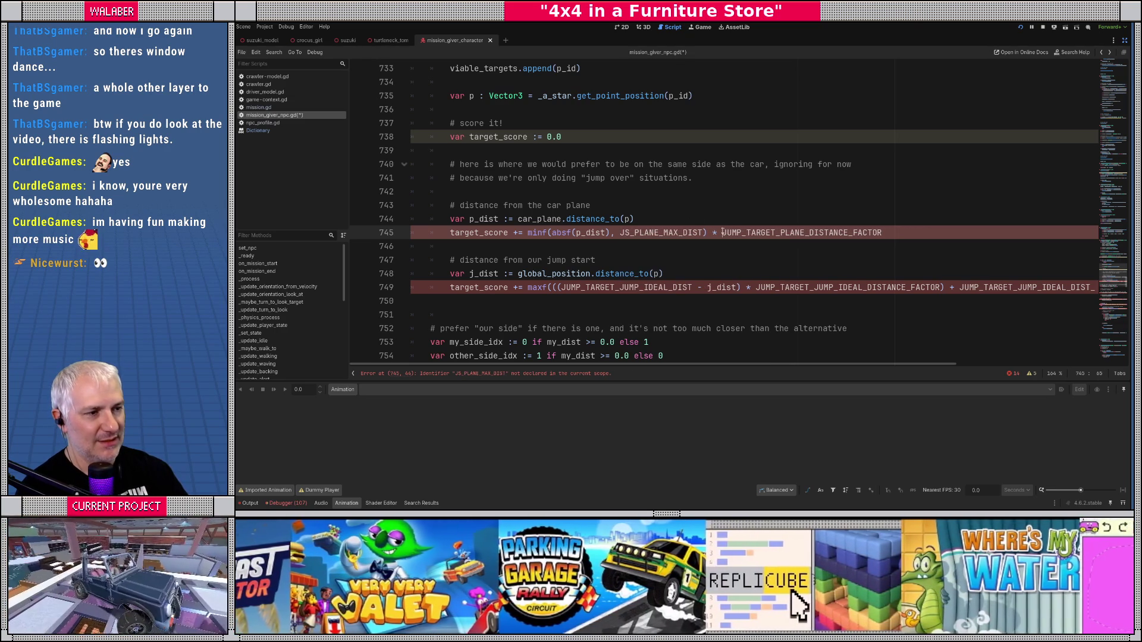
drag(722, 233, 775, 232)
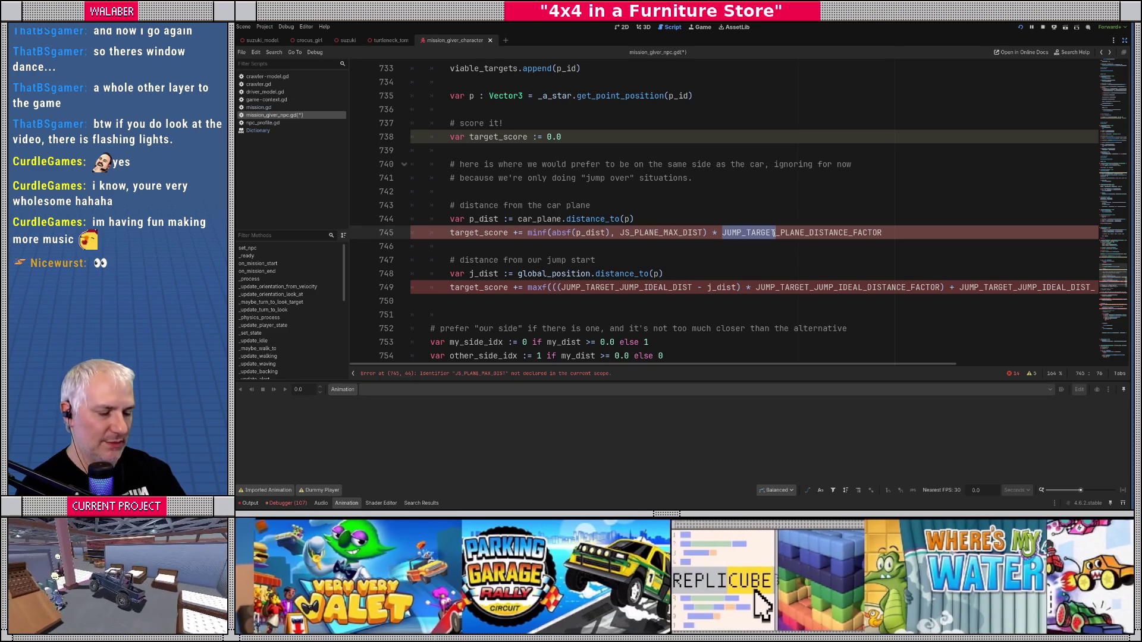
text(JS)
key(Escape)
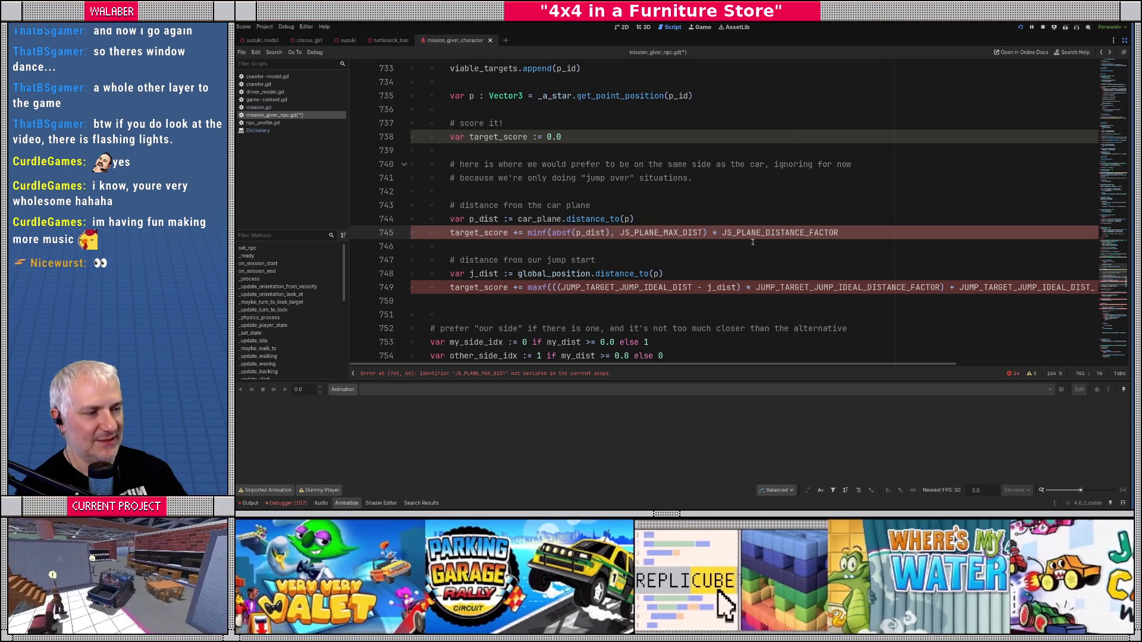
key(BackSpace)
key(BackSpace)
key(BackSpace)
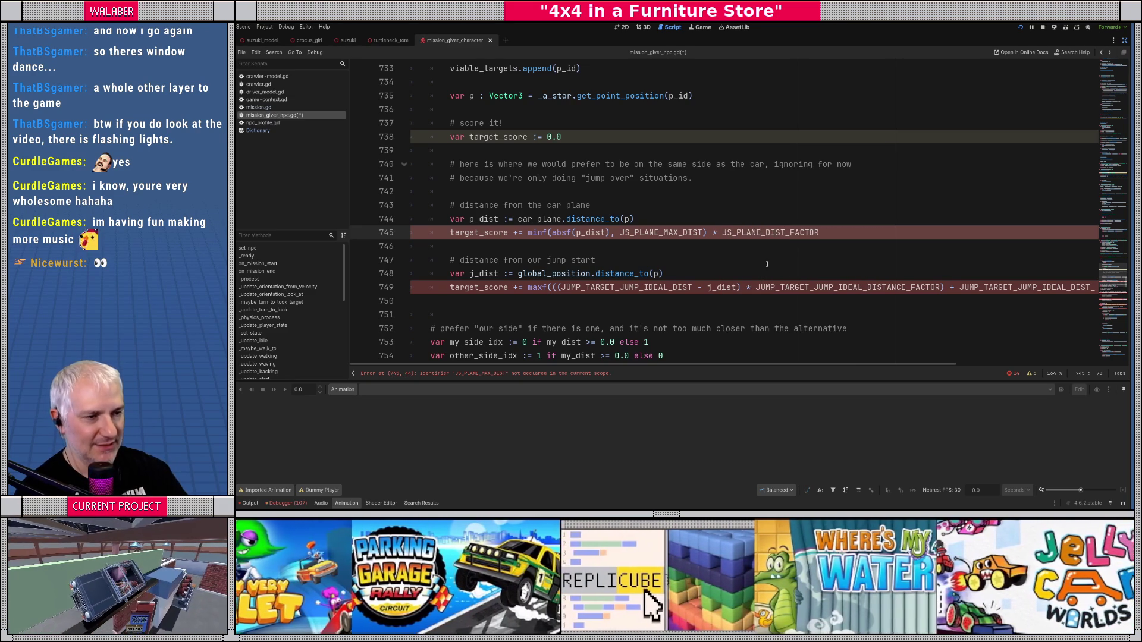
Step: On line 749, rename JUMP_TARGET_JUMP_IDEAL_DIST to JS_JUMP_IDEAL_DIST
drag(561, 287, 616, 288)
text(JS_)
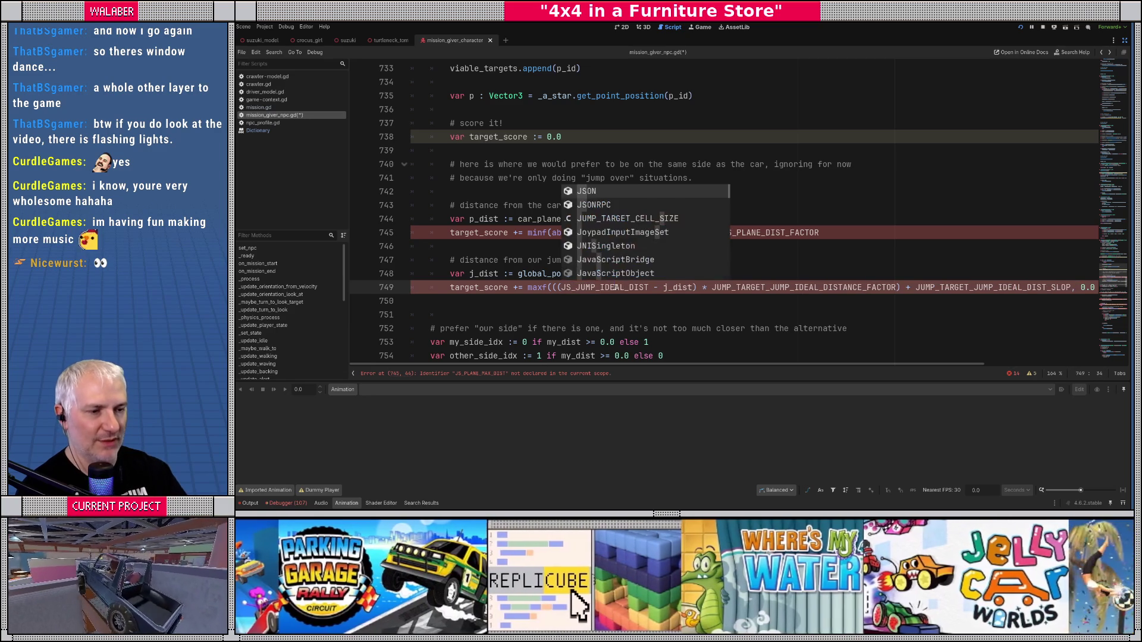
key(Delete)
key(Delete)
key(Delete)
key(Delete)
key(Escape)
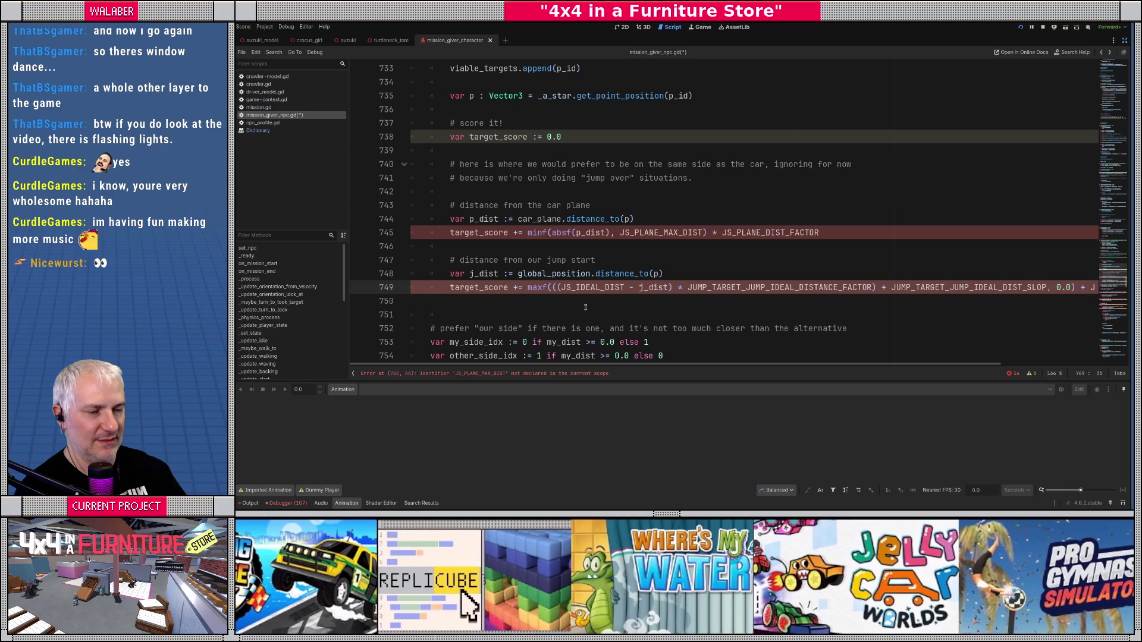
text(JUMP_)
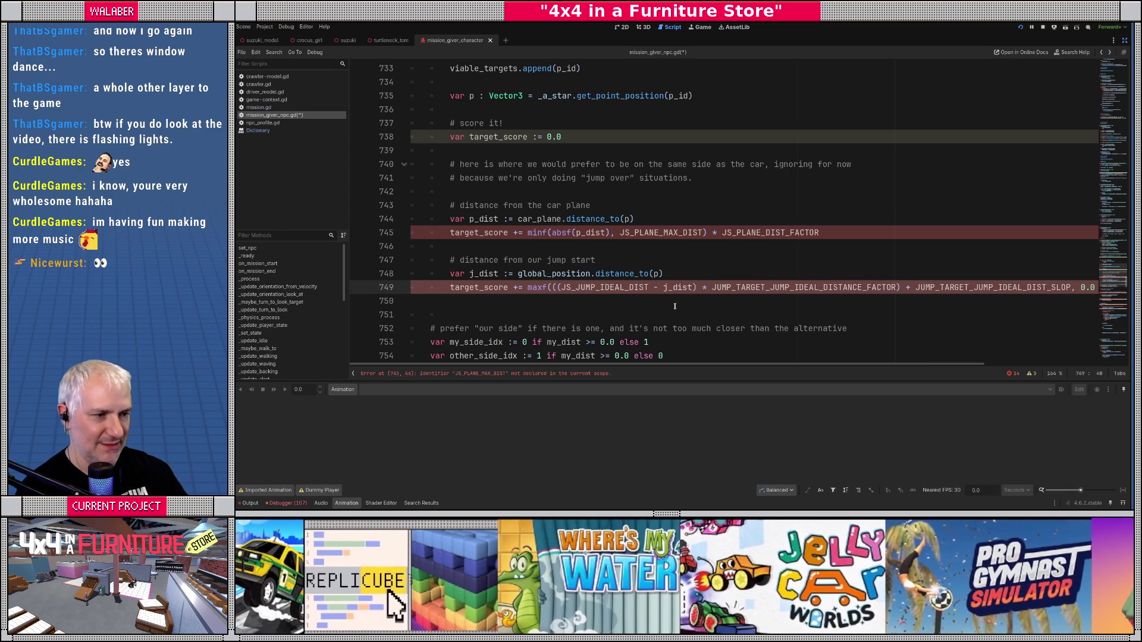
Step: Shorten line 749's remaining constants to JS_JUMP_IDEAL_DIST_FACTOR, JS_…_SLOP and JS_…_BIAS
drag(714, 288, 766, 288)
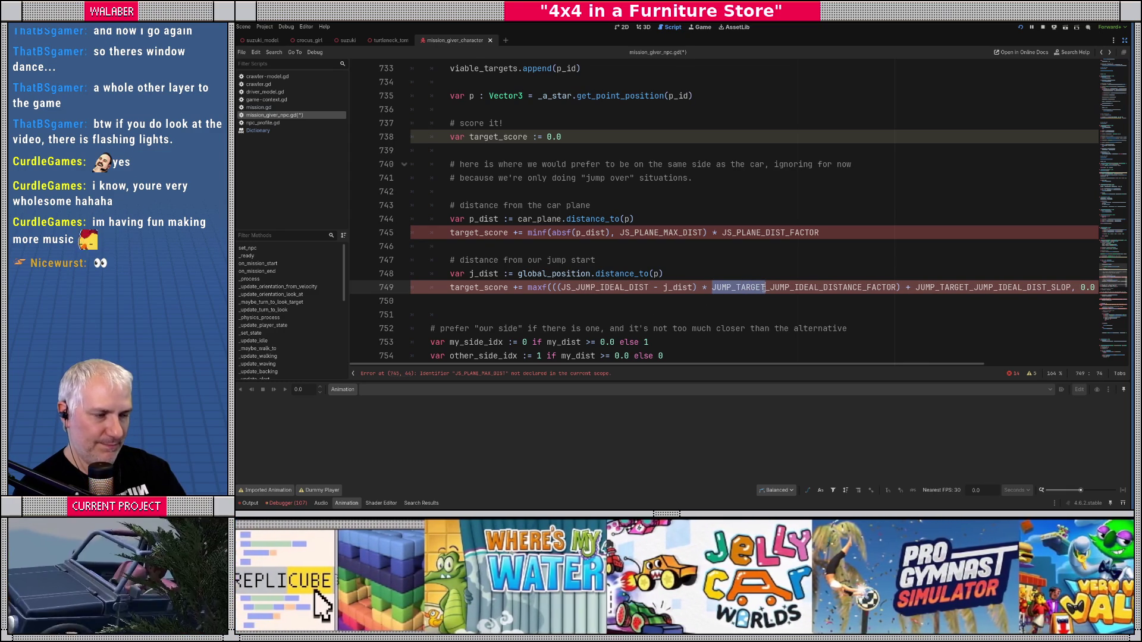
text(JS)
key(Escape)
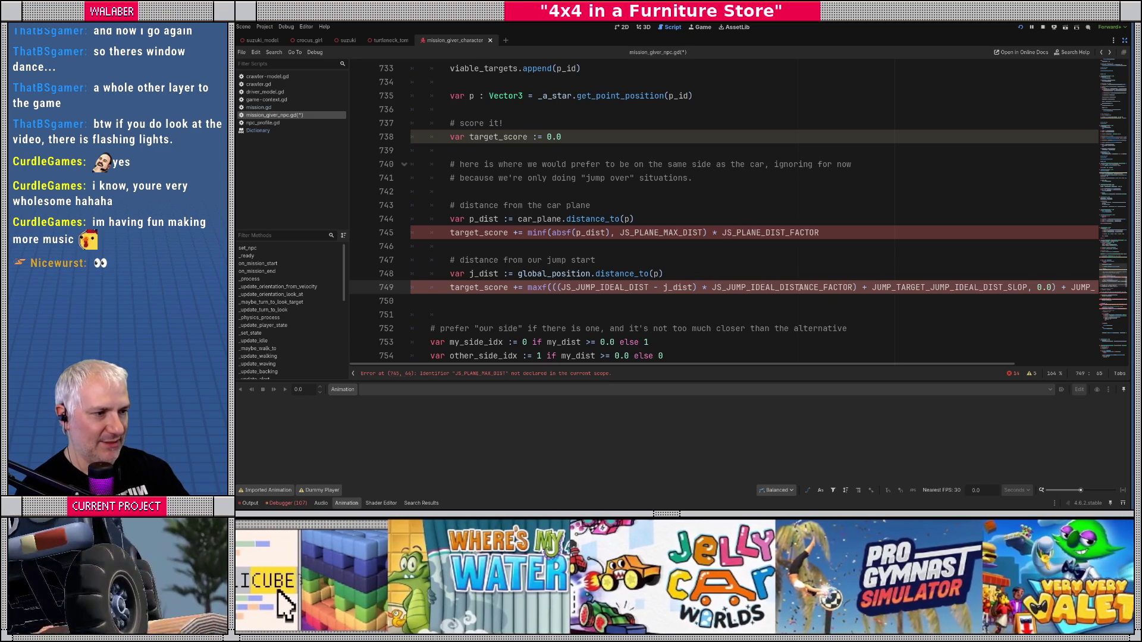
key(Delete)
key(Delete)
key(Delete)
key(BackSpace)
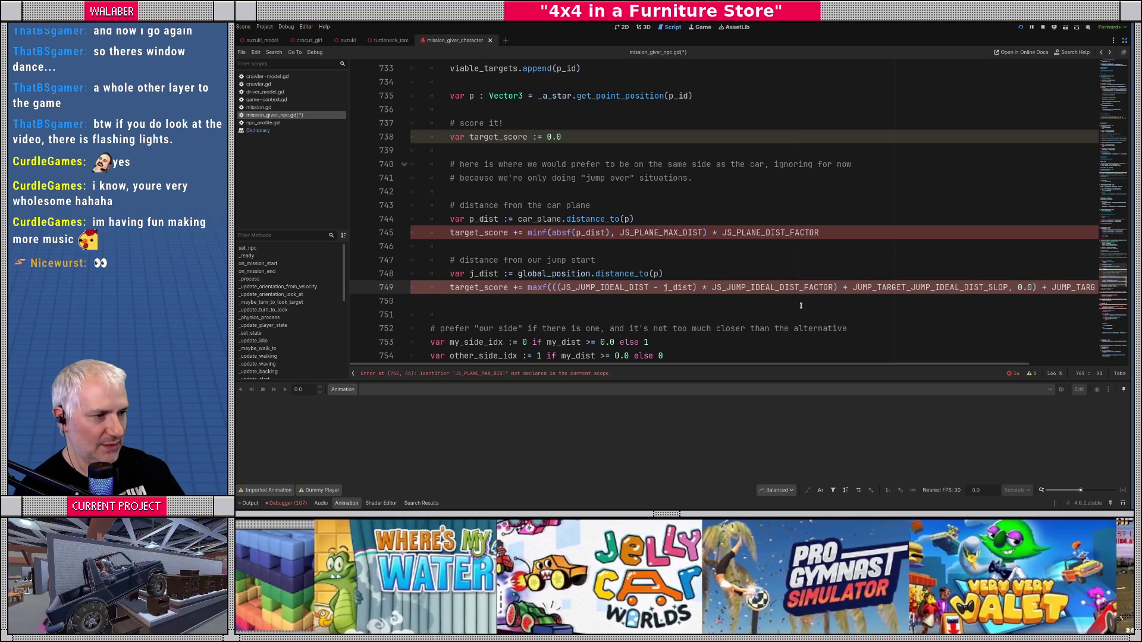
key(shift+Right)
key(shift+Right)
key(shift+Right)
text(JS)
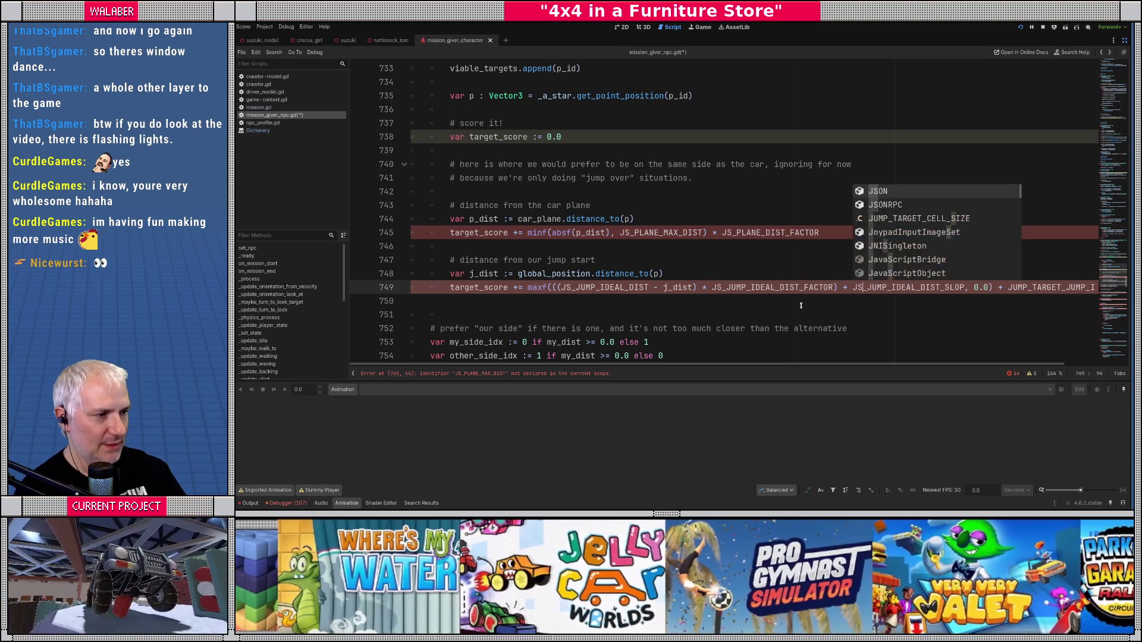
key(Right)
key(Right)
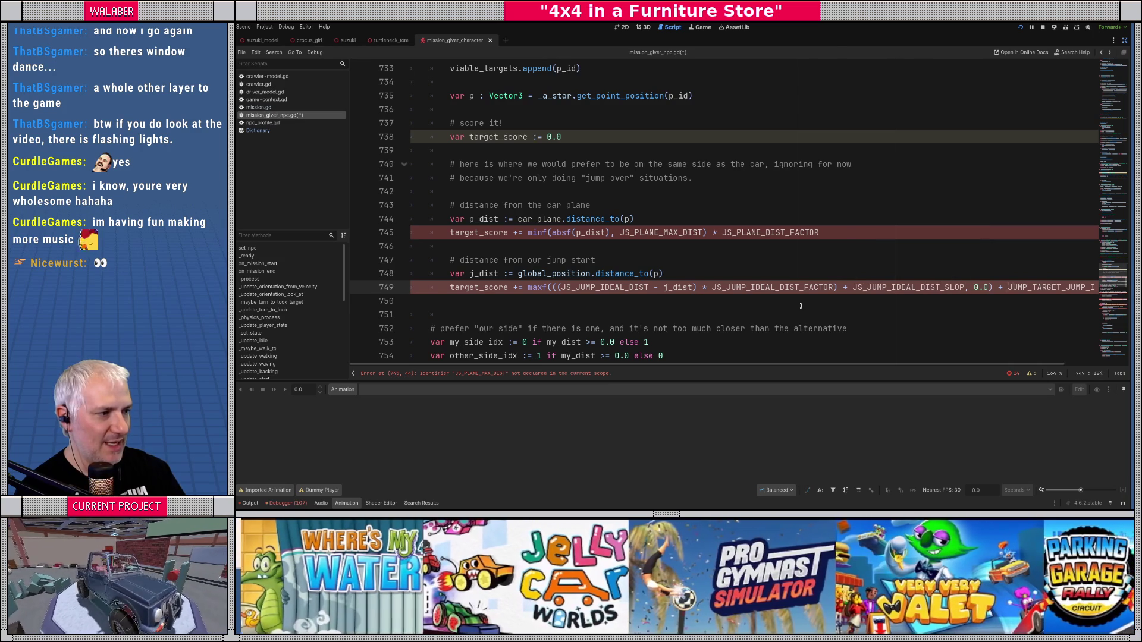
key(shift+Right)
key(shift+Right)
key(shift+Right)
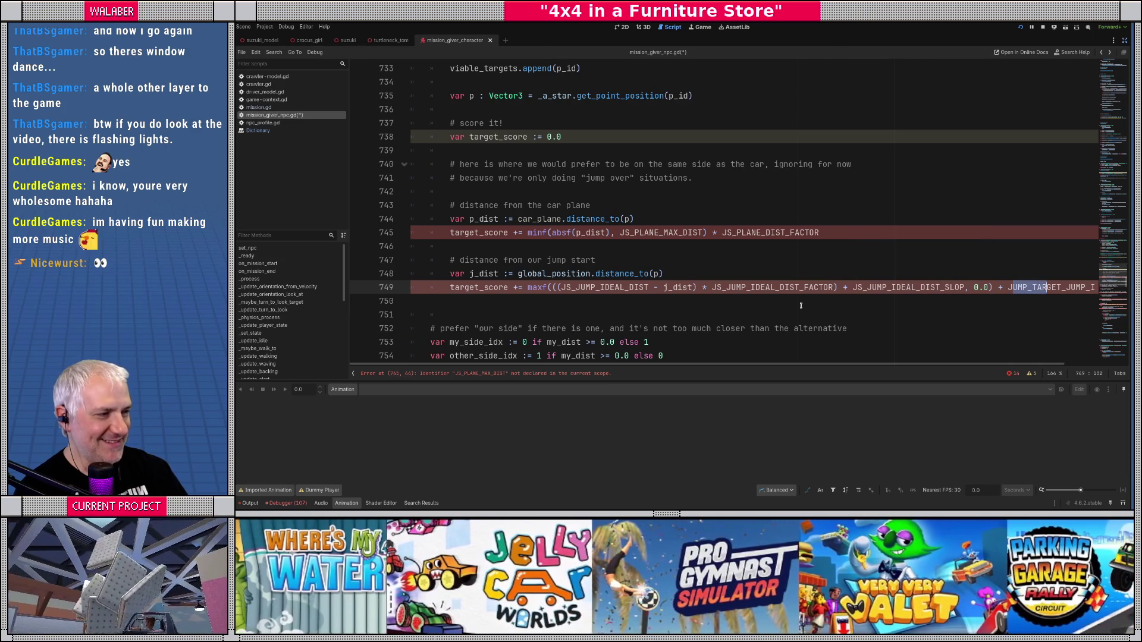
text(JS)
key(Right)
key(Right)
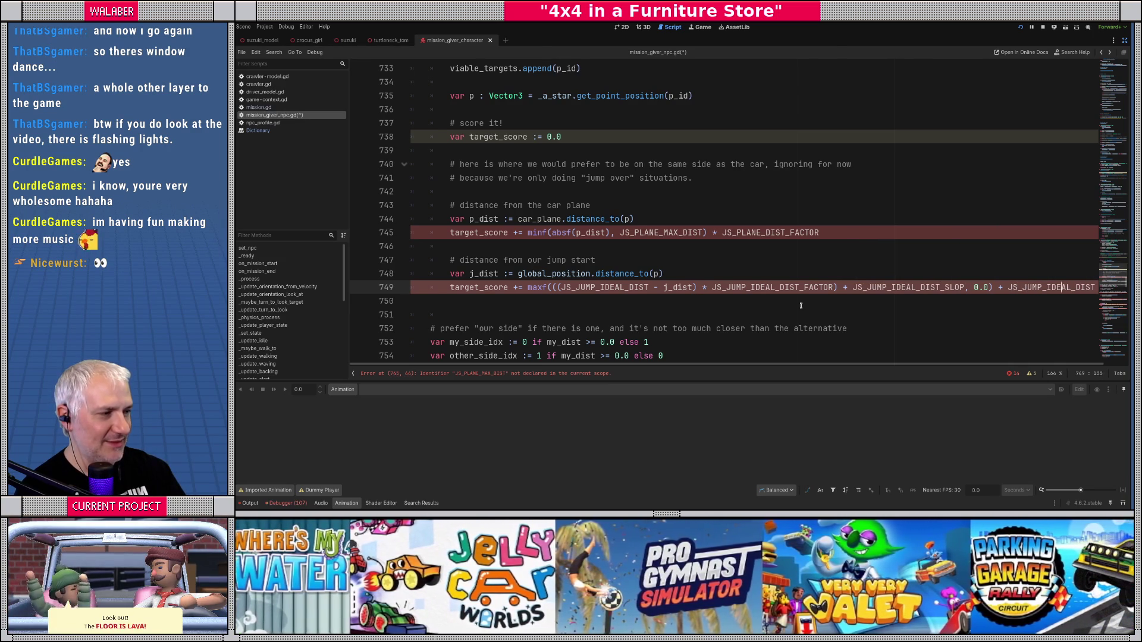
Step: Select the JS_PLANE_MAX_DIST name and bring the script's top constants into view
key(Down)
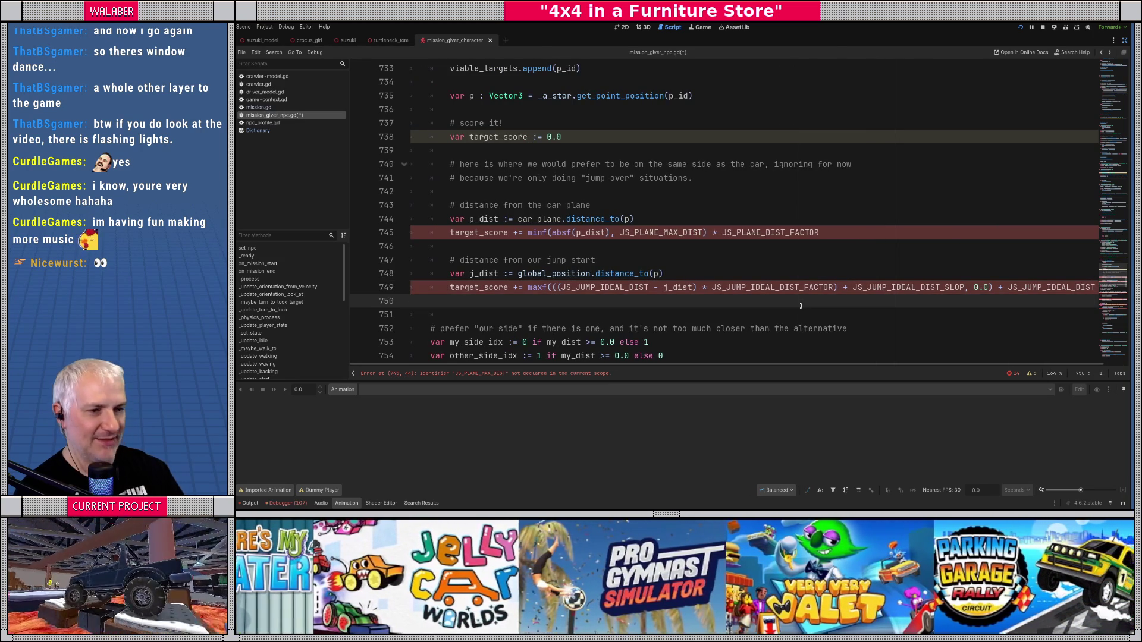
scroll(502, 273, down, 1)
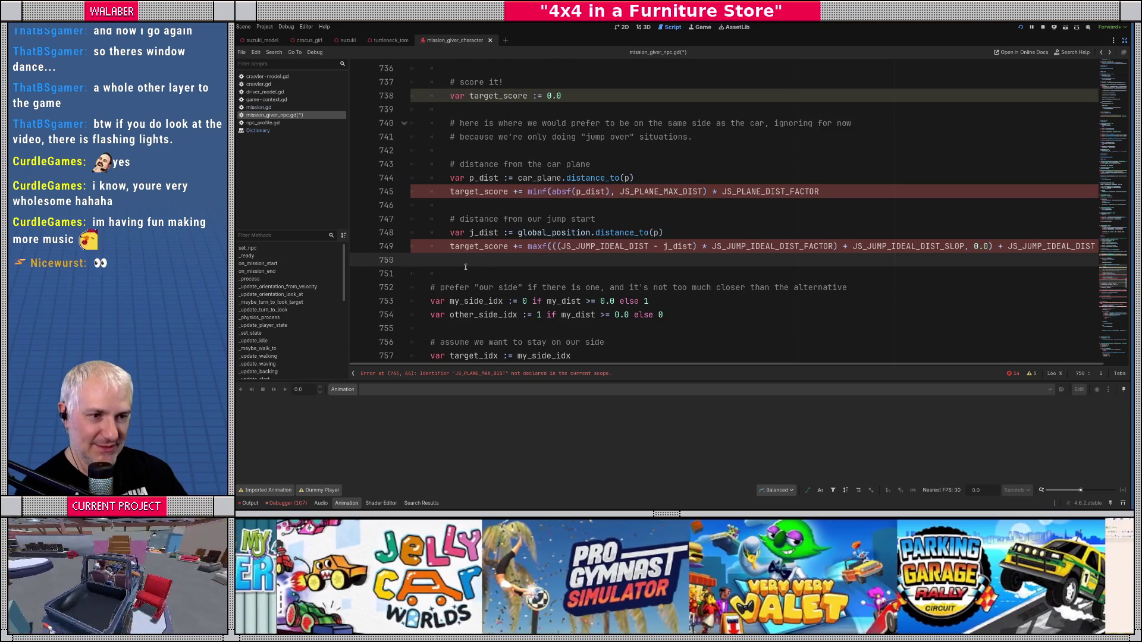
double_click(633, 186)
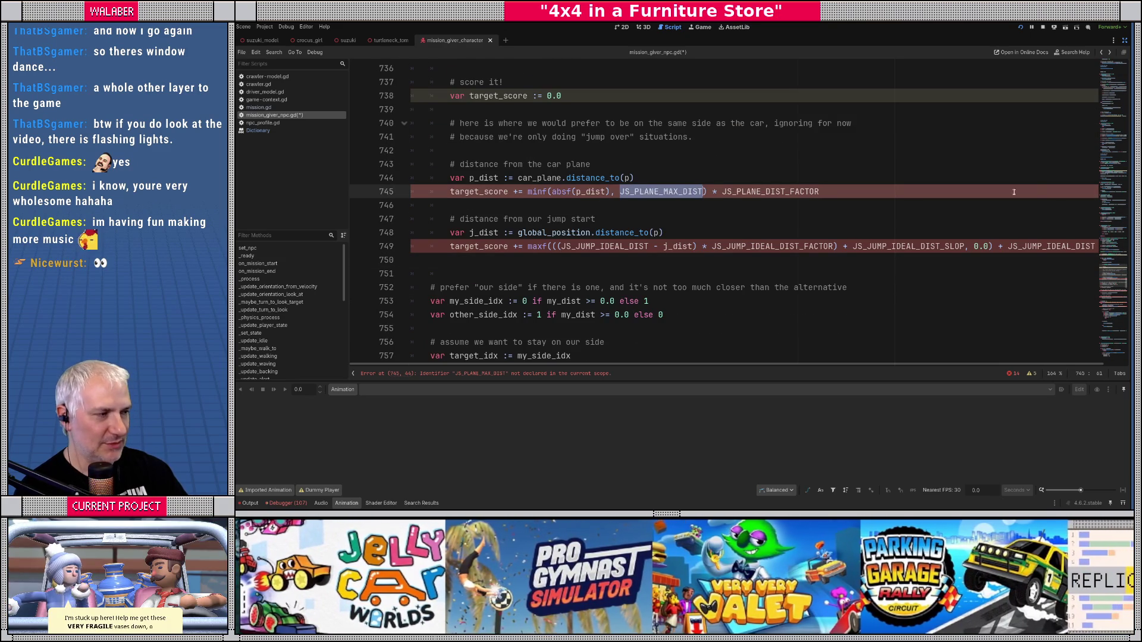
mouse_move(1119, 293)
mouse_down()
mouse_move(1116, 107)
mouse_move(1011, 83)
mouse_move(531, 194)
mouse_up()
scroll(523, 187, down, 9)
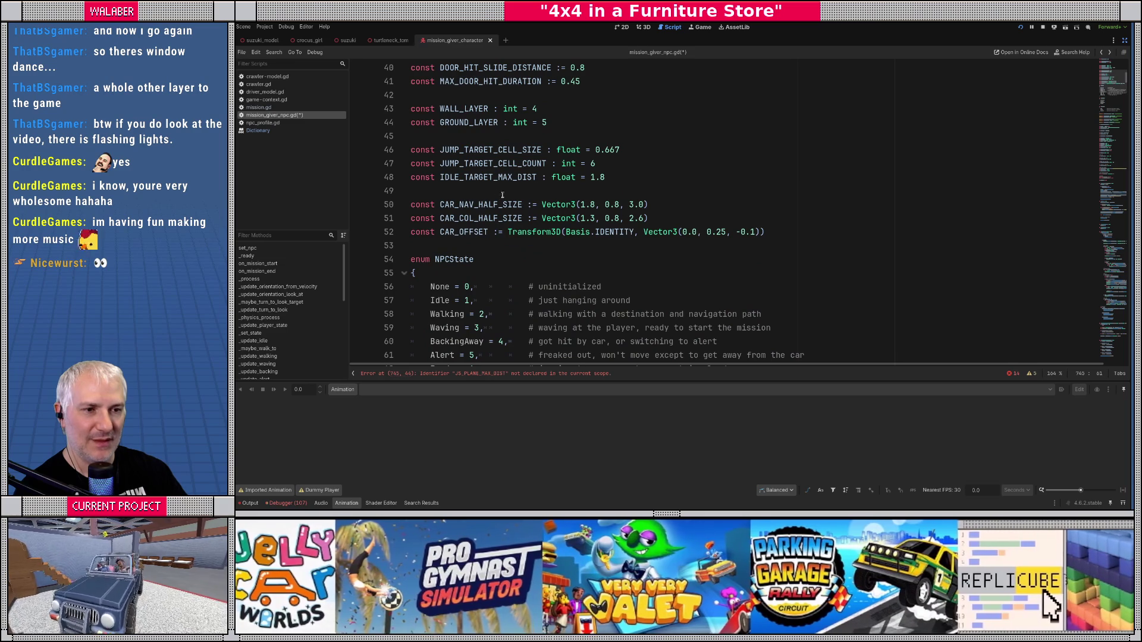
Step: Below CAR_OFFSET, add a '# jump scoring parameters' comment and begin 'const JS_PLANE_MAX_DIST'
click(796, 230)
key(Return)
key(Return)
text(#)
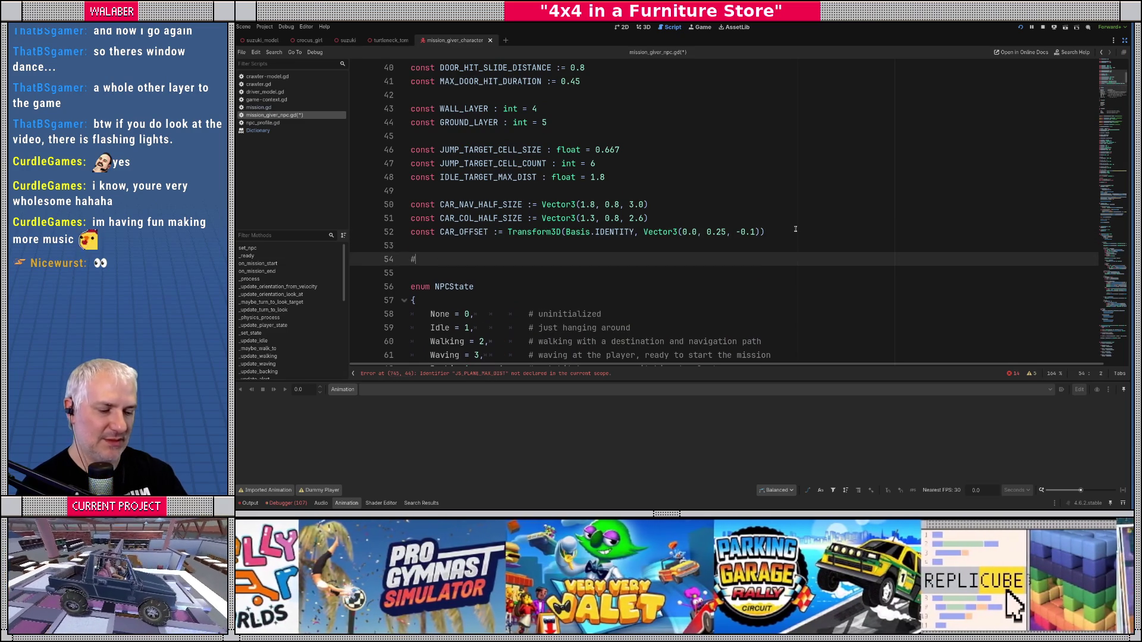
text( jump scoring)
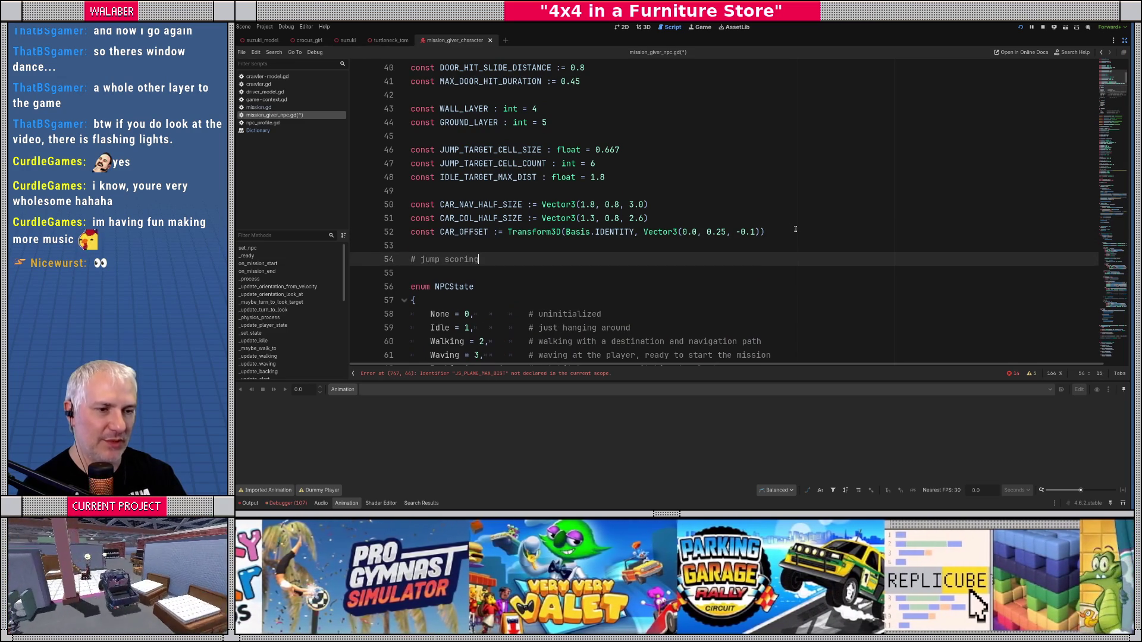
text( parameters)
key(Return)
text(const JS_PLANE_MAX_DIST)
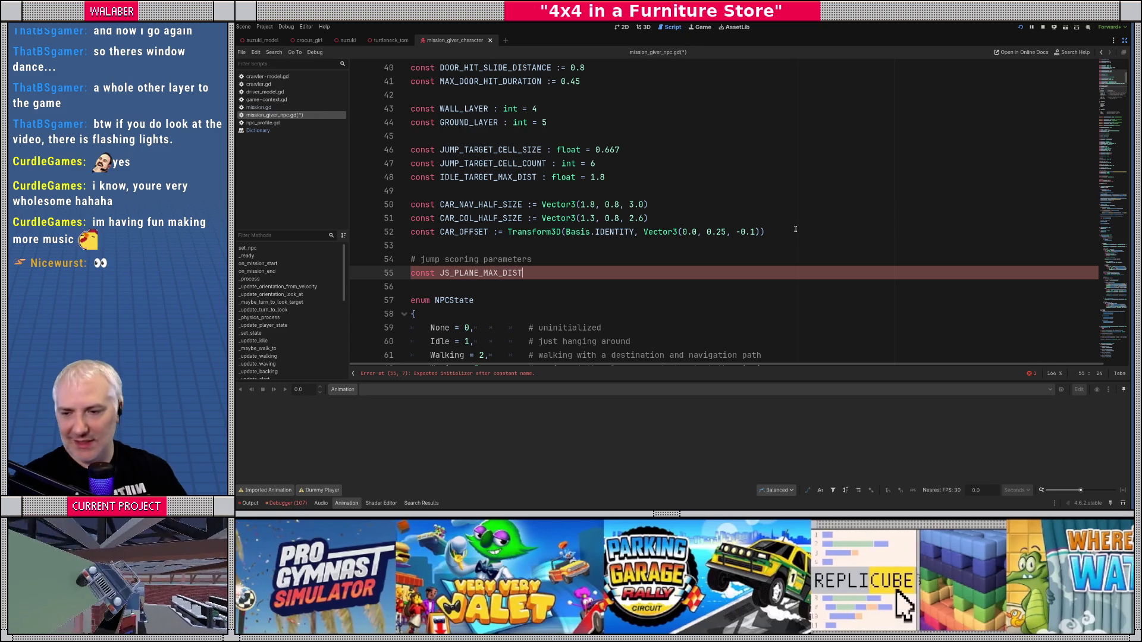
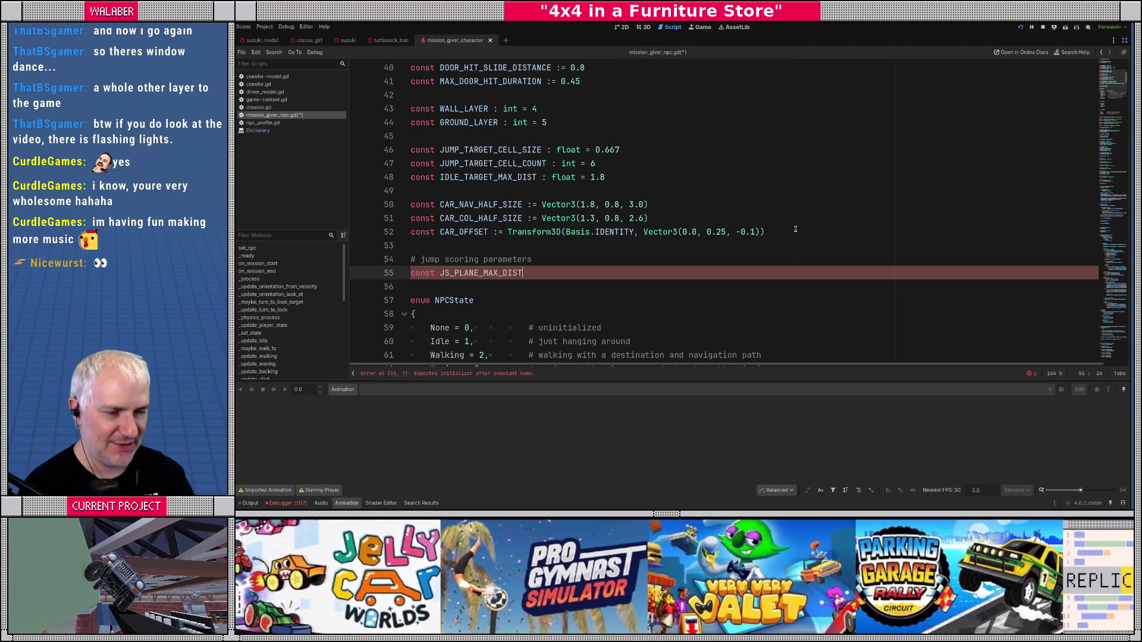
Step: Give JS_PLANE_MAX_DIST the value := 3.0 and pick out the undeclared JS_PLANE_DIST_FACTOR name
text( :=)
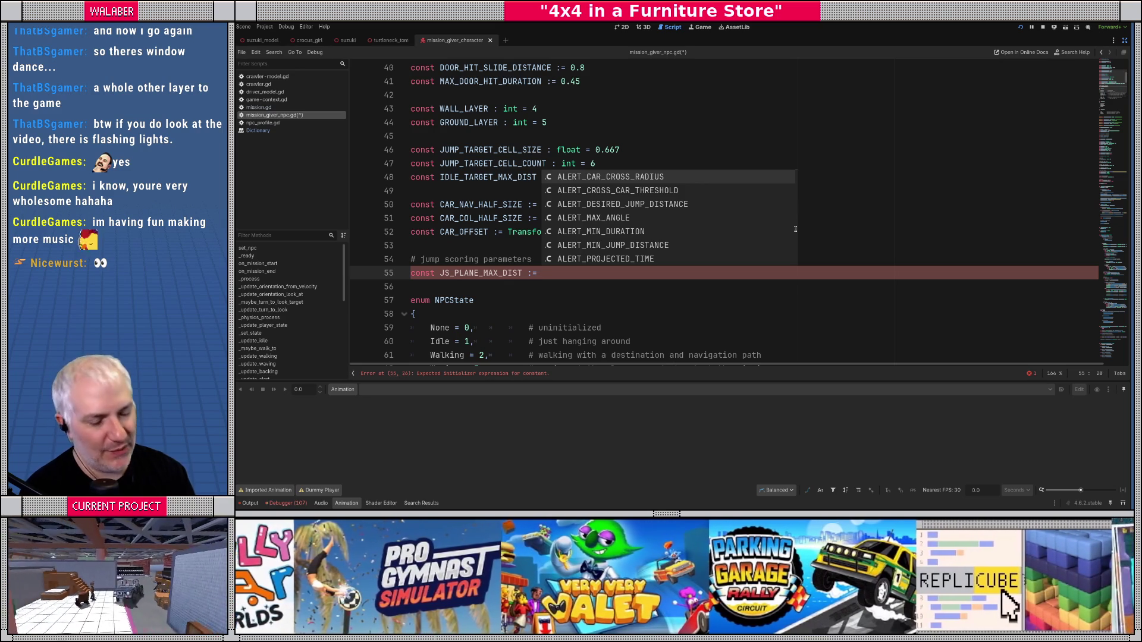
text( 3.0)
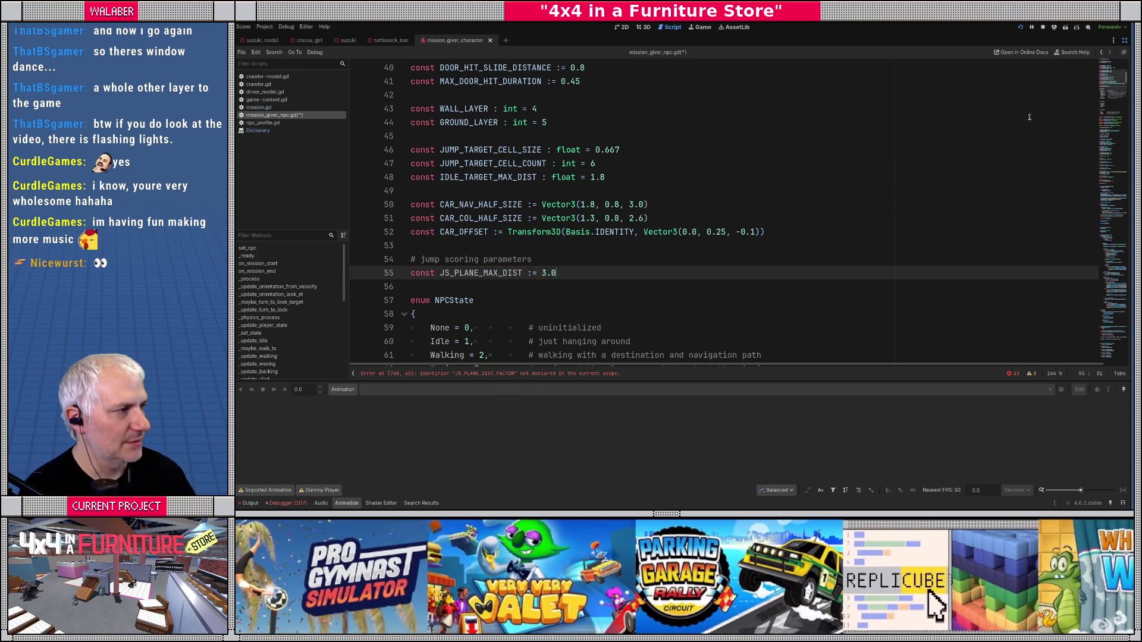
drag(1113, 80, 1121, 300)
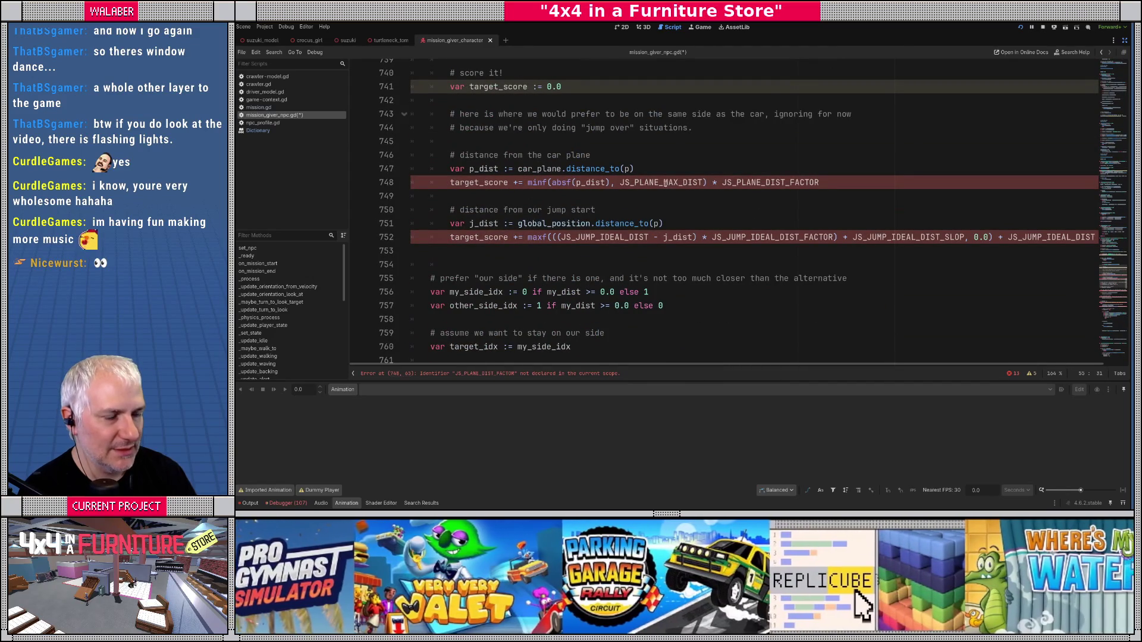
double_click(773, 182)
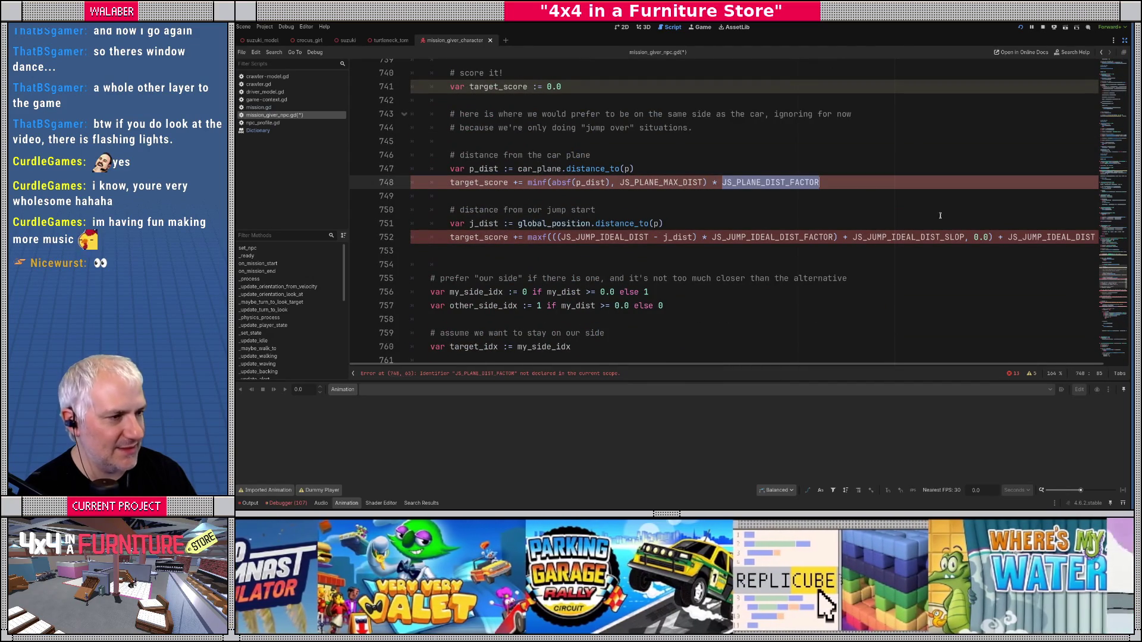
Step: Add 'const JS_PLANE_DIST_FACTOR := 1.0' on blank line 56 among the jump scoring constants
drag(1111, 280, 1112, 104)
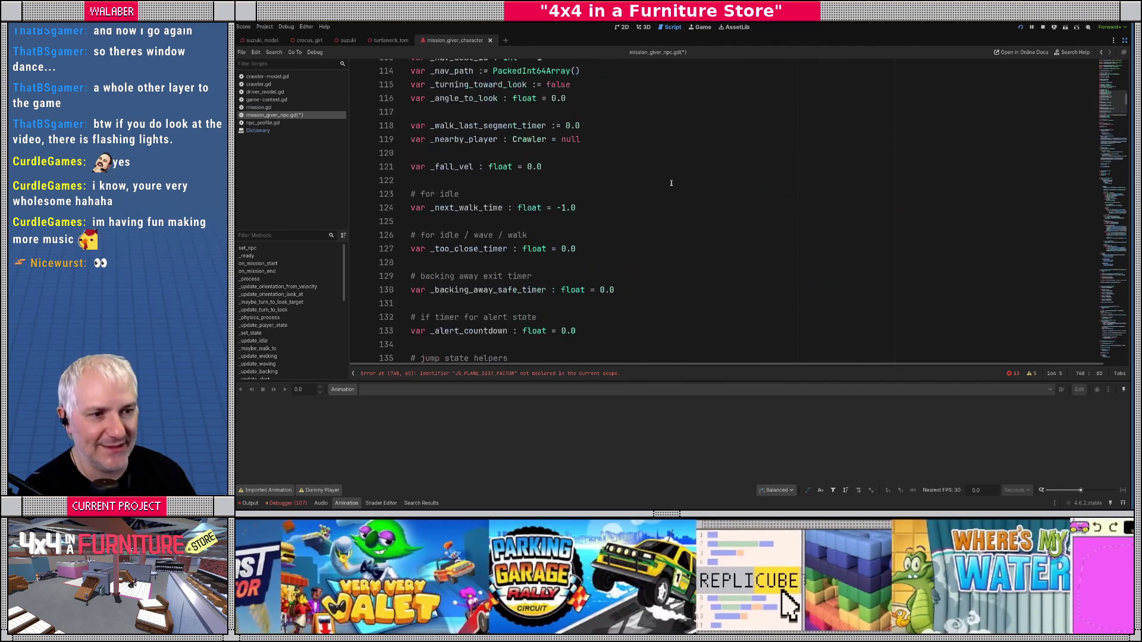
scroll(667, 197, up, 15)
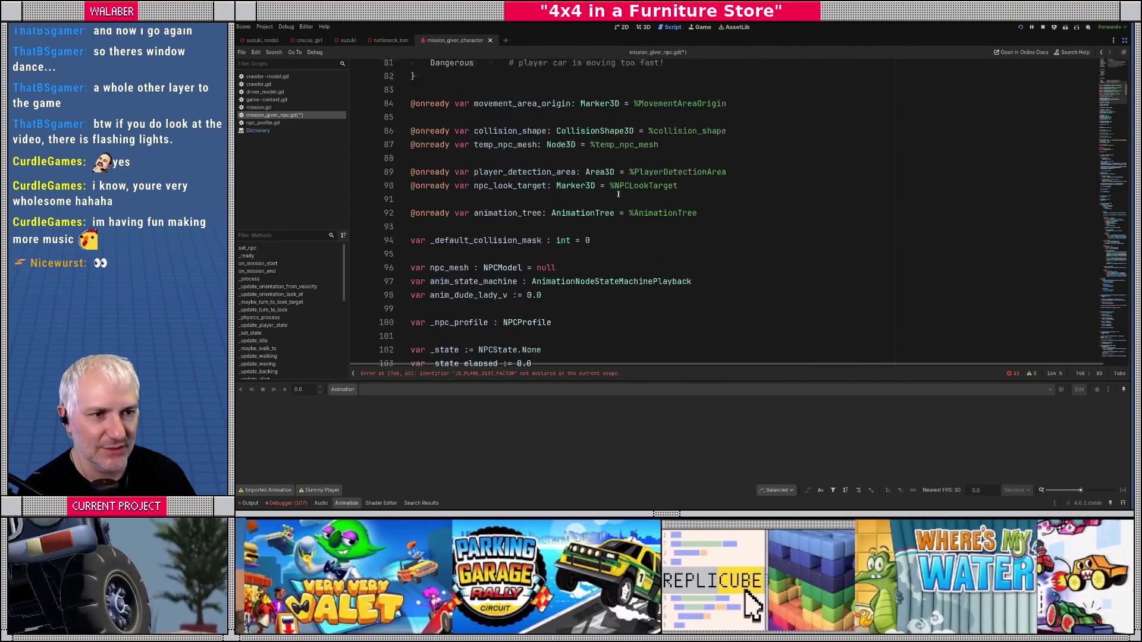
scroll(564, 192, up, 8)
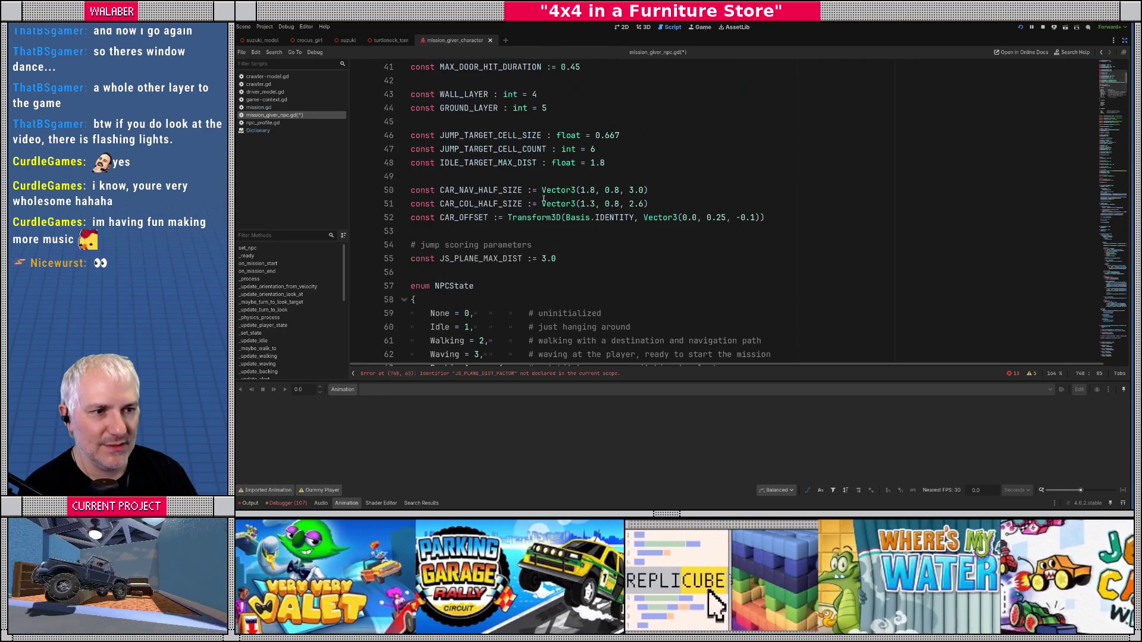
click(502, 265)
text(const )
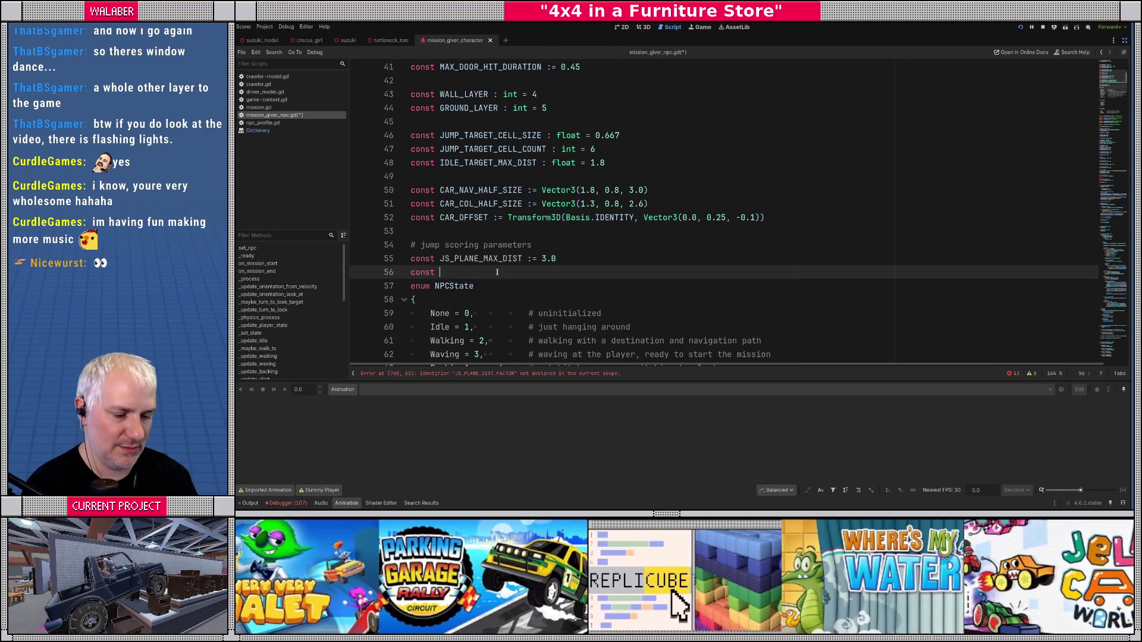
text(JS_PLANE_DIST_FACTOR := 1.0)
key(Return)
key(Return)
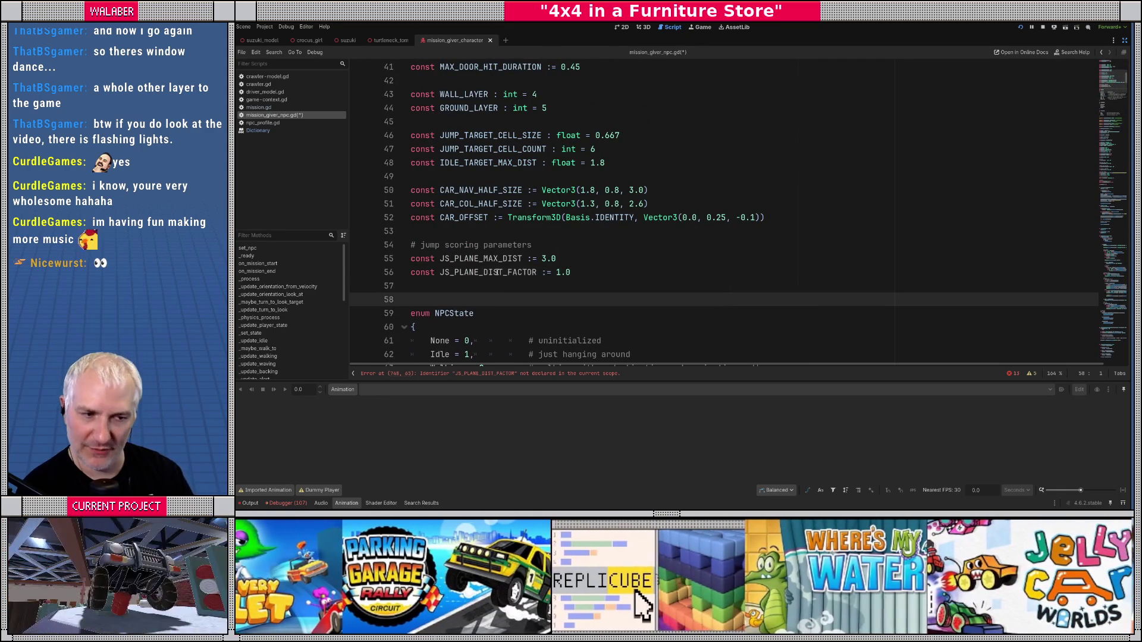
scroll(1093, 93, down, 20)
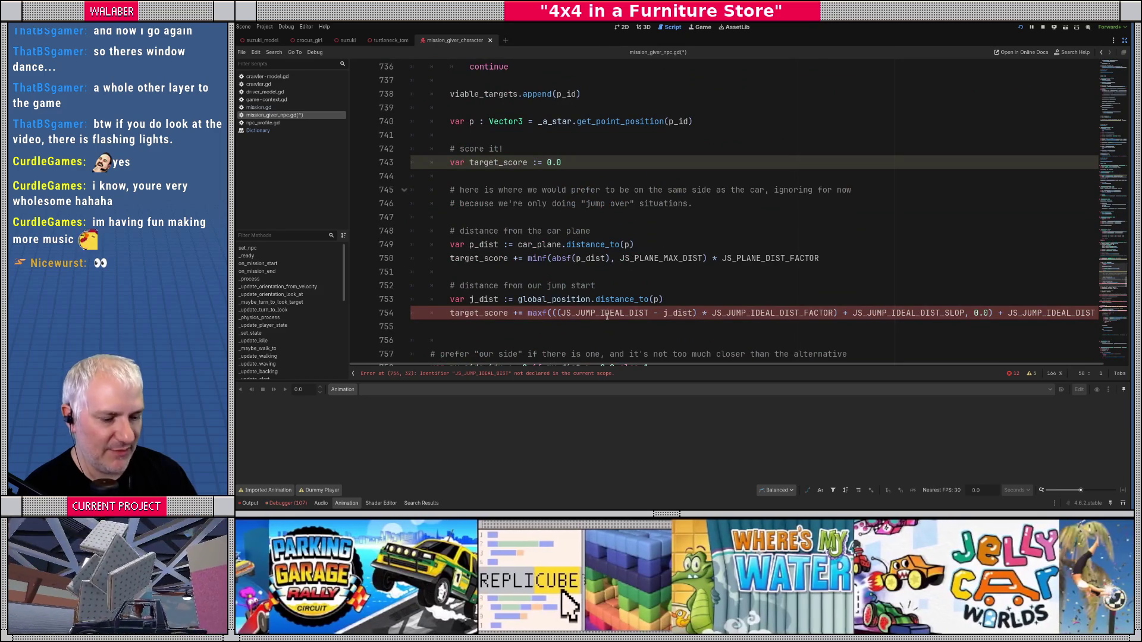
Step: Add 'const JS_JUMP_IDEAL_DIST := 7.0' on the line after JS_PLANE_DIST_FACTOR
double_click(607, 315)
drag(1130, 280, 1124, 79)
scroll(1125, 80, up, 5)
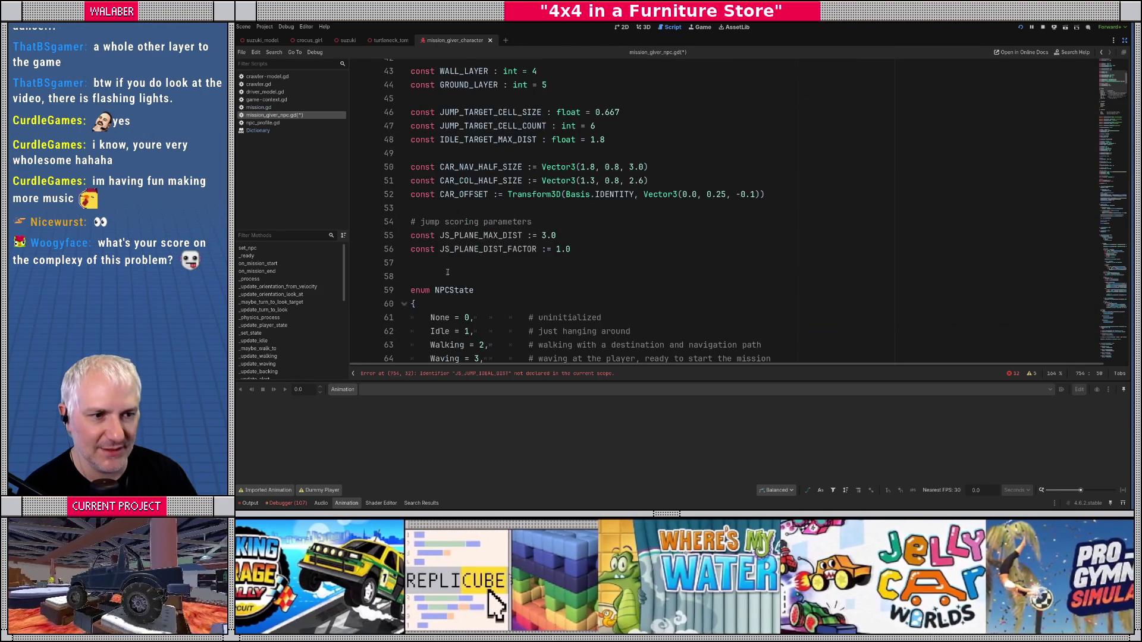
click(444, 261)
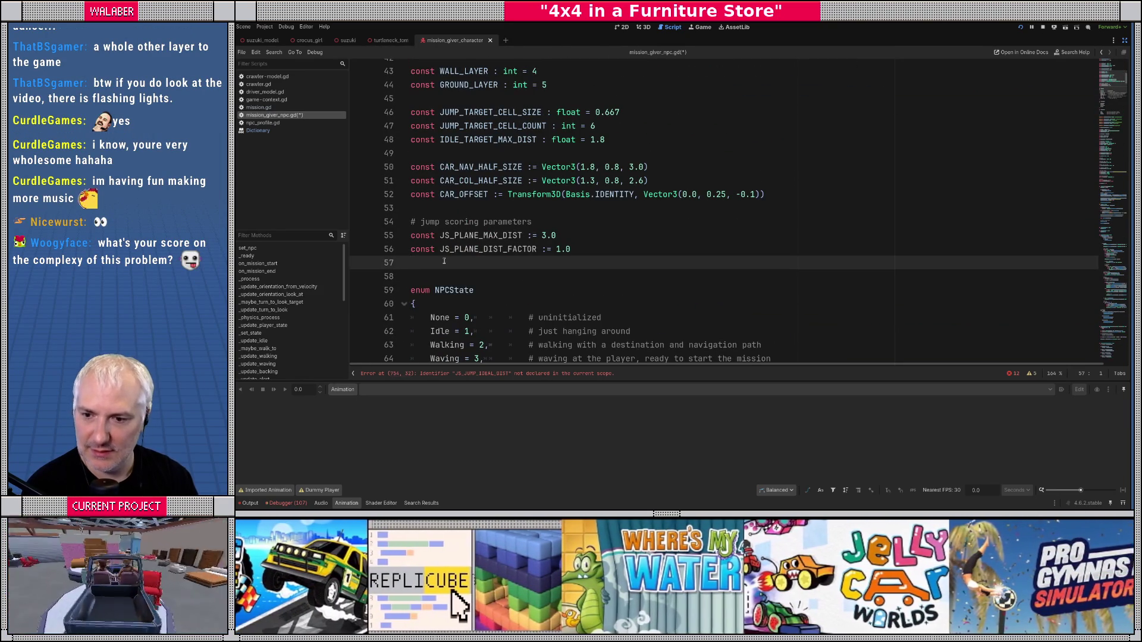
key(Return)
text(const JS_JUMP_IDEAL_DIST :=)
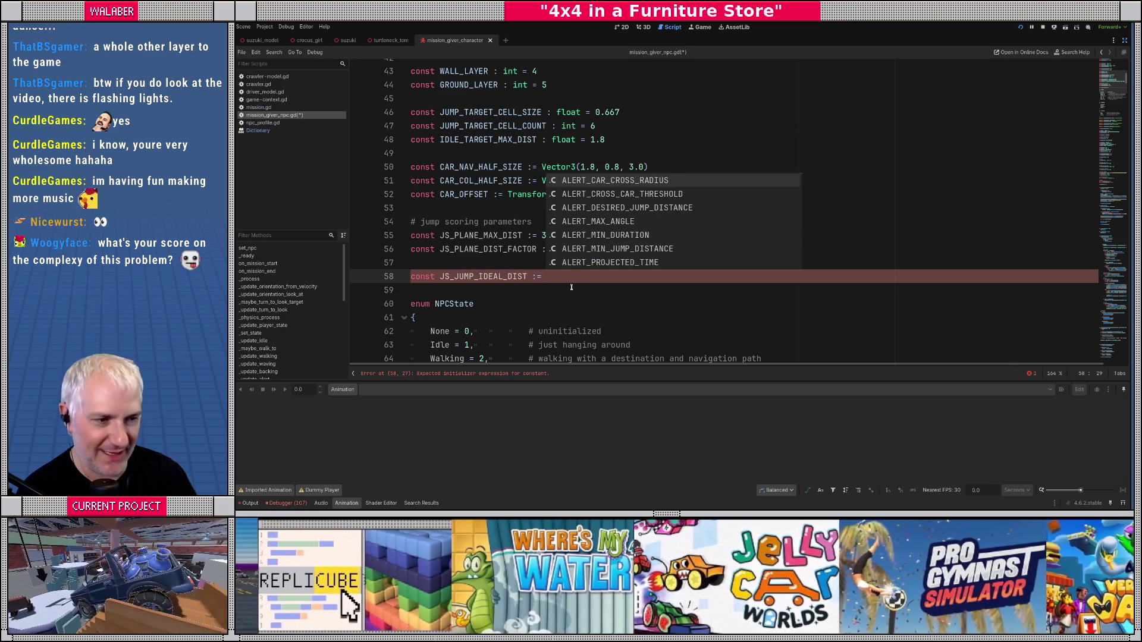
key(Escape)
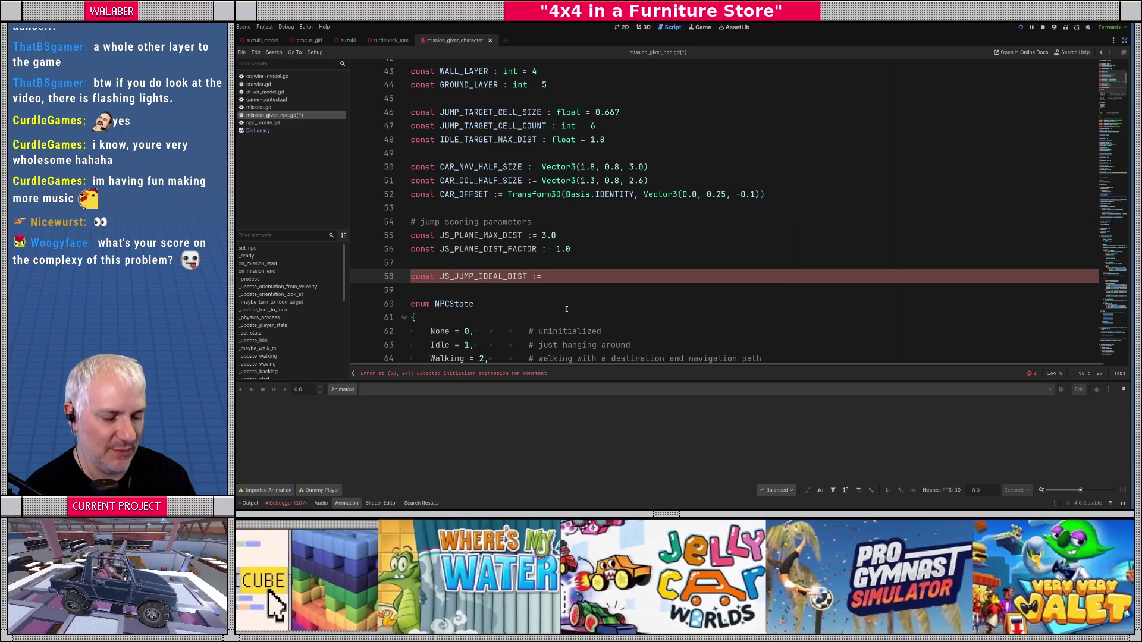
text(1.0)
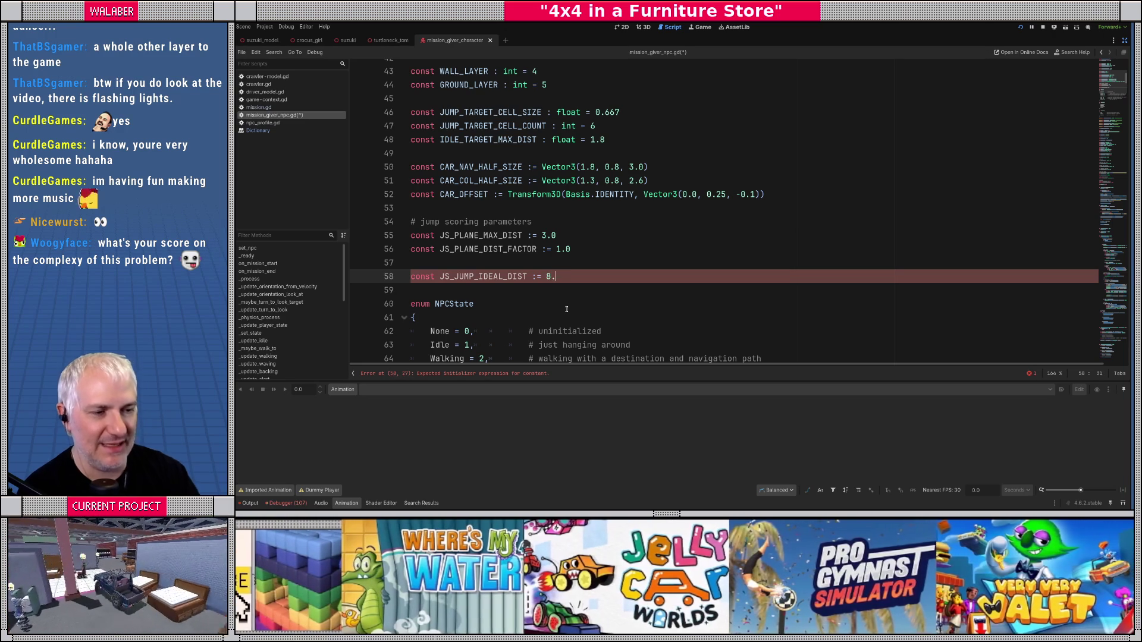
key(BackSpace)
key(BackSpace)
key(BackSpace)
text(7.0)
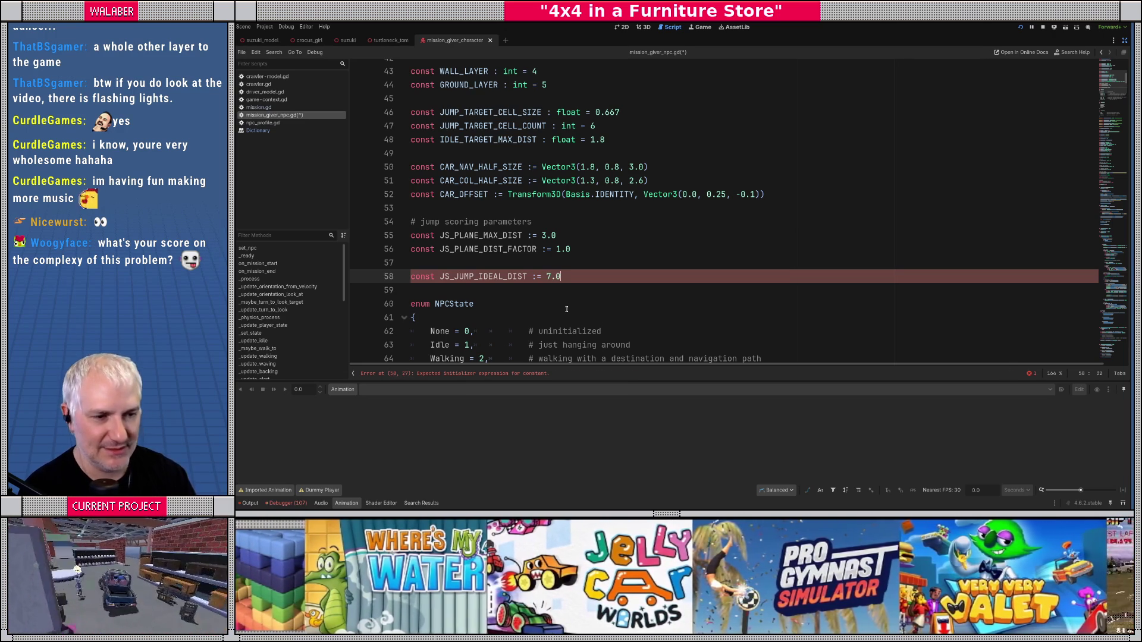
Step: Select the remaining undeclared ideal-distance constant names on line 755 for reuse
drag(1113, 80, 1115, 292)
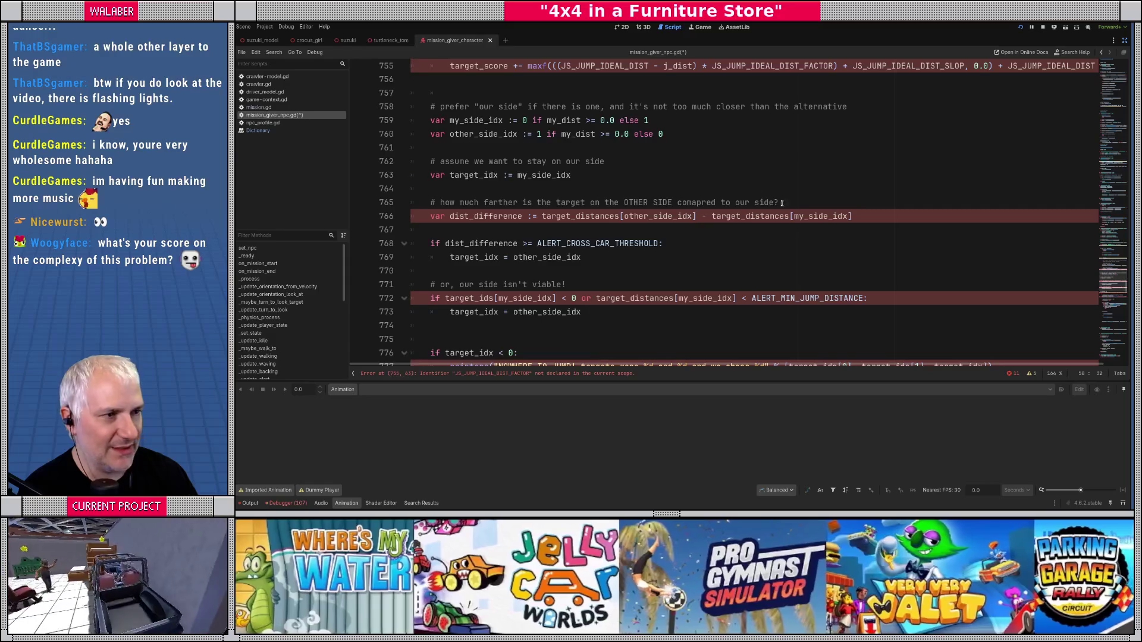
scroll(739, 172, up, 2)
drag(712, 149, 1130, 143)
key(ctrl+c)
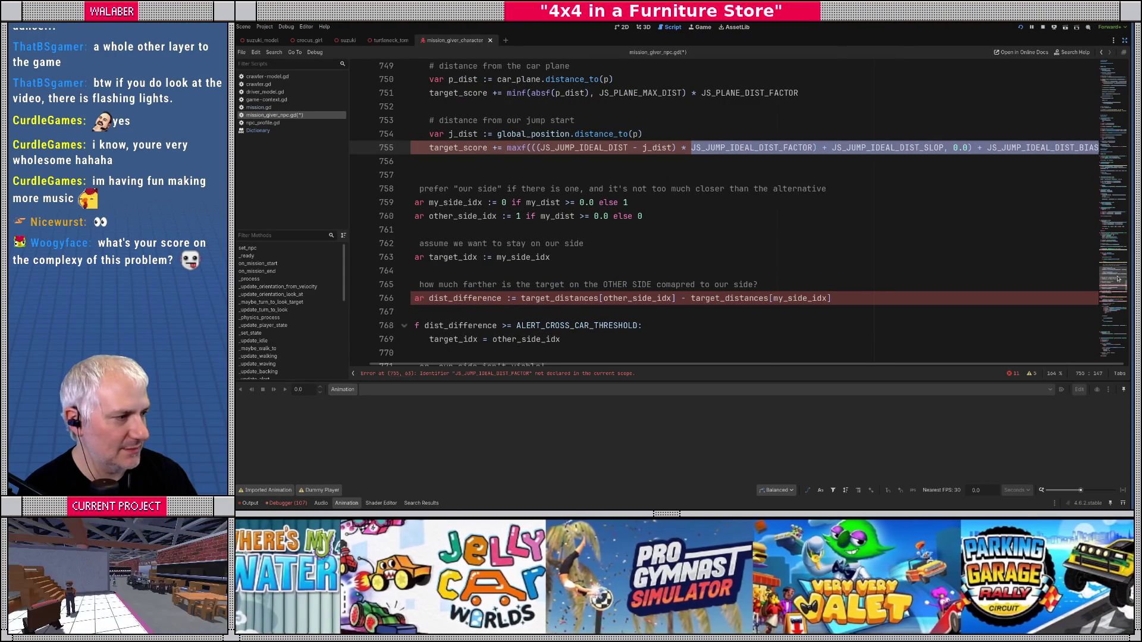
click(1118, 78)
scroll(644, 183, up, 4)
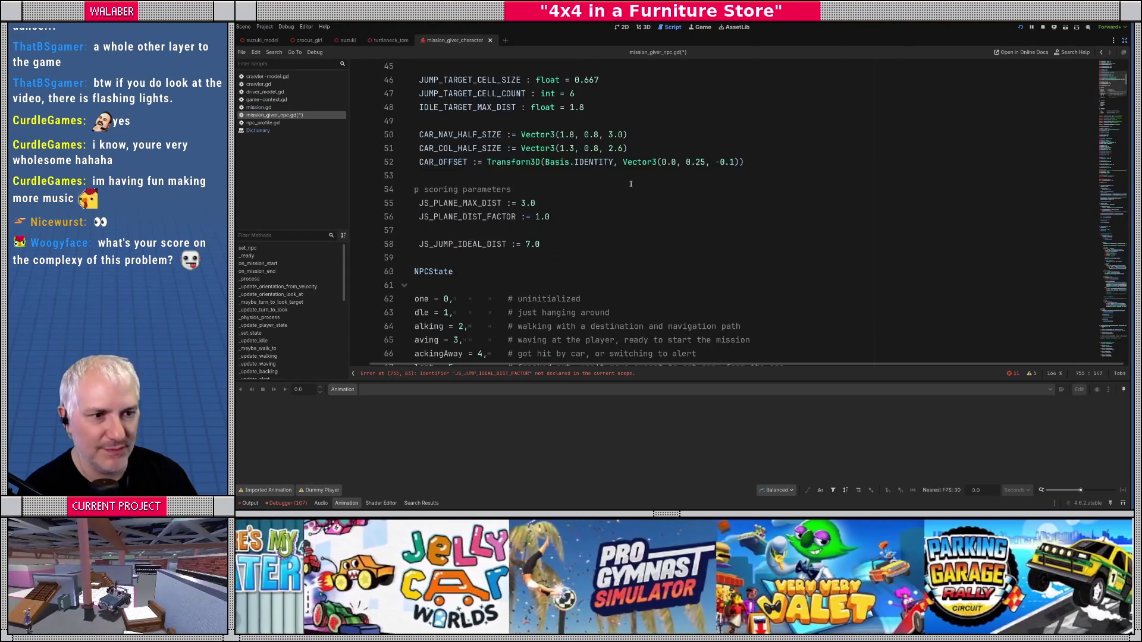
Step: Paste the copied names on line 59 and start turning them into const declarations
click(557, 250)
key(ctrl+v)
key(Home)
text(const)
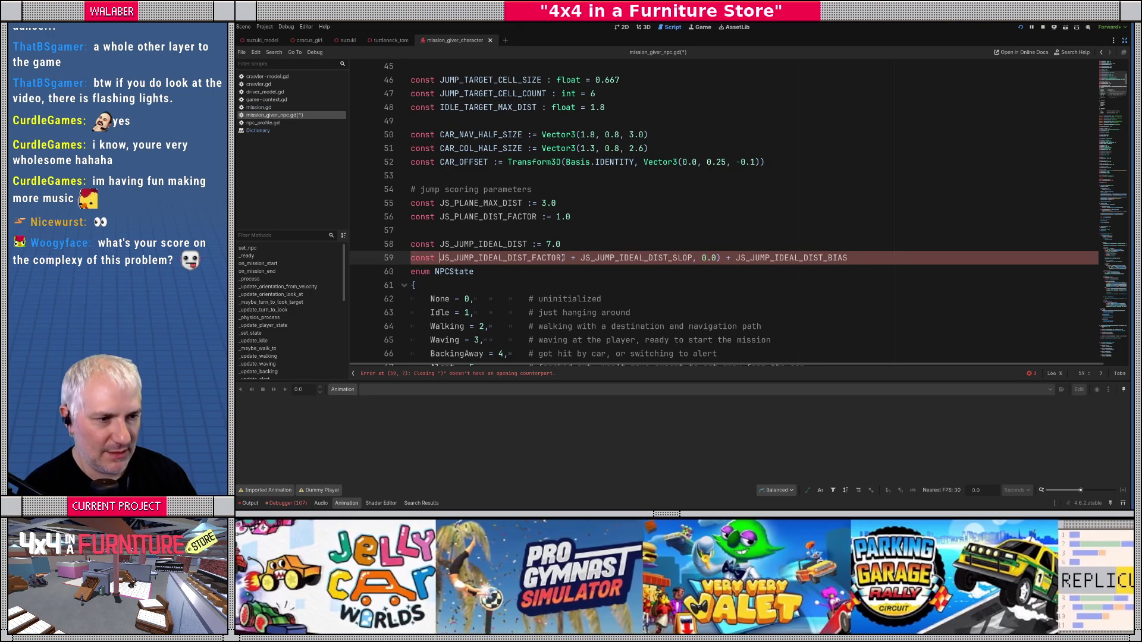
click(563, 257)
key(Delete)
key(Delete)
key(Delete)
key(Return)
text(co)
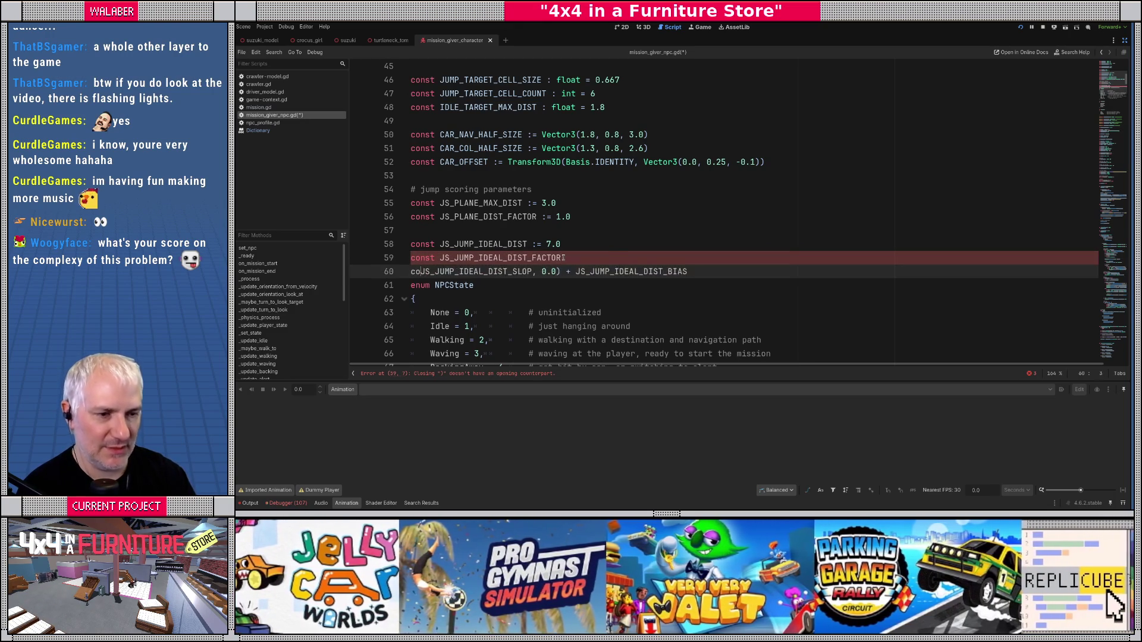
text(nst)
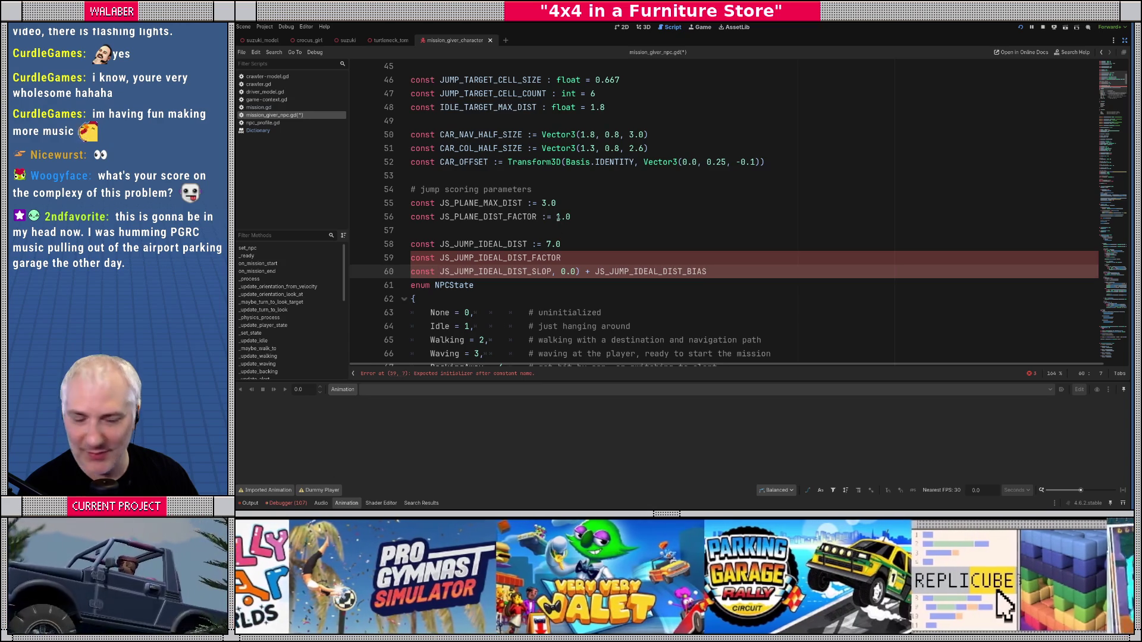
Step: Split JS_JUMP_IDEAL_DIST_SLOP and _BIAS onto their own lines above FACTOR, with SLOP = 1.0
click(564, 272)
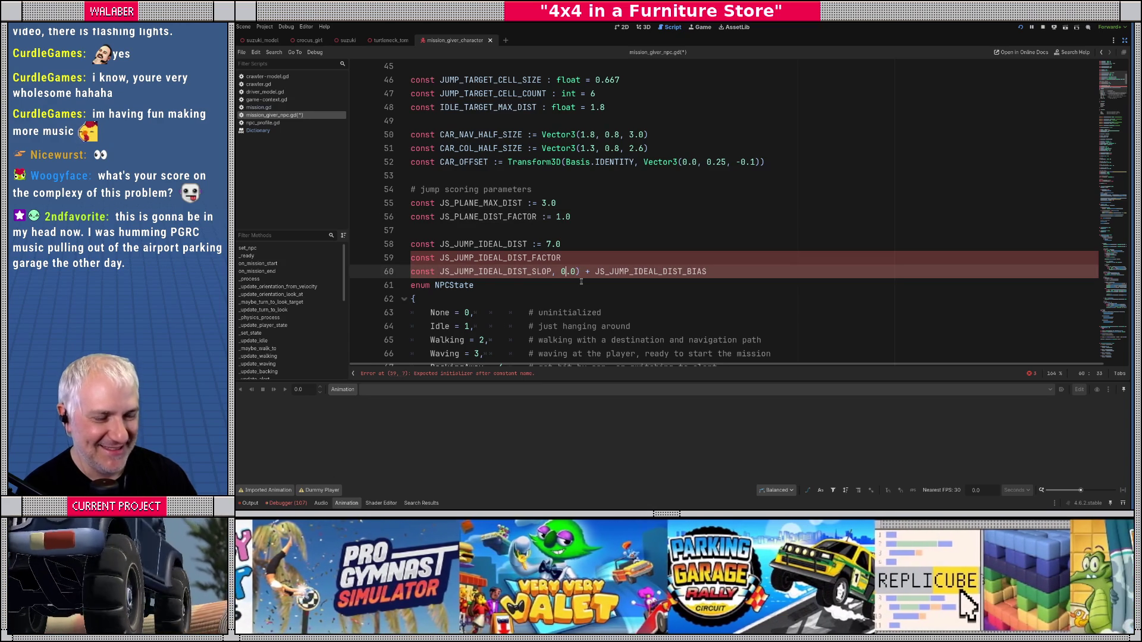
key(Delete)
key(Delete)
key(Delete)
key(BackSpace)
key(BackSpace)
key(BackSpace)
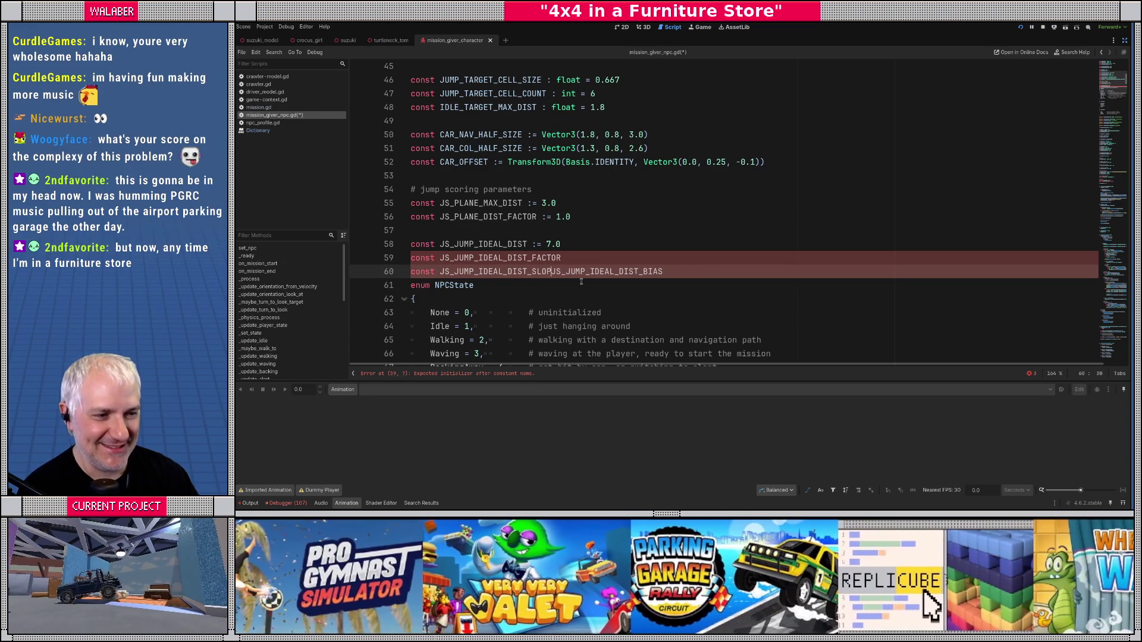
key(Return)
text(const )
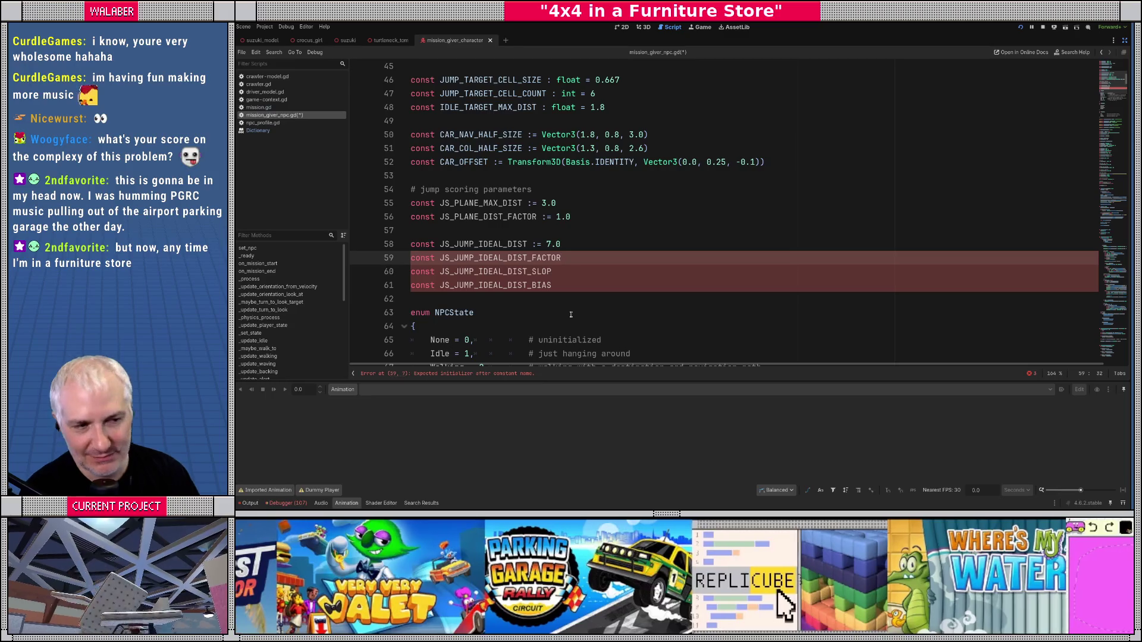
text(=)
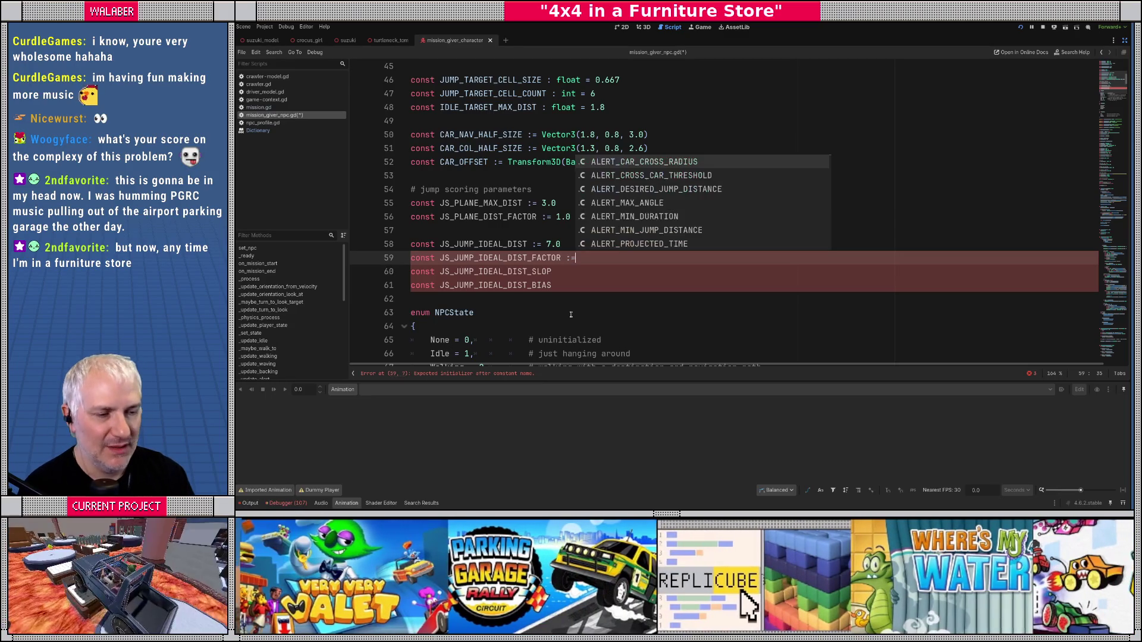
text( 1.0)
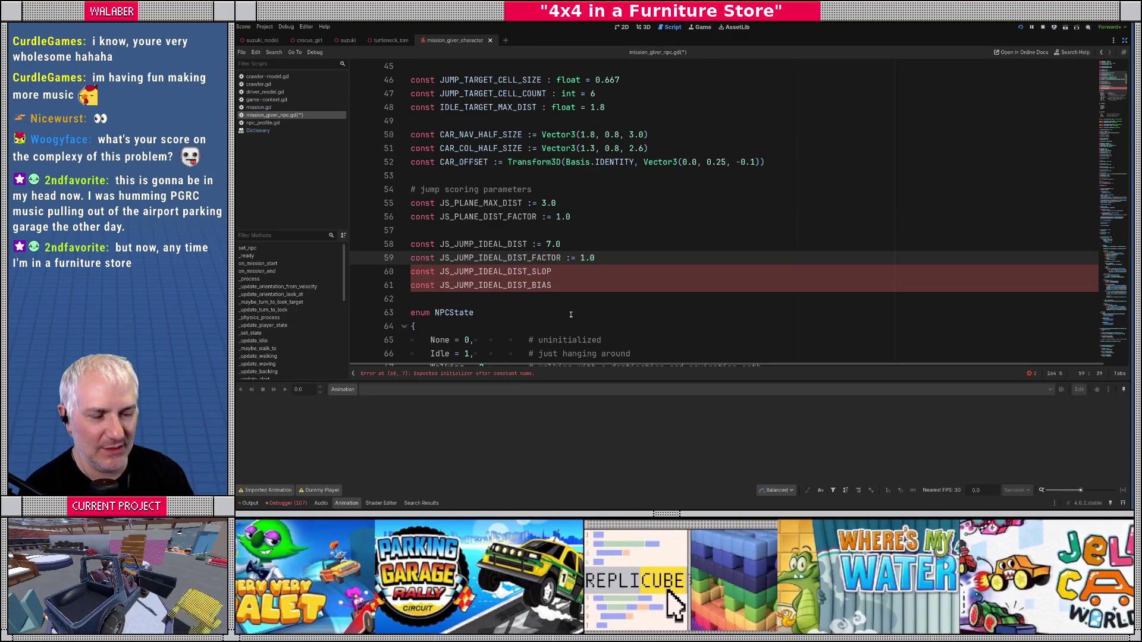
key(alt+Up)
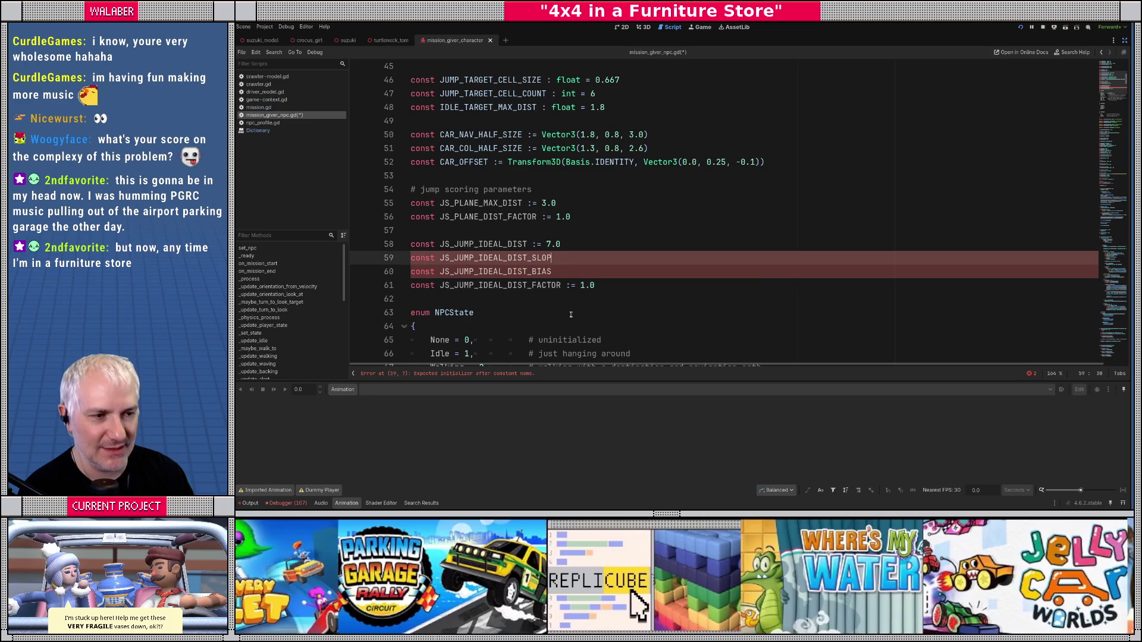
text( := = 1.0)
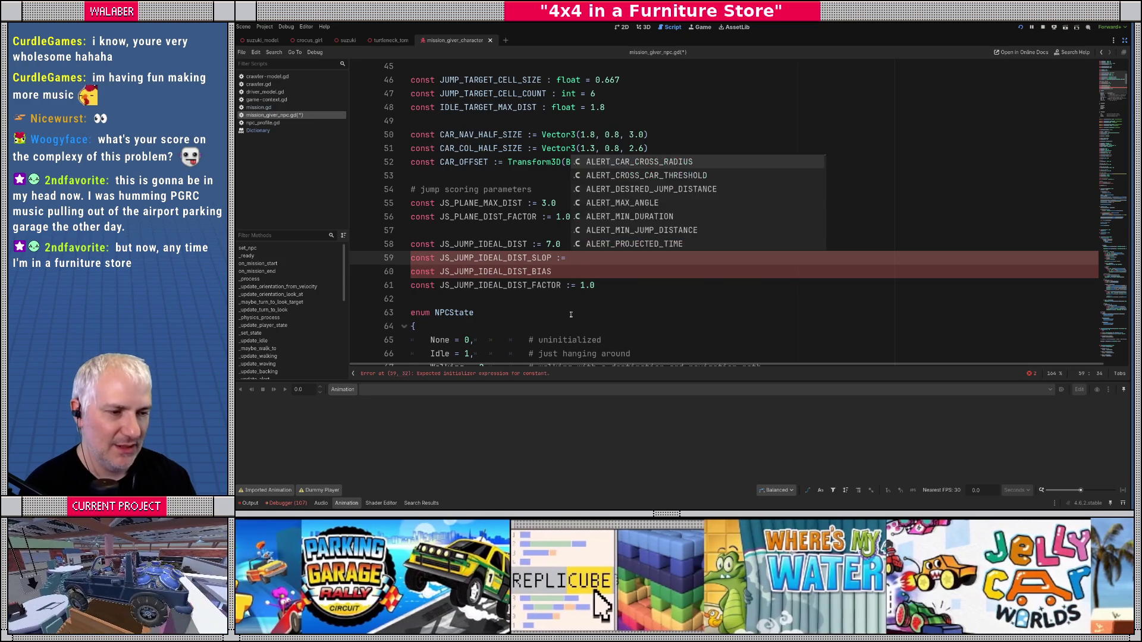
key(Down)
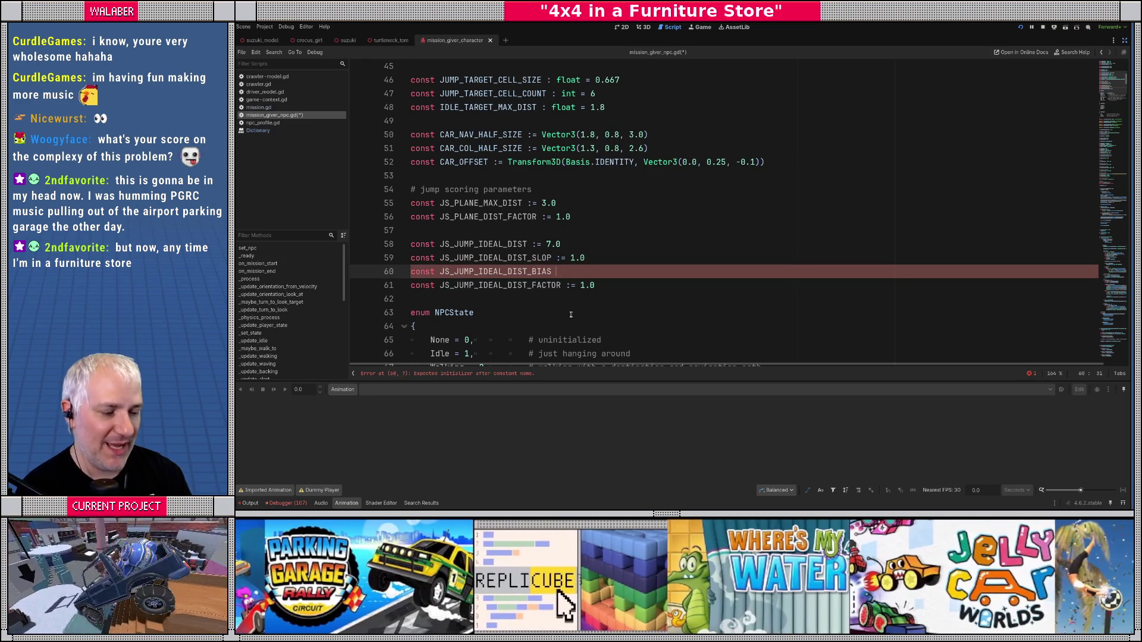
text(:=)
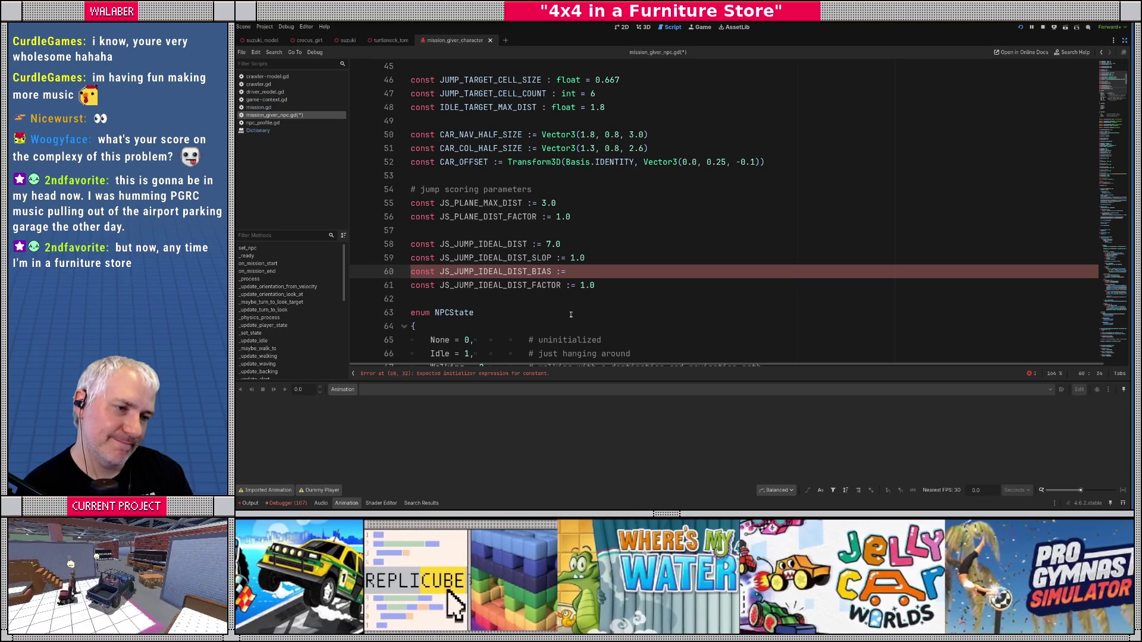
Step: Set JS_JUMP_IDEAL_DIST_BIAS to 3.0, add a blank line before the enum, and save
mouse_move(440, 203)
mouse_down()
mouse_move(547, 205)
mouse_move(601, 223)
mouse_up()
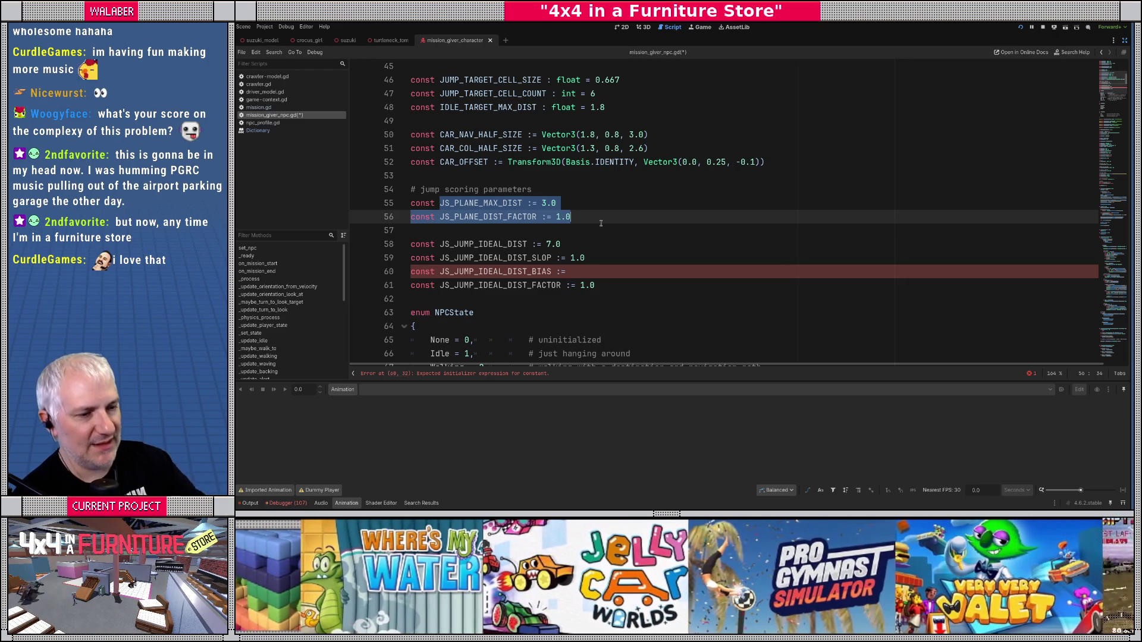
click(632, 271)
text(3.0)
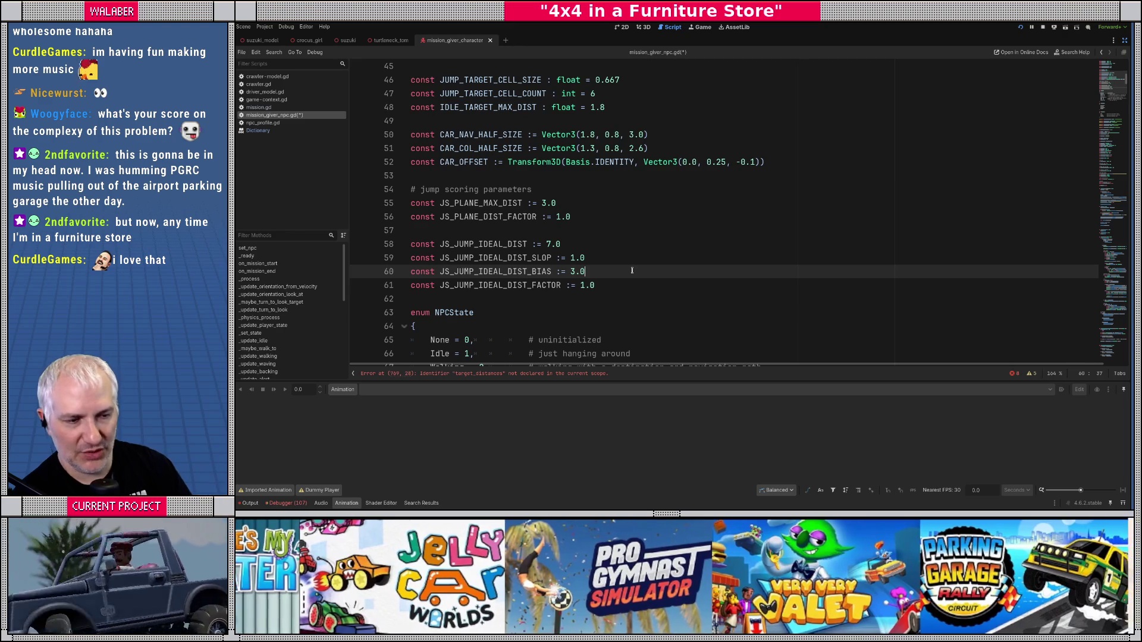
click(483, 291)
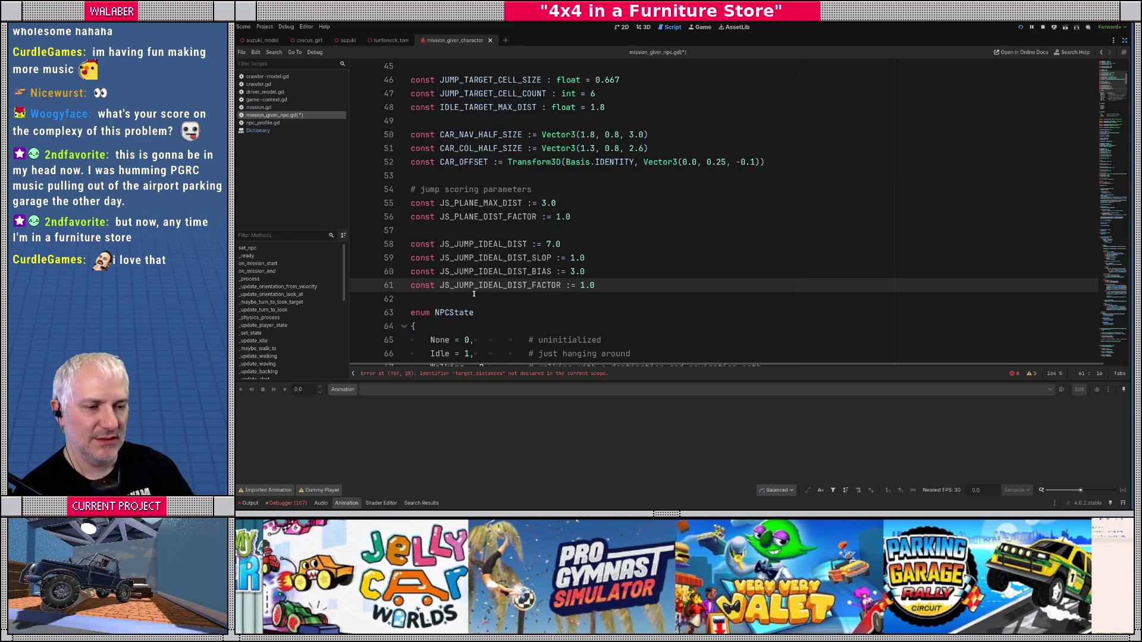
click(472, 296)
key(Return)
key(ctrl+s)
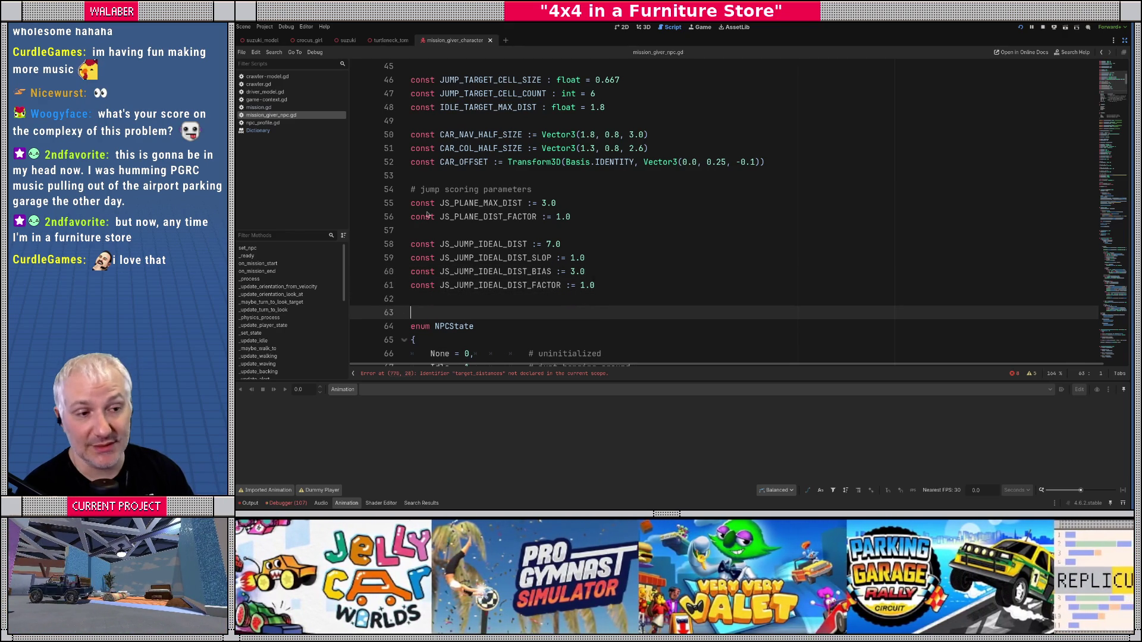
Step: Insert a blank line after CAR_OFFSET, save, and show the list of parse errors
click(500, 176)
key(Return)
key(ctrl+s)
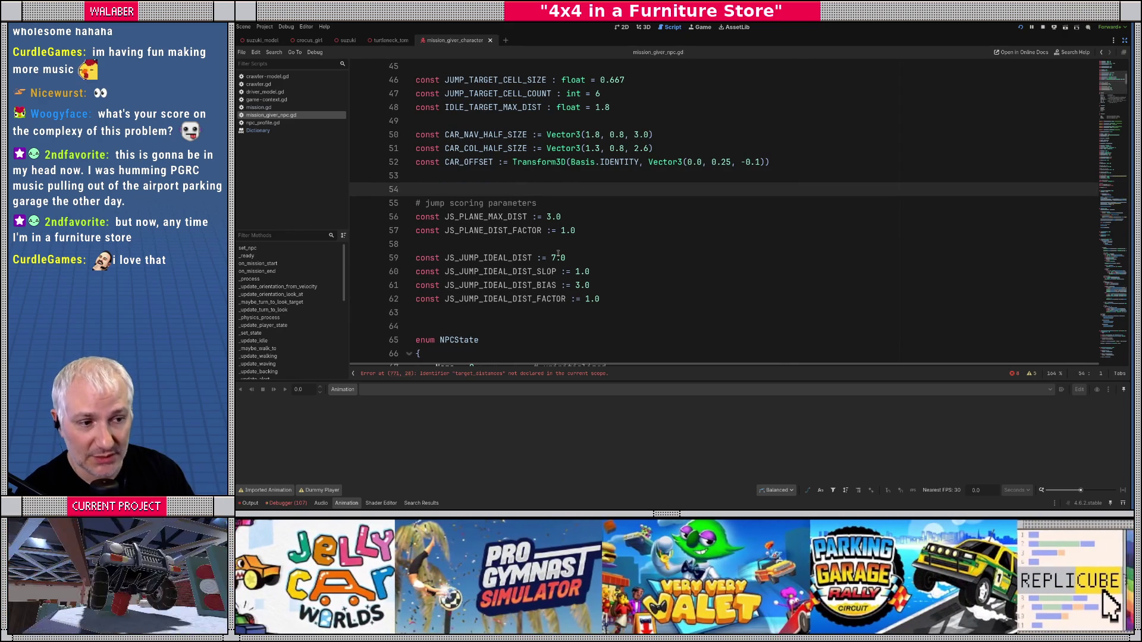
drag(1105, 137, 1114, 289)
scroll(1003, 143, up, 2)
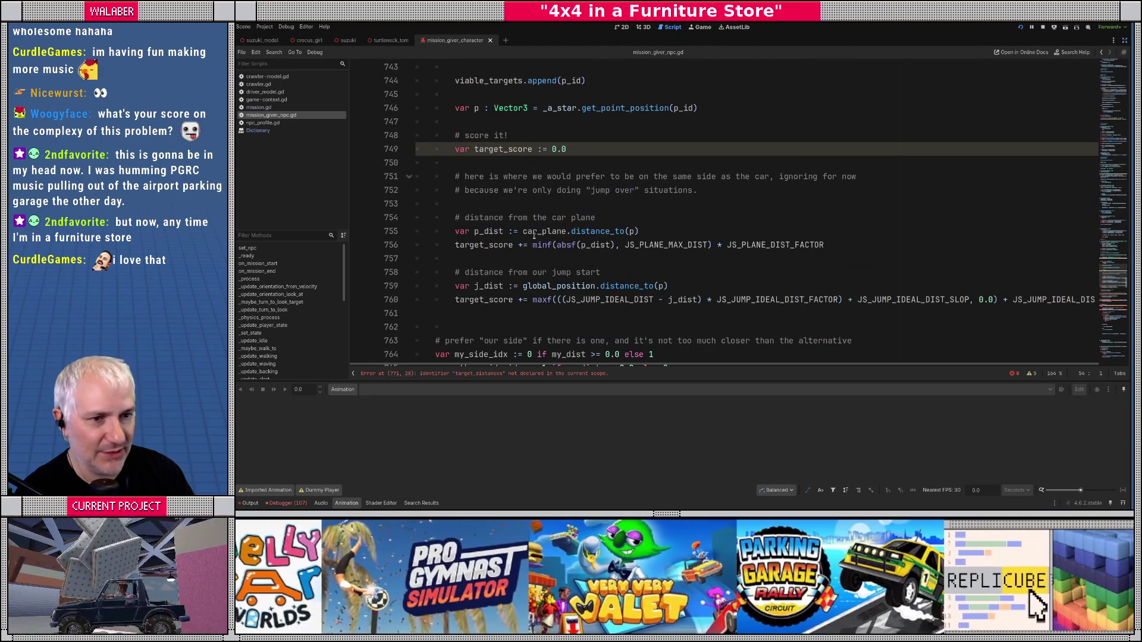
click(253, 504)
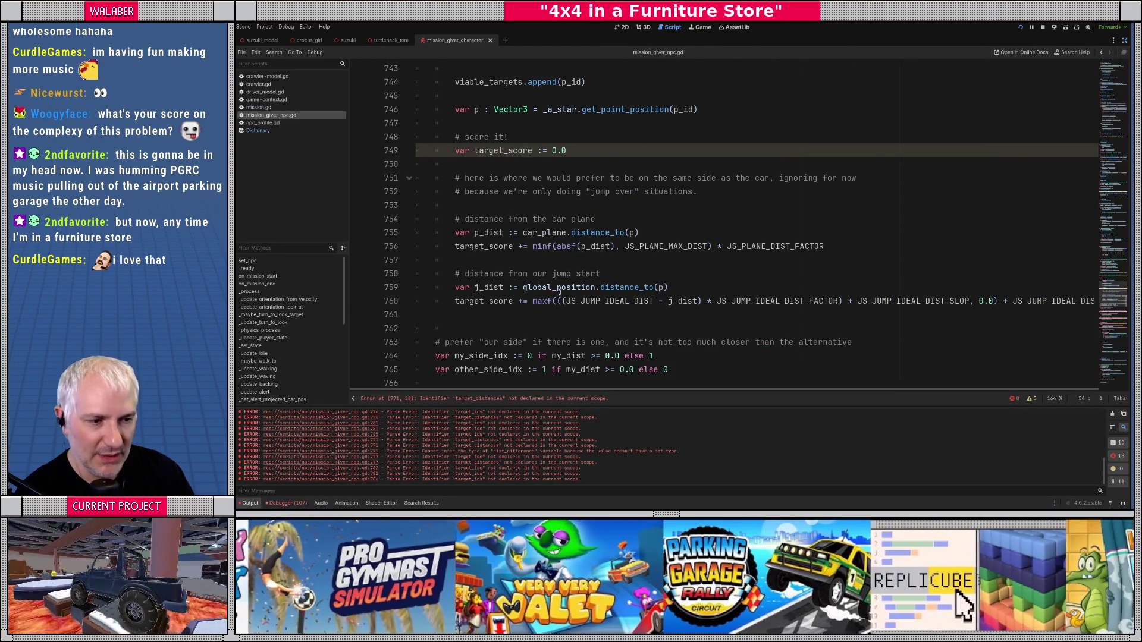
scroll(541, 313, down, 6)
Step: After the distance scoring, add target_scores[p_id] = target_score, then an if _debug_on: block starting DebugDraw3D.draw_
click(505, 177)
scroll(503, 178, up, 4)
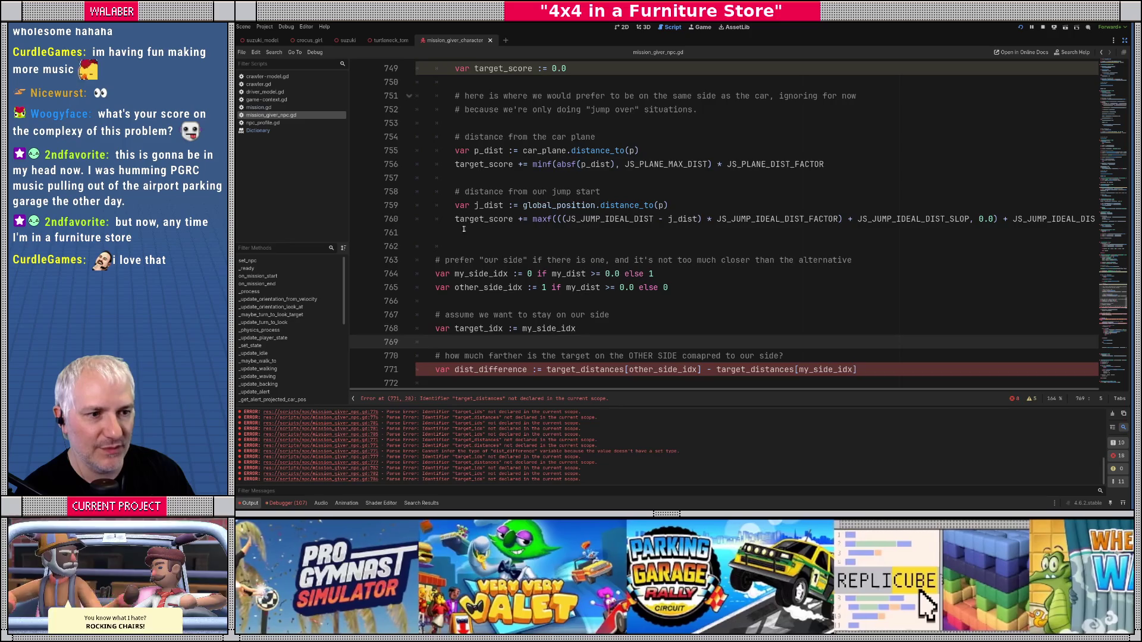
scroll(463, 225, up, 1)
click(461, 274)
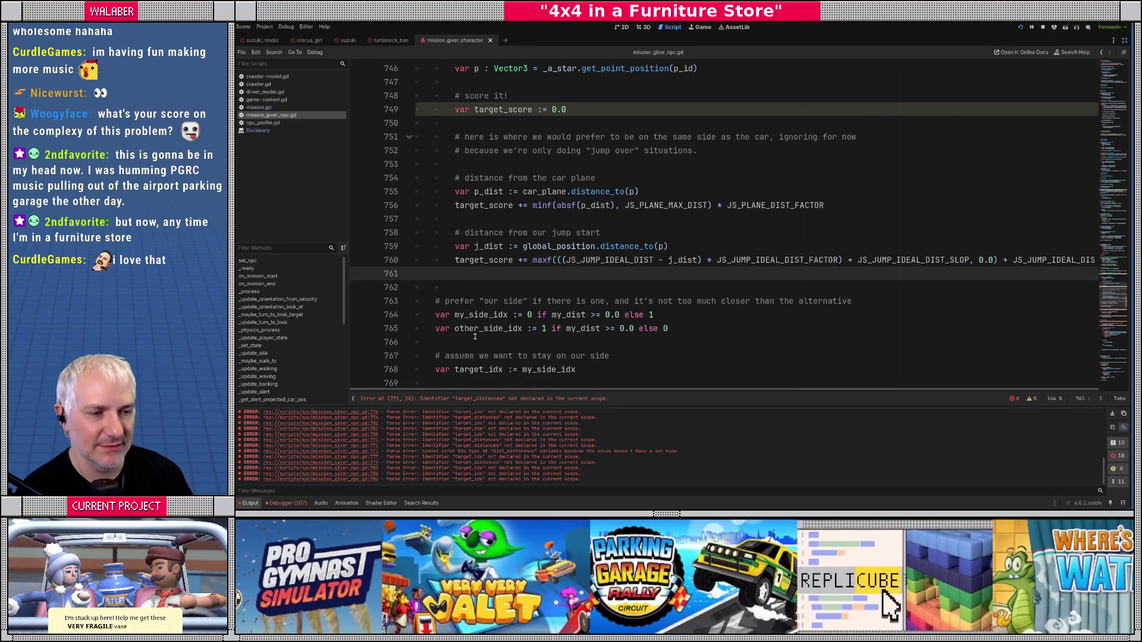
key(Return)
scroll(475, 337, up, 3)
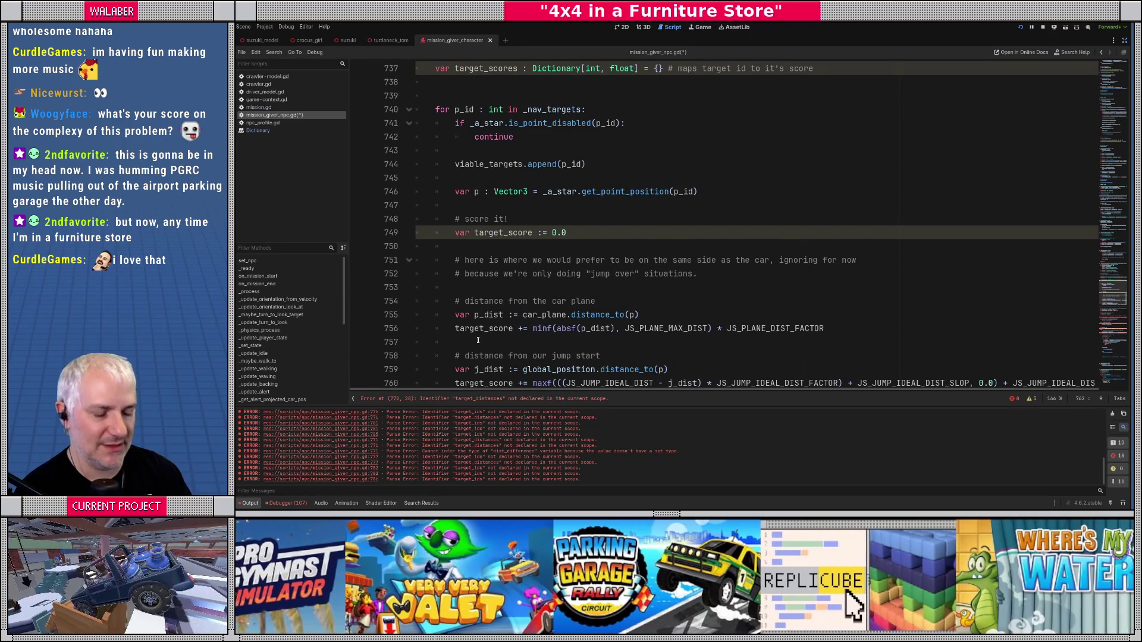
text(target_sc)
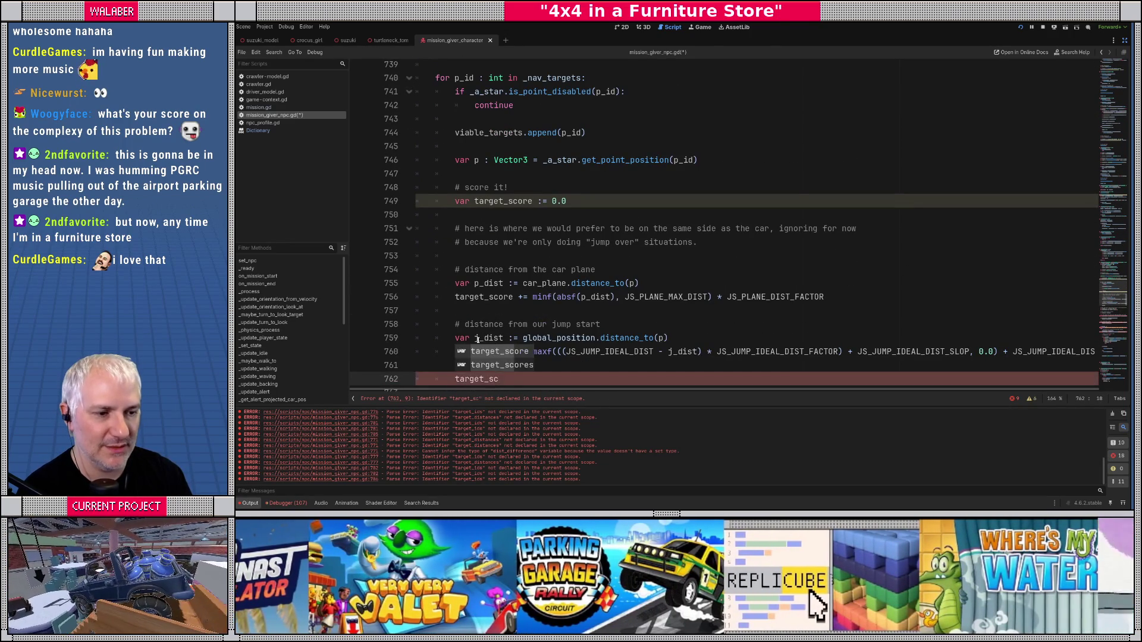
text(ores[p)
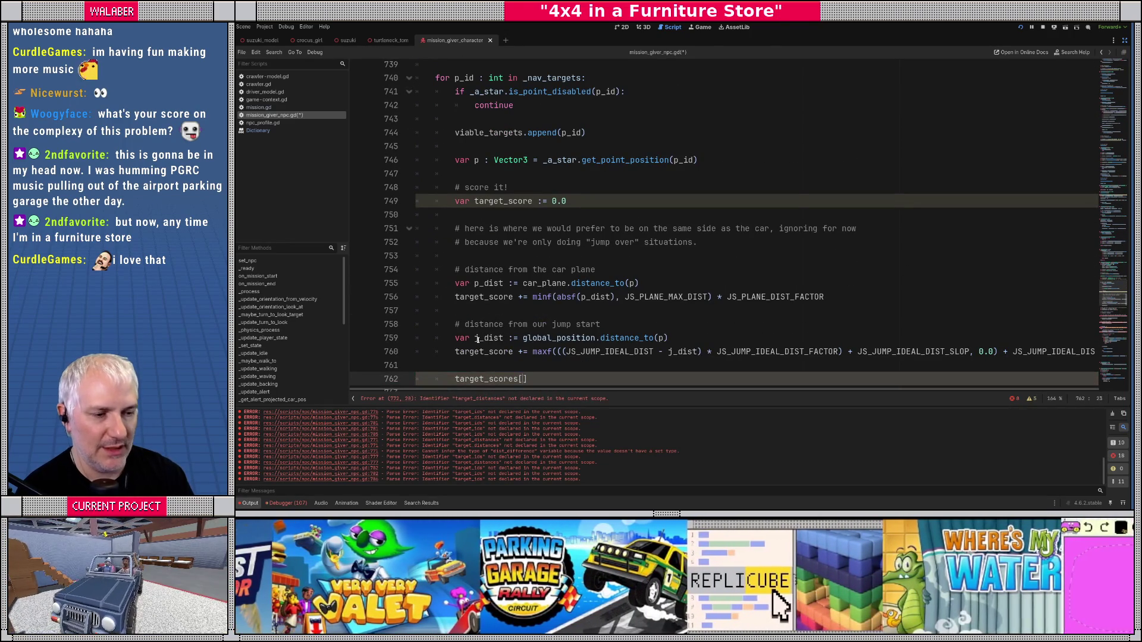
text(_id] = ta)
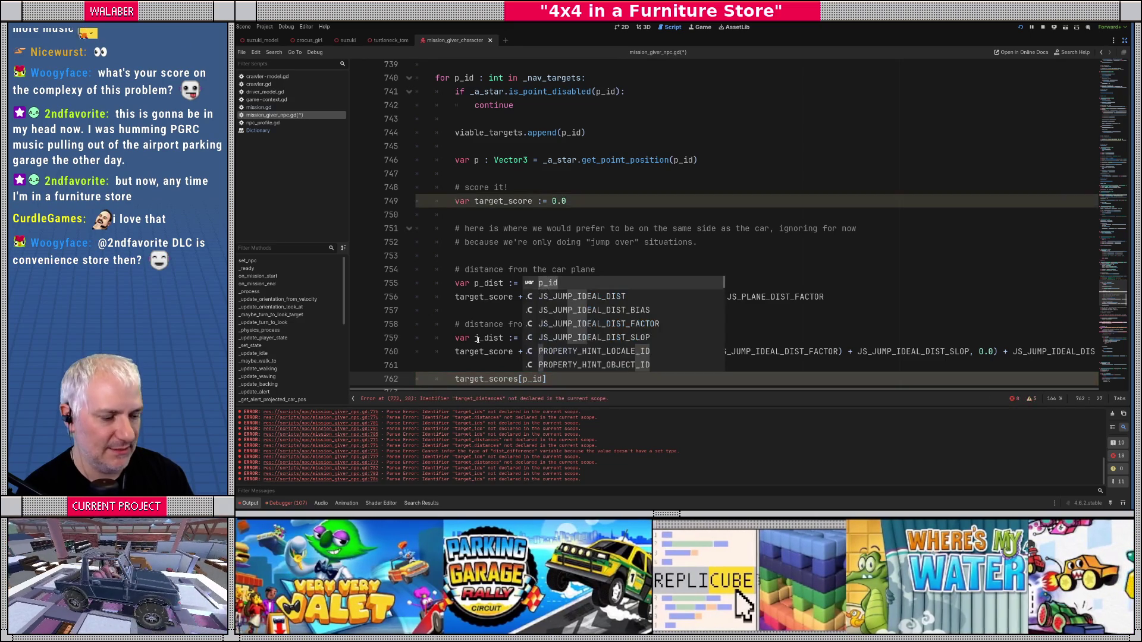
text(rget_s)
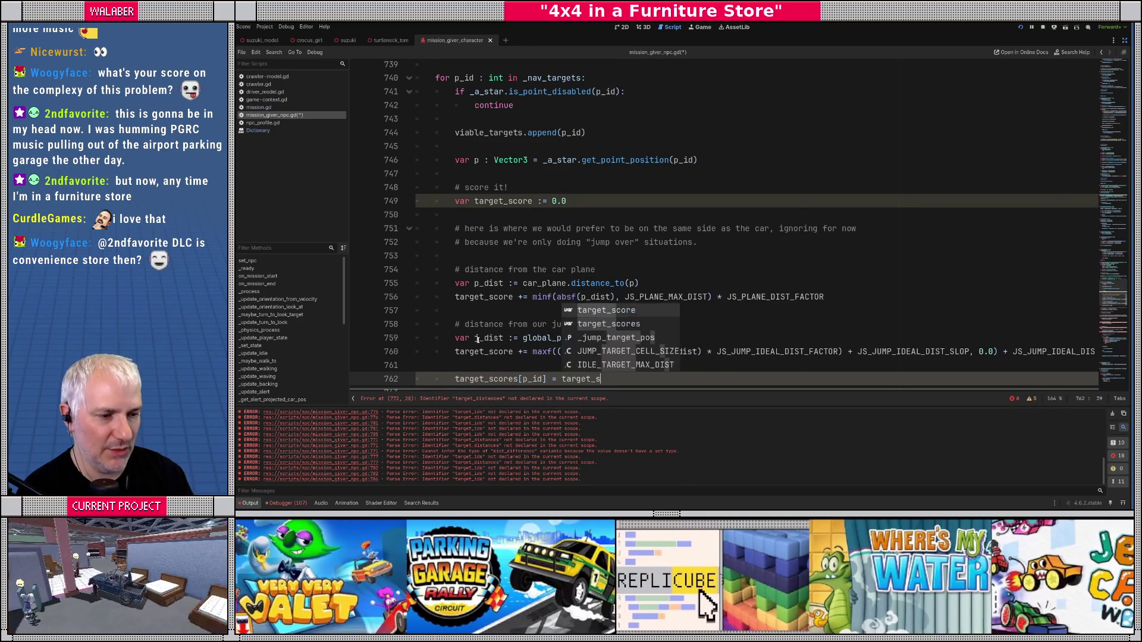
key(Return)
key(Return)
key(Return)
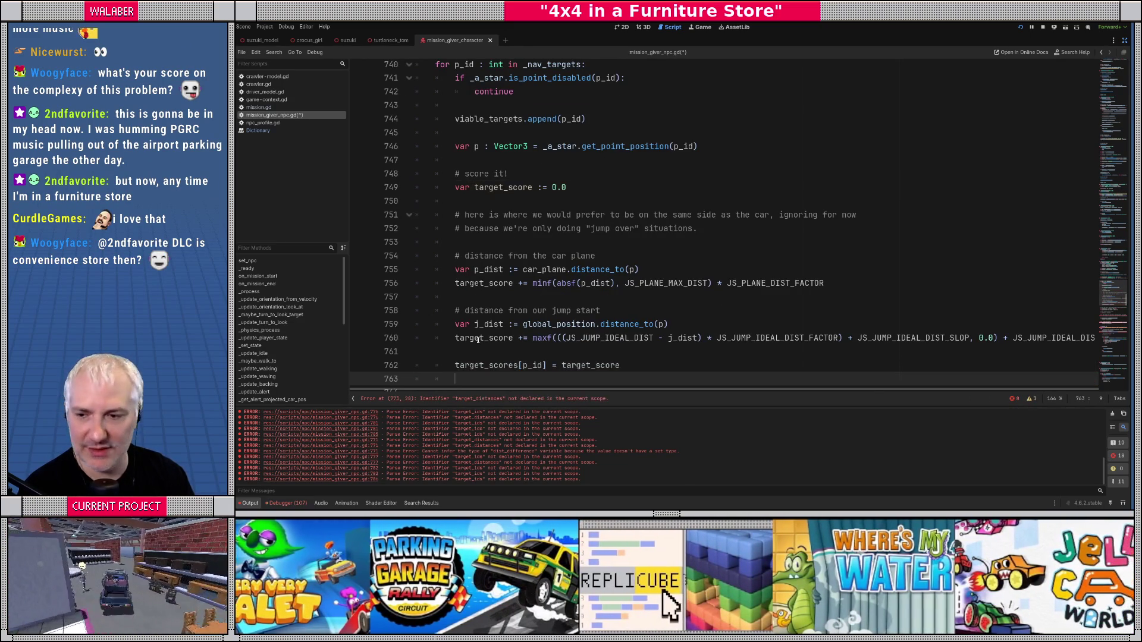
text(if _debug_on:)
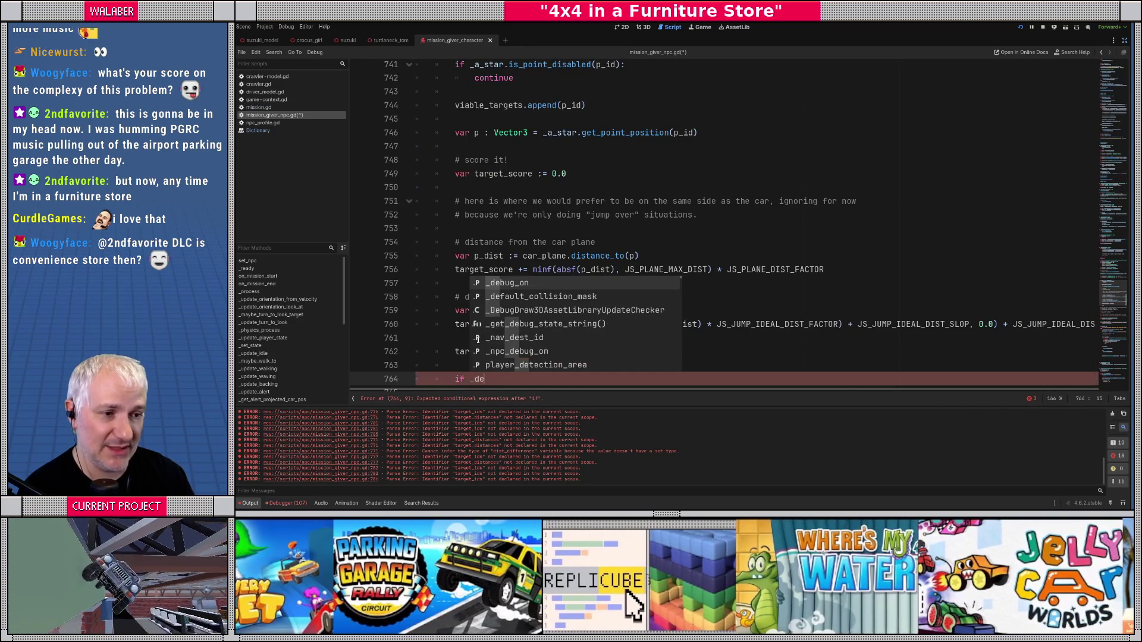
key(Return)
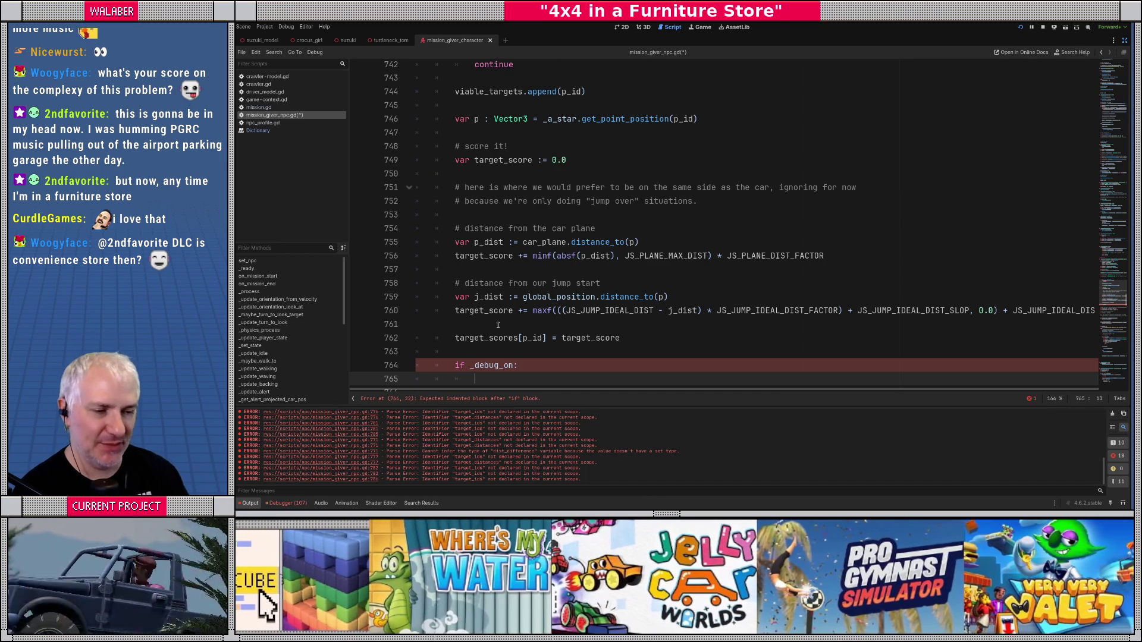
scroll(574, 288, down, 2)
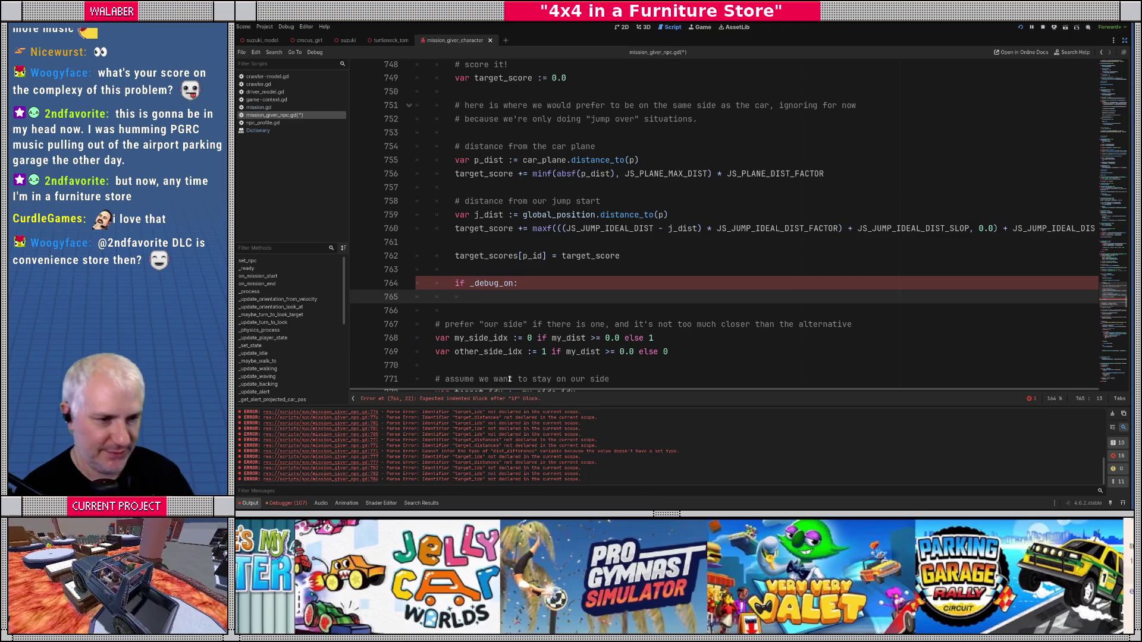
text(DebugDra)
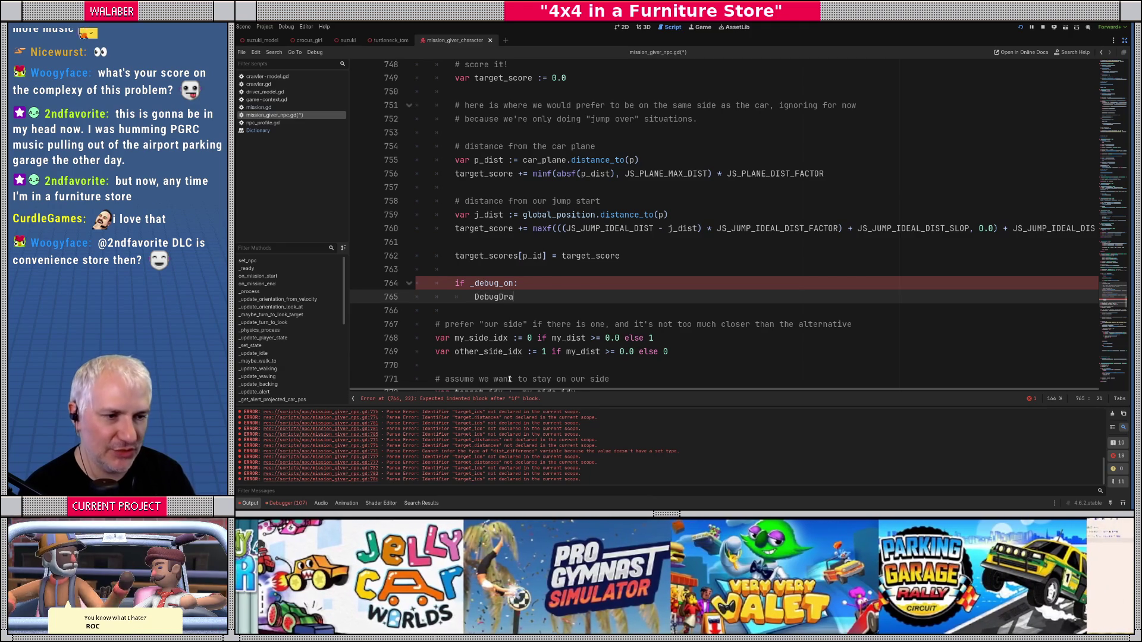
text(w3D.draw_)
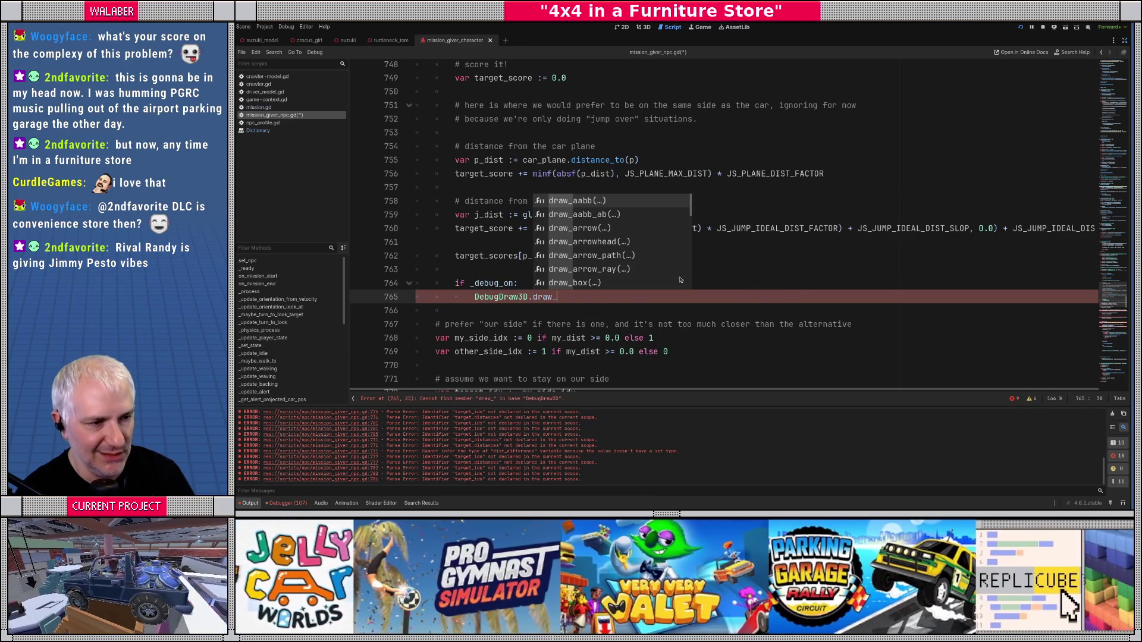
Step: Browse the DebugDraw3D.draw_ completion list, then bring up the DebugDraw3D class reference
key(Down)
key(Down)
key(Down)
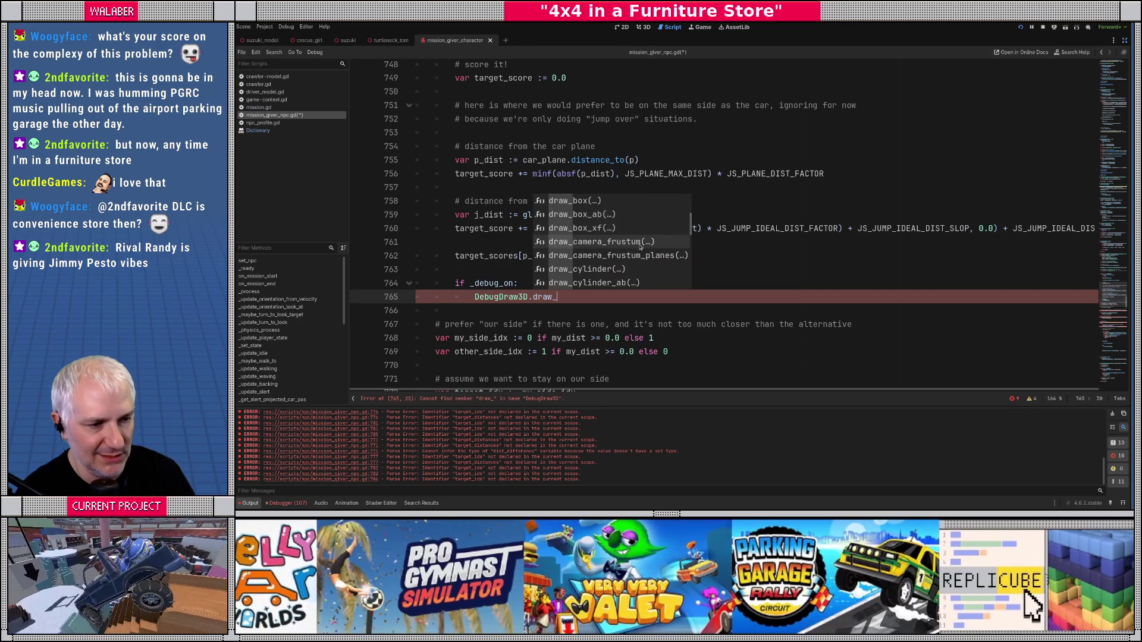
key(Down)
key(Down)
key(Down)
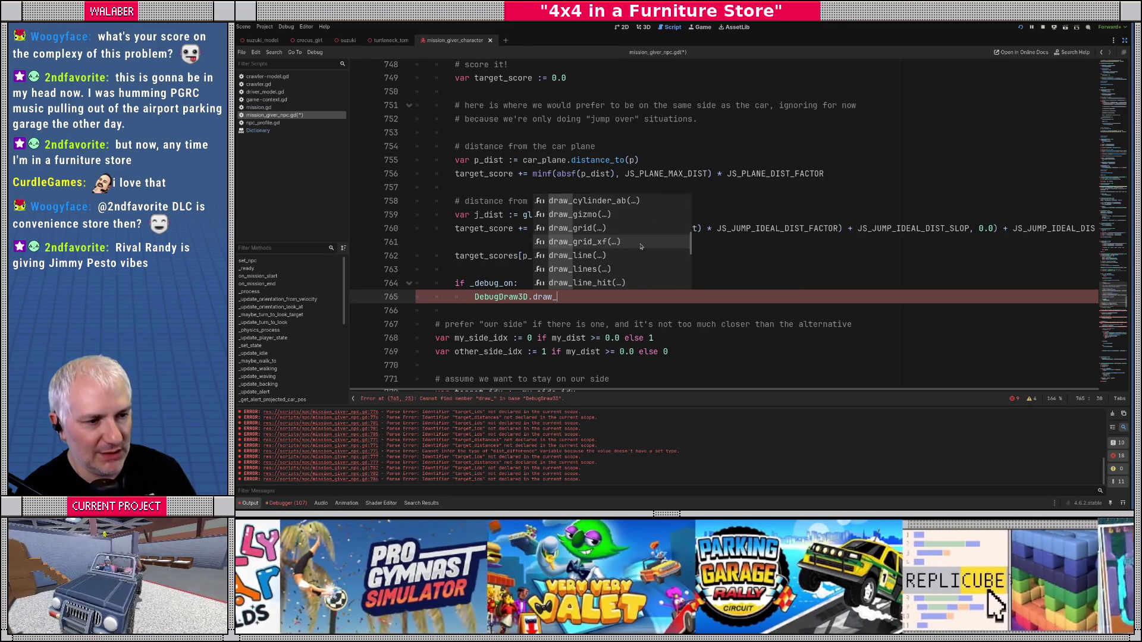
key(Down)
key(Down)
key(Down)
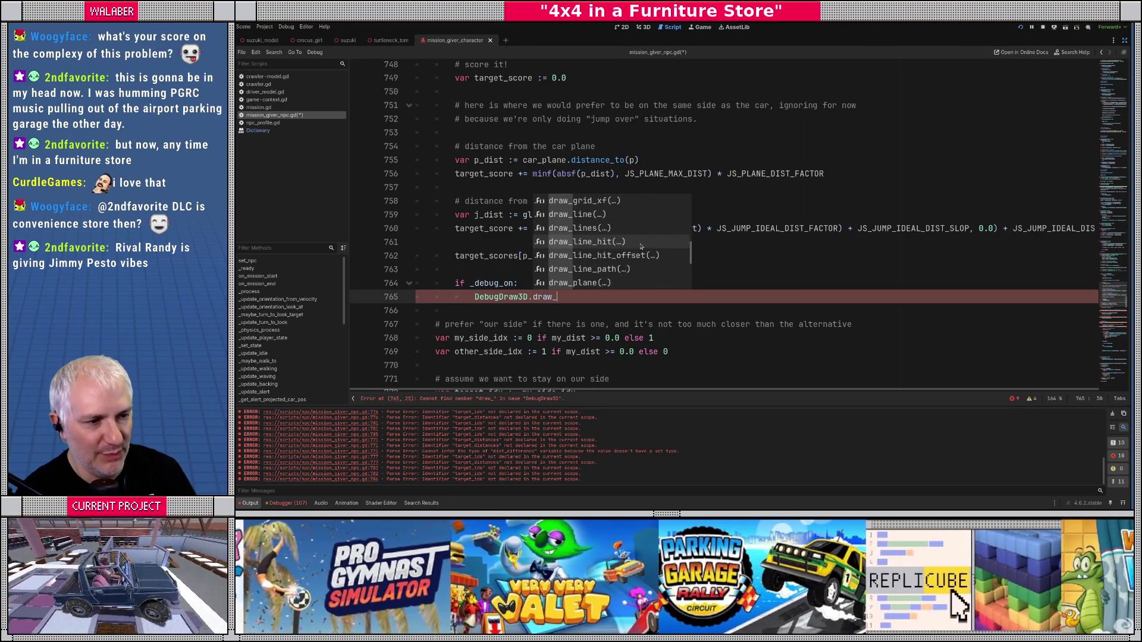
scroll(641, 246, up, 5)
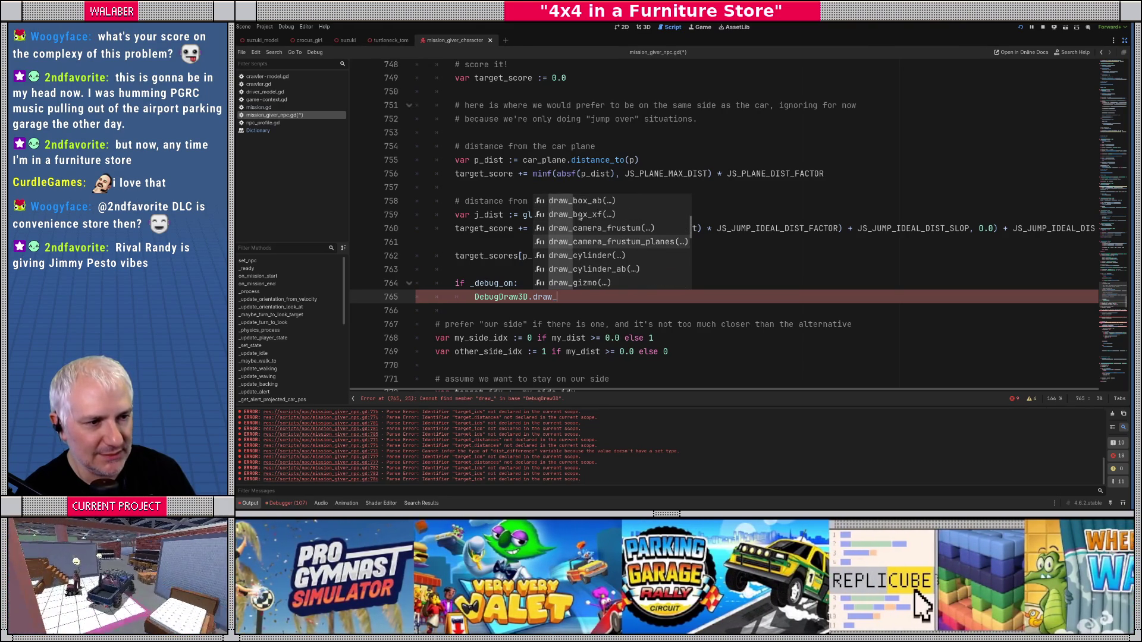
key(Escape)
ctrl+click(552, 300)
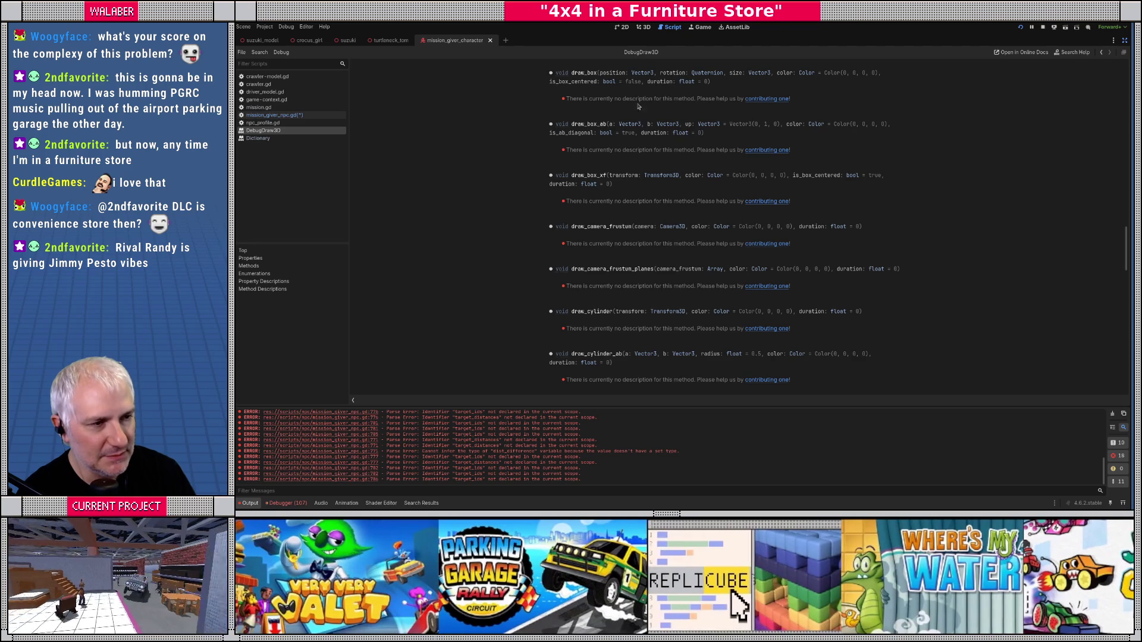
Step: Read through the DebugDraw3D methods like draw_box and draw_cylinder, then switch to AssetLib
scroll(637, 107, up, 5)
scroll(643, 119, up, 1)
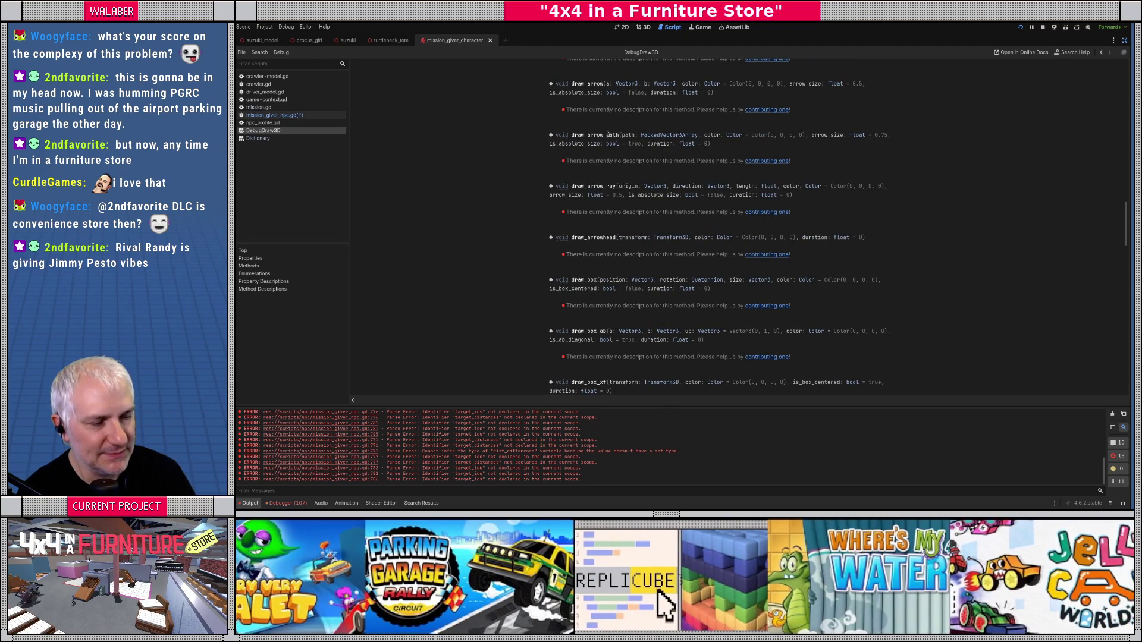
scroll(620, 138, down, 4)
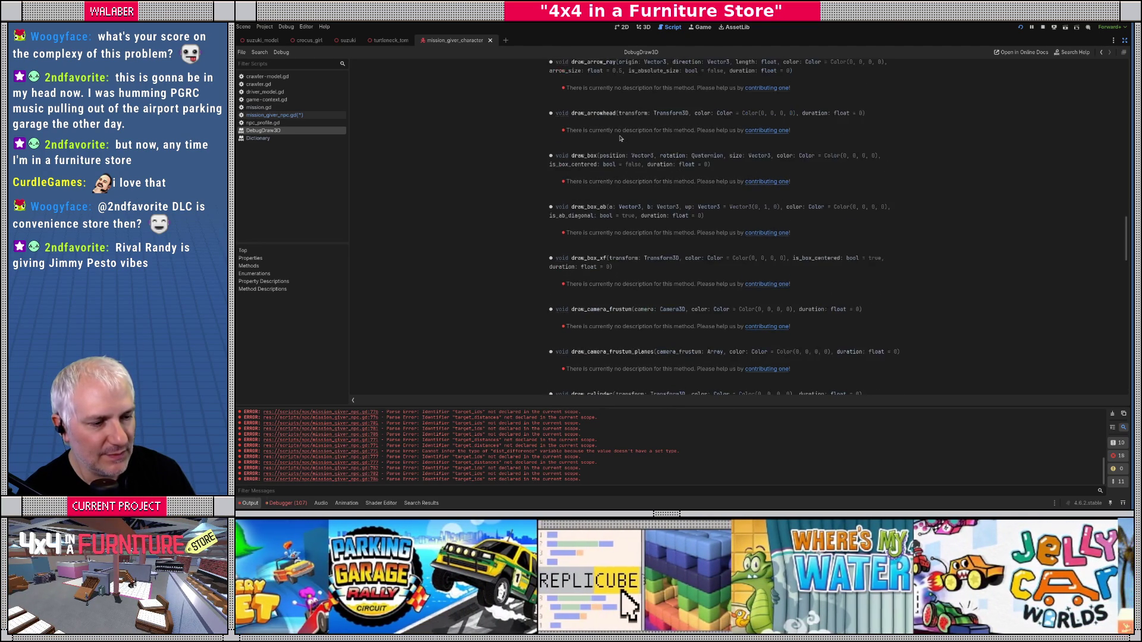
scroll(621, 138, down, 6)
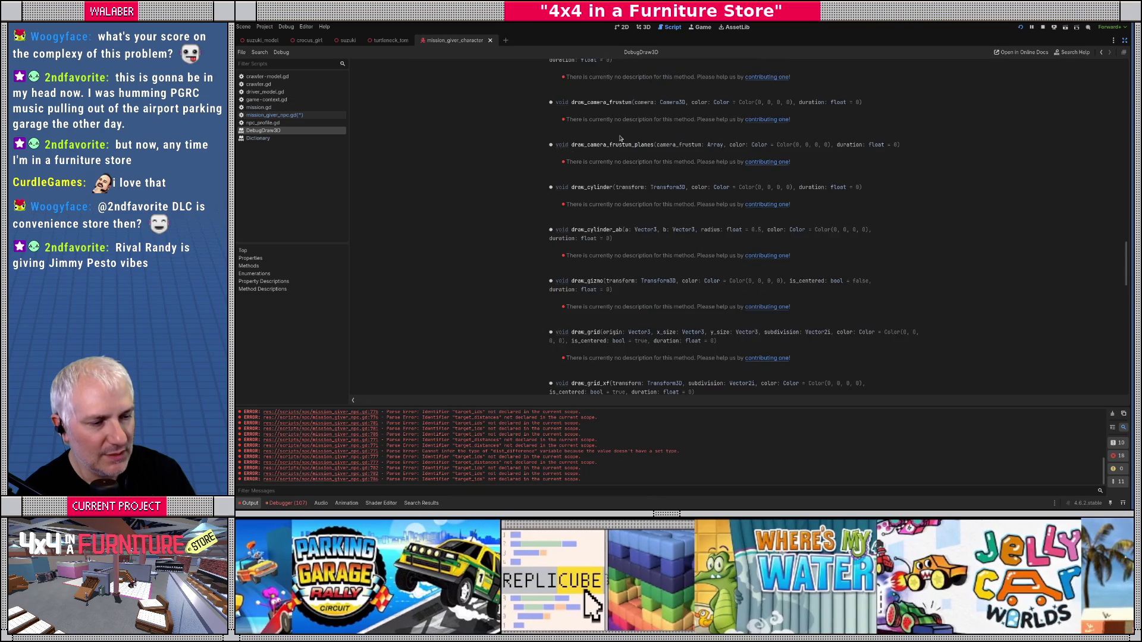
scroll(621, 138, down, 3)
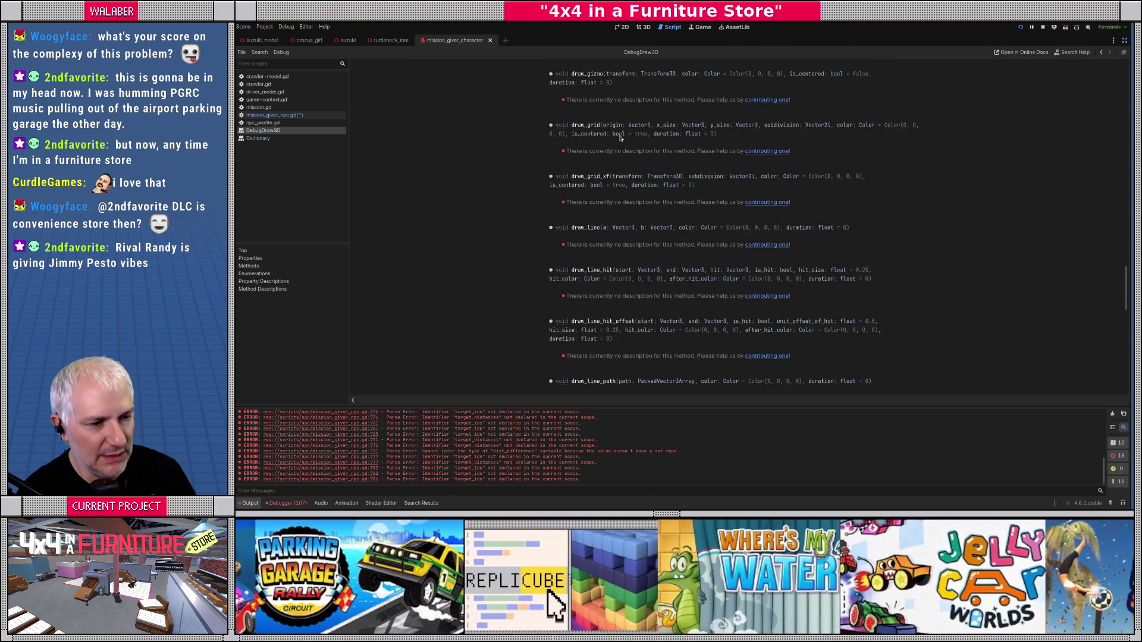
scroll(621, 138, up, 12)
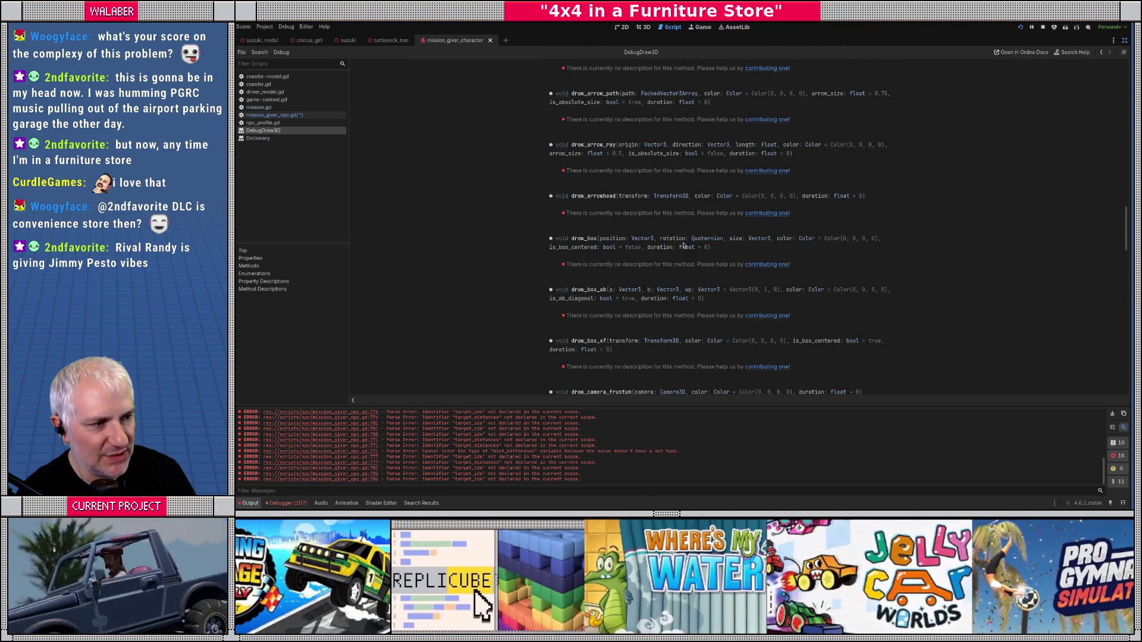
scroll(604, 250, down, 1)
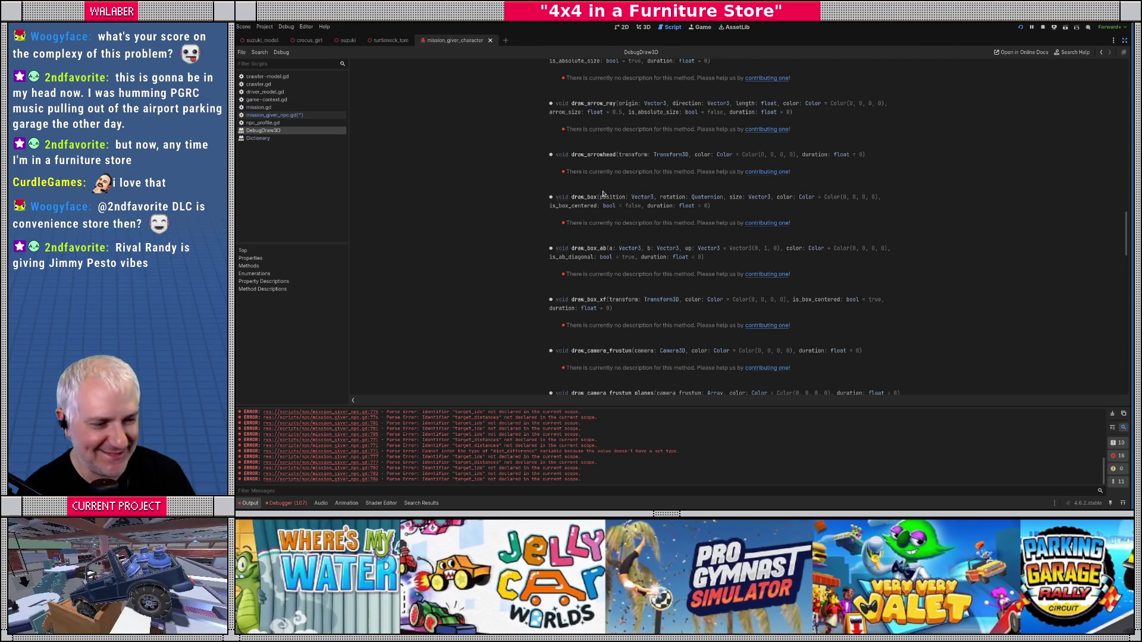
scroll(607, 191, down, 3)
scroll(610, 188, up, 10)
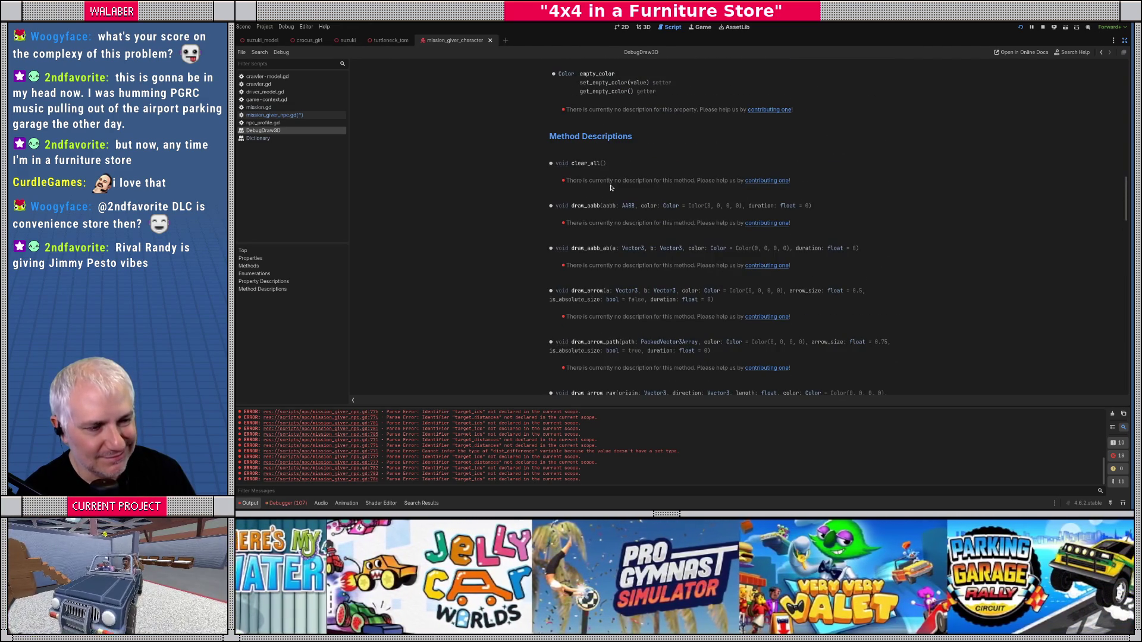
scroll(611, 188, down, 8)
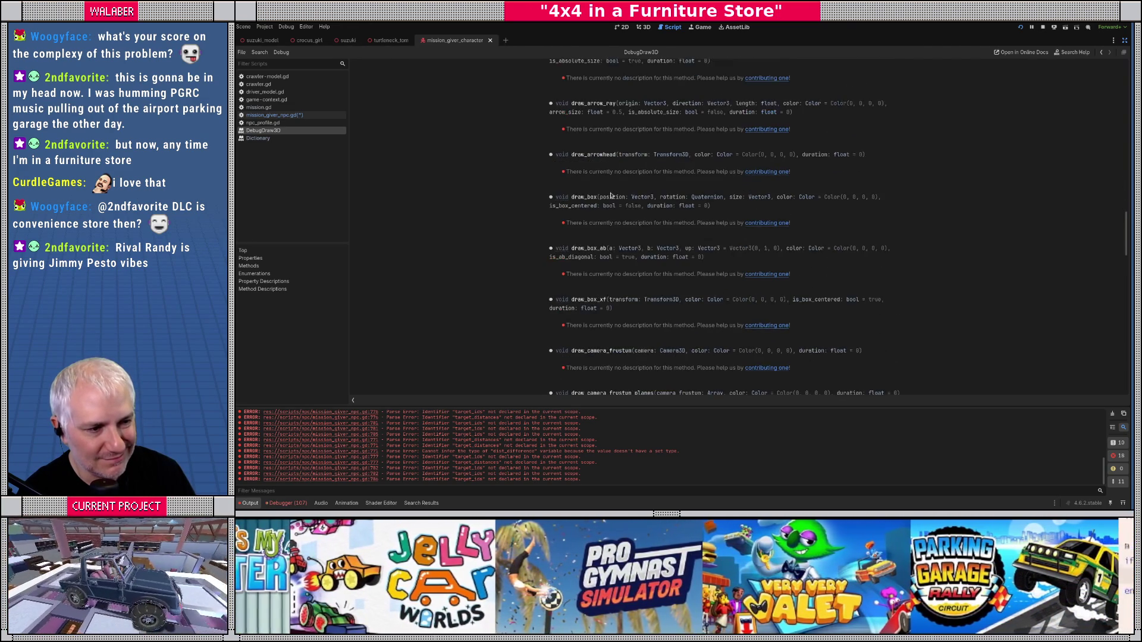
scroll(611, 195, down, 12)
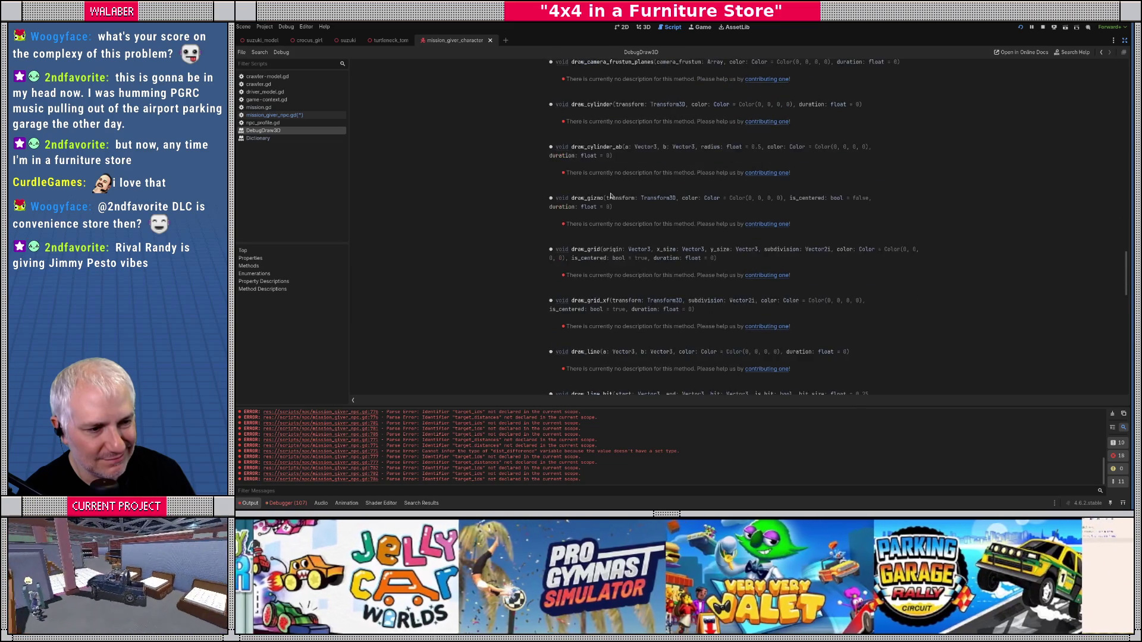
scroll(611, 195, down, 2)
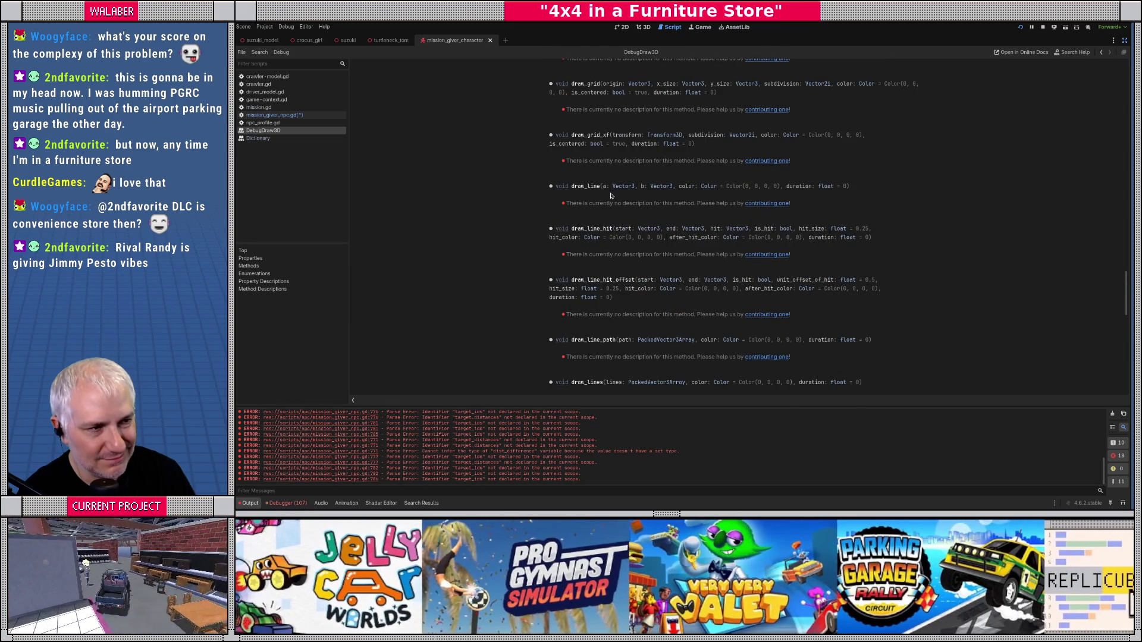
click(741, 27)
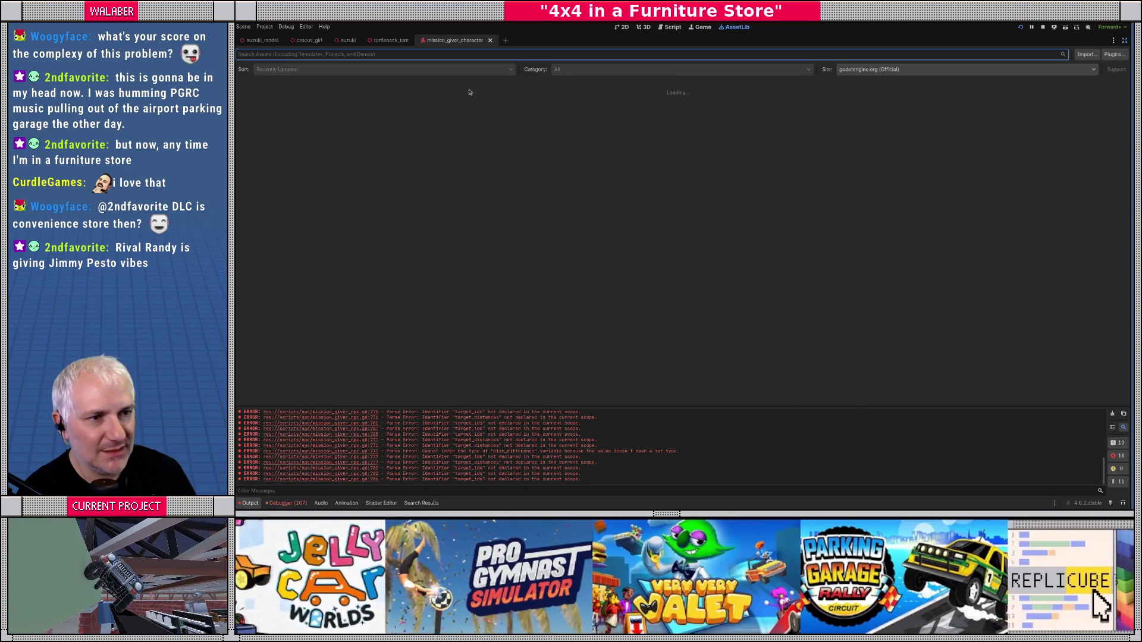
Step: Search the asset library for 'debug' and review Debug Draw 3D's screenshots and description
text(debugdra)
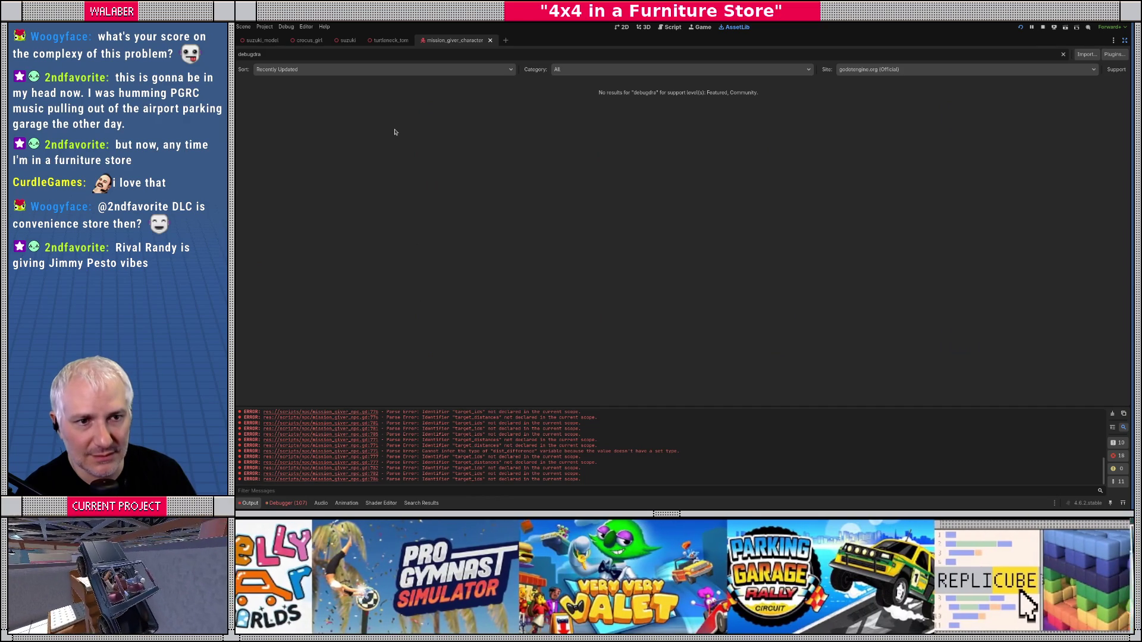
key(BackSpace)
key(BackSpace)
key(BackSpace)
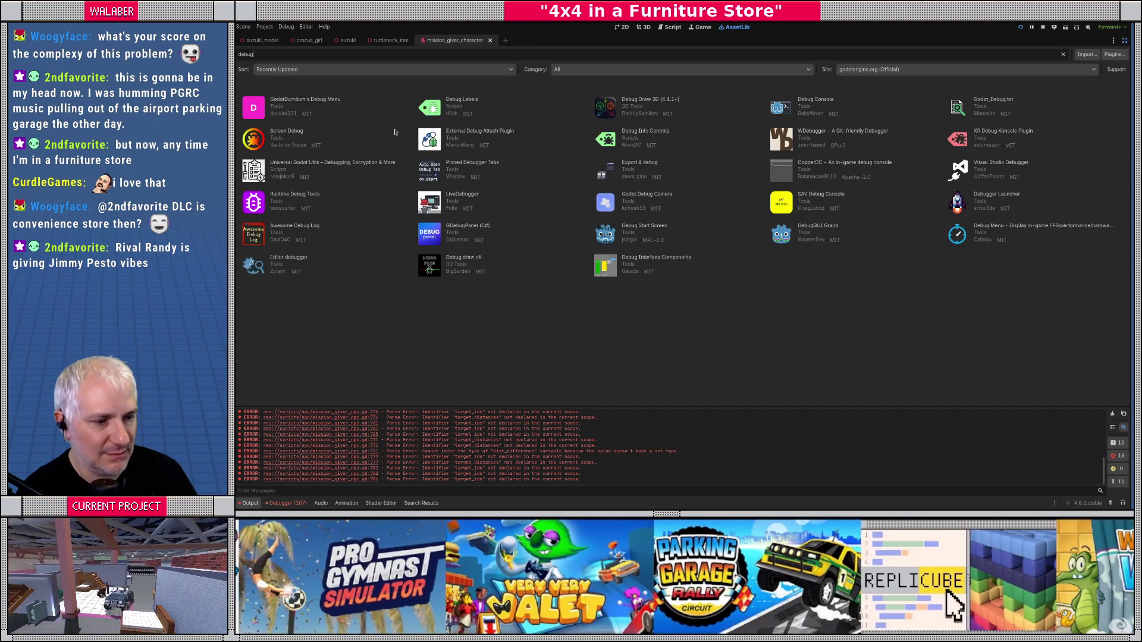
click(632, 106)
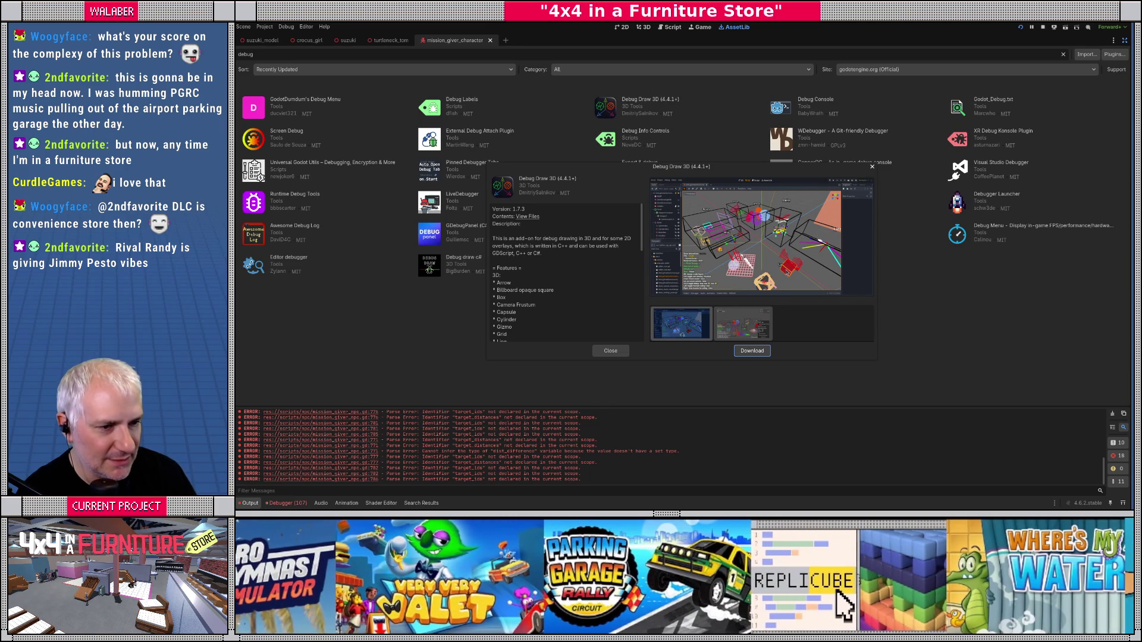
click(749, 324)
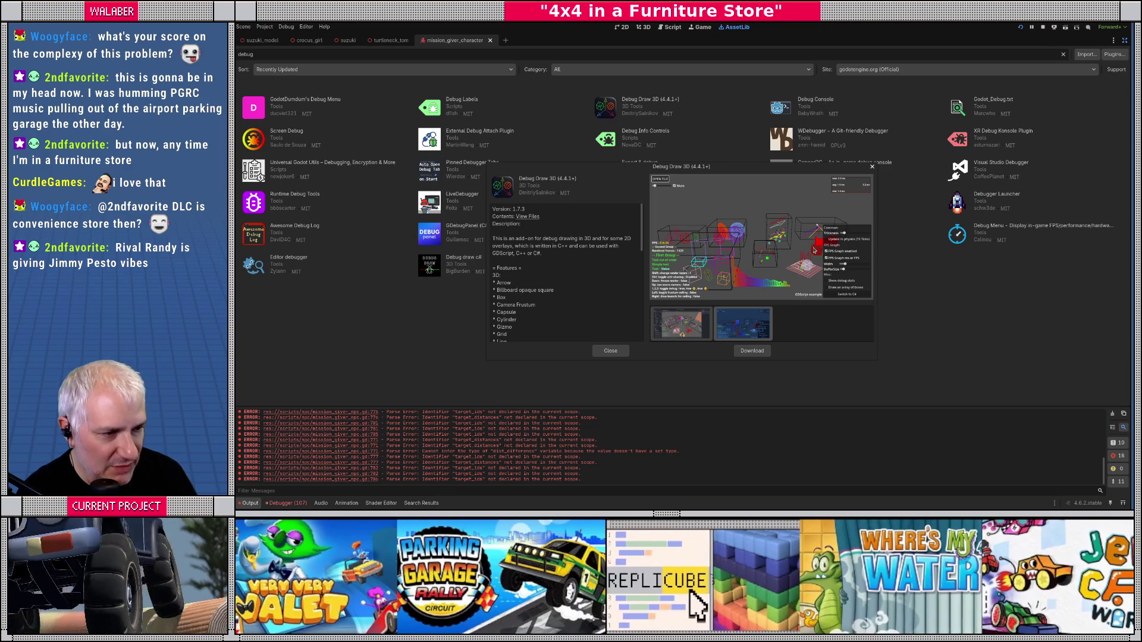
scroll(577, 270, down, 5)
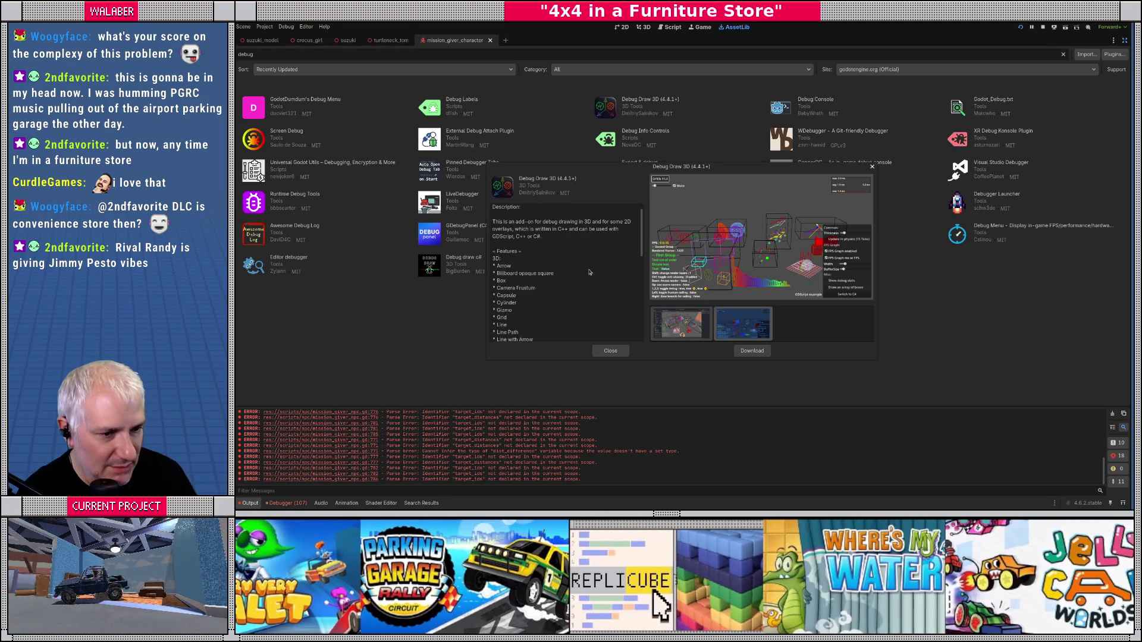
scroll(589, 272, down, 6)
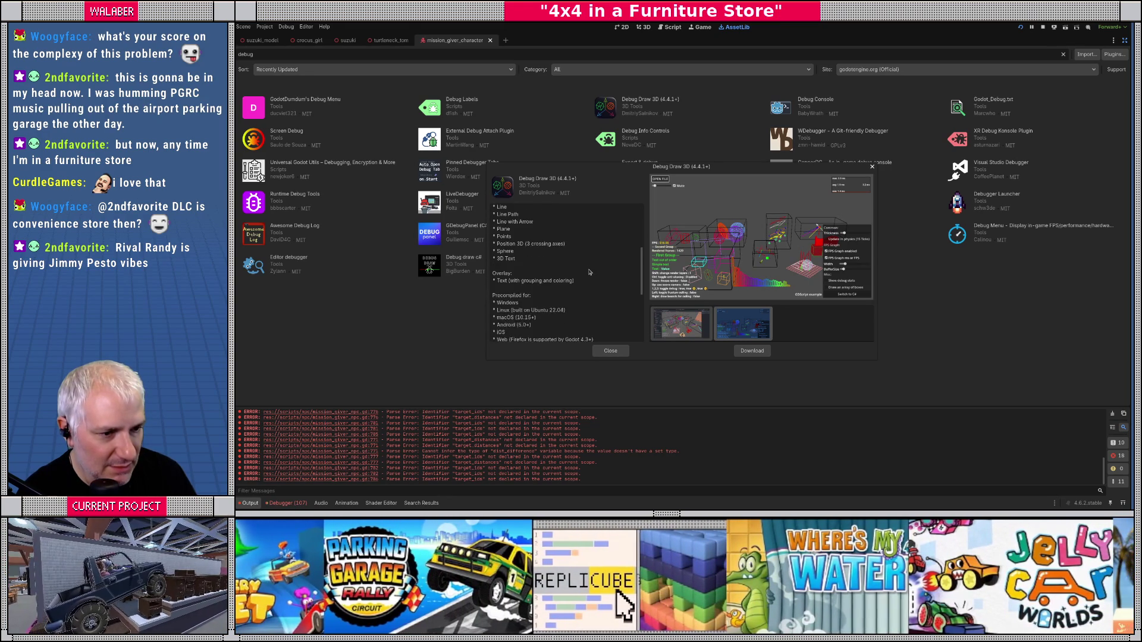
scroll(589, 272, up, 7)
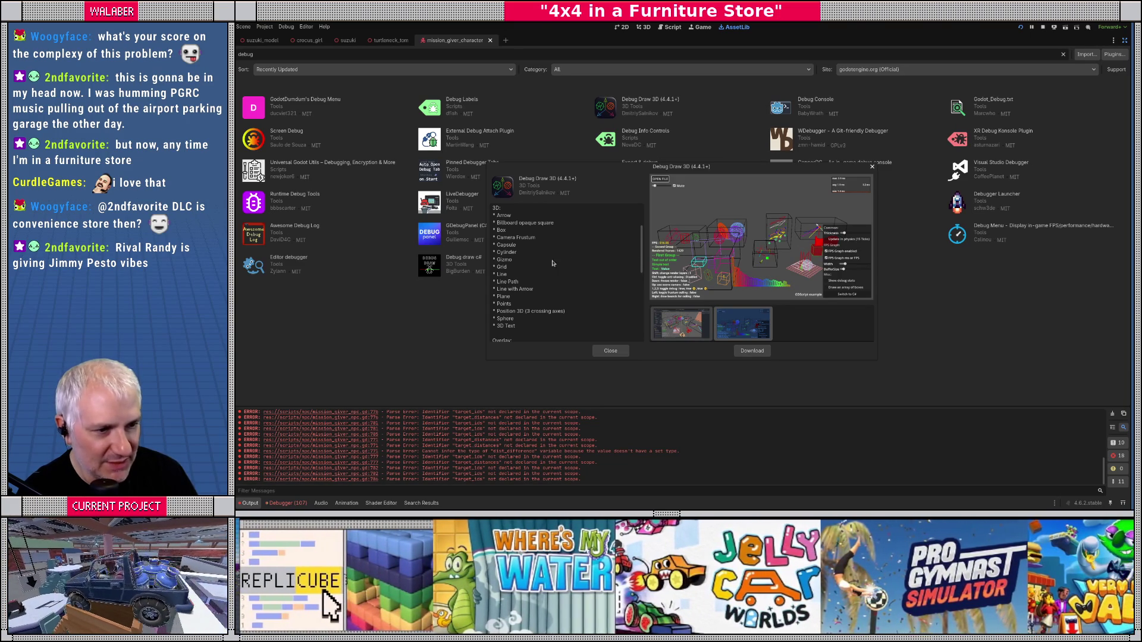
Step: Reopen Debug Draw 3D's details to recheck its two preview screenshots, then close them
click(619, 351)
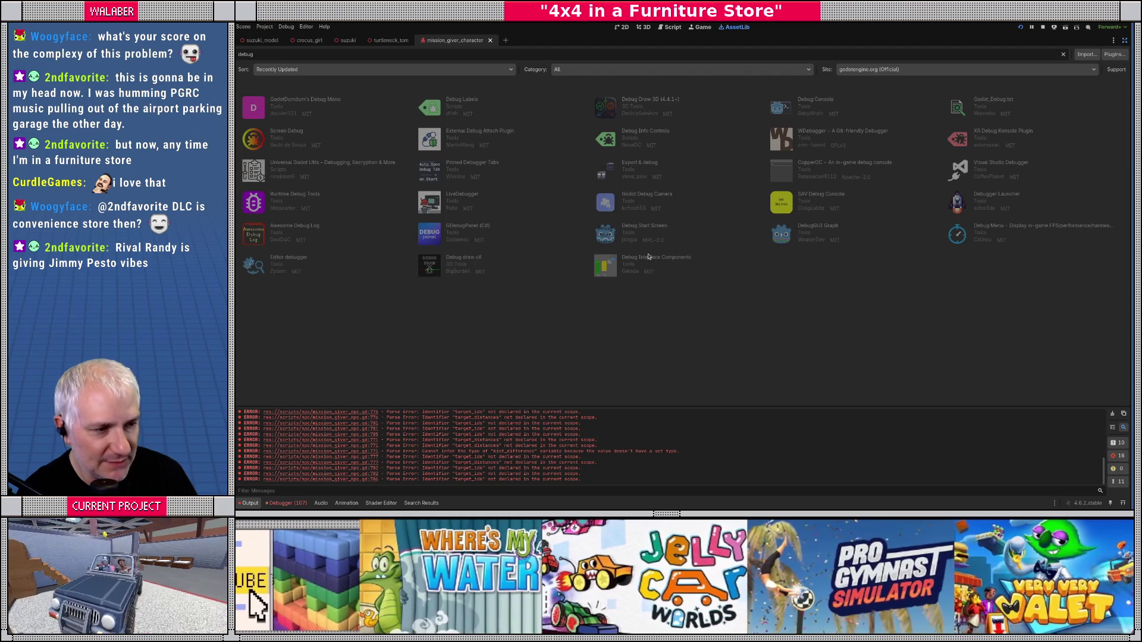
click(649, 100)
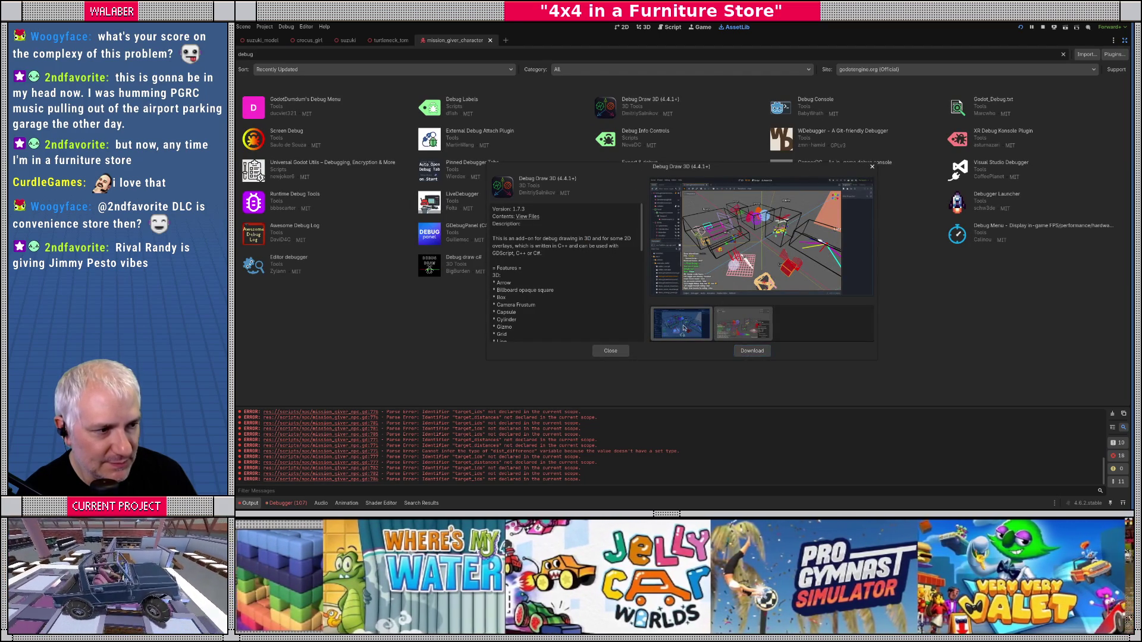
click(742, 324)
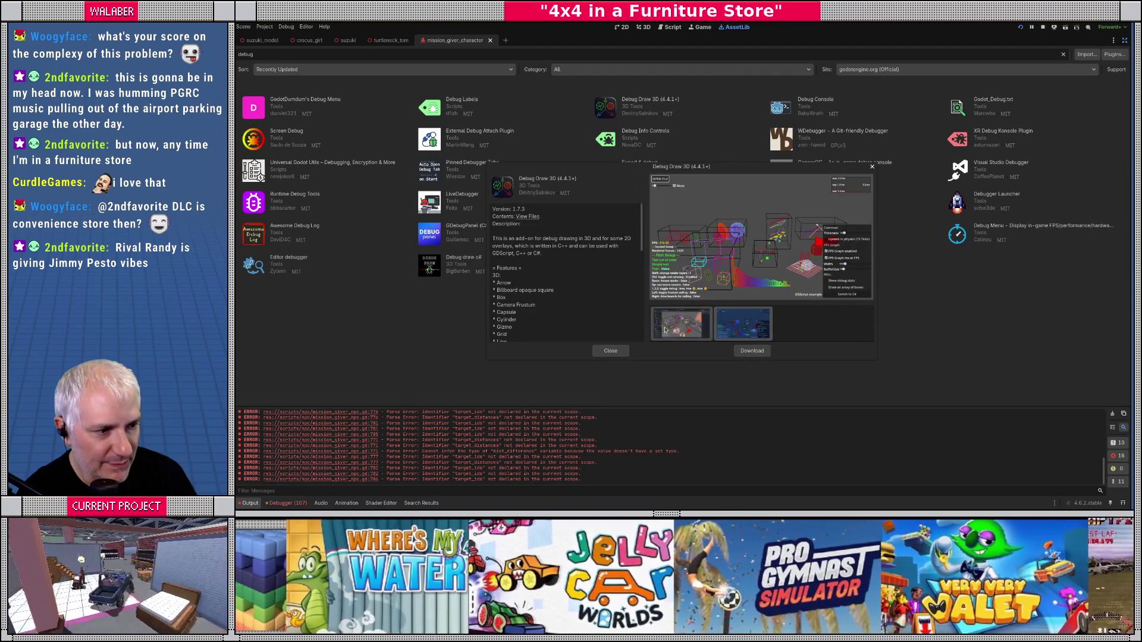
click(671, 329)
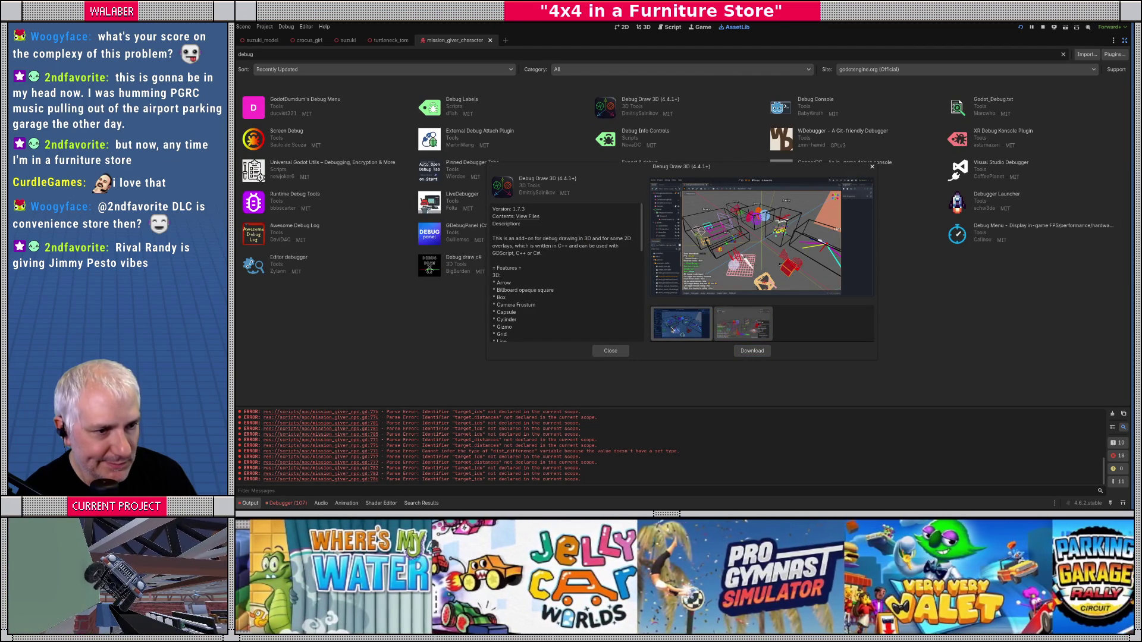
scroll(569, 305, down, 5)
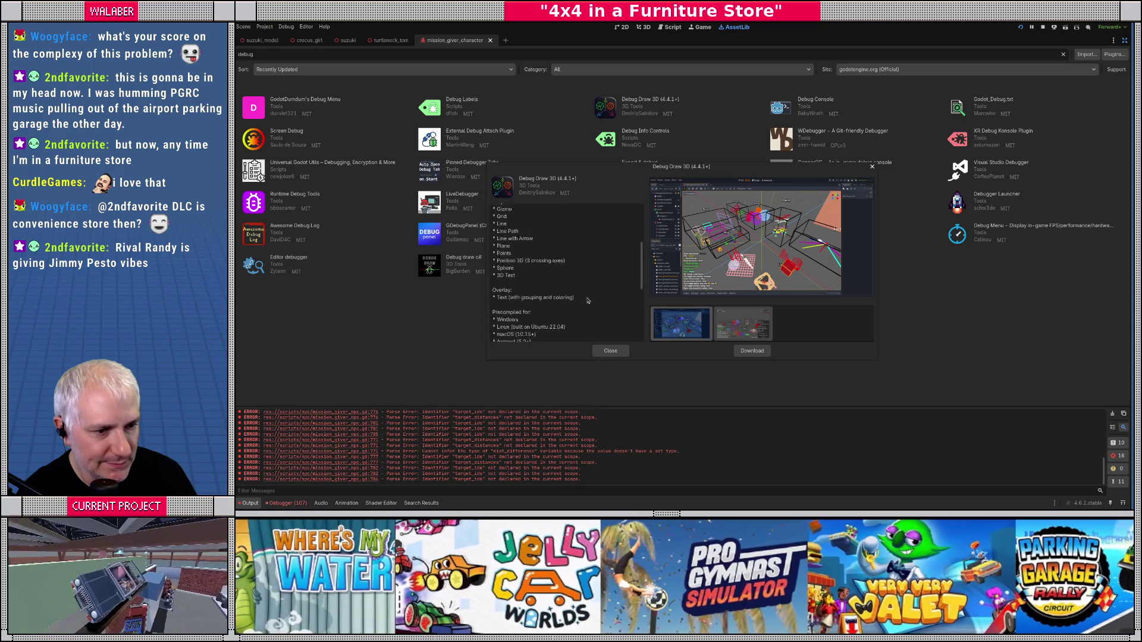
click(609, 349)
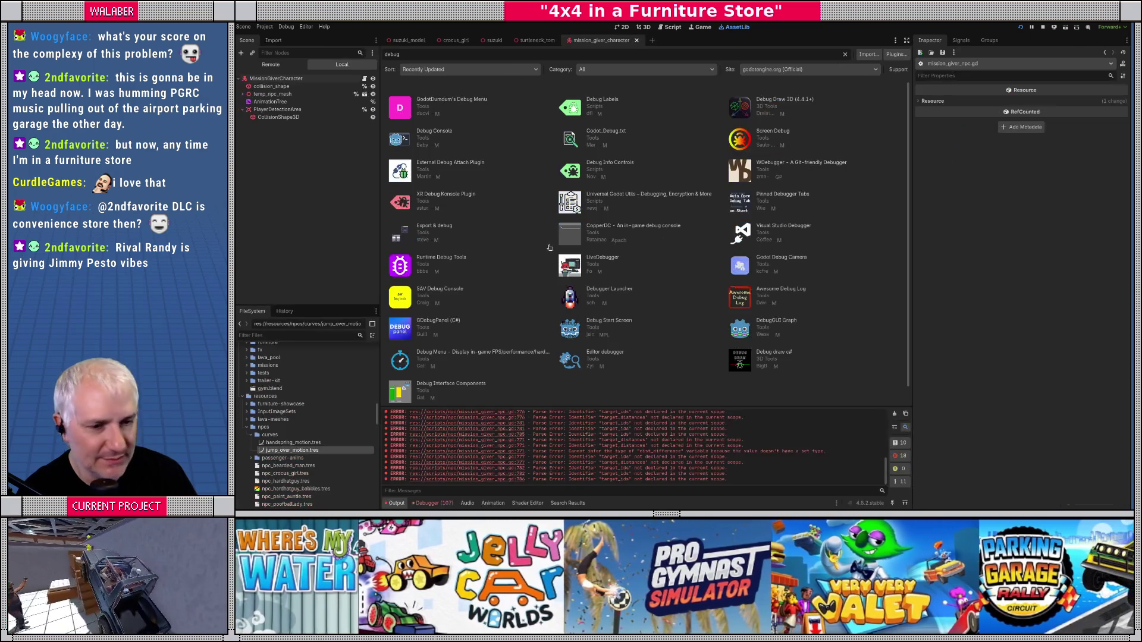
Step: Restore the side docks and open addons/debug_draw_3d/README.md from the FileSystem dock
click(1125, 40)
scroll(288, 354, up, 10)
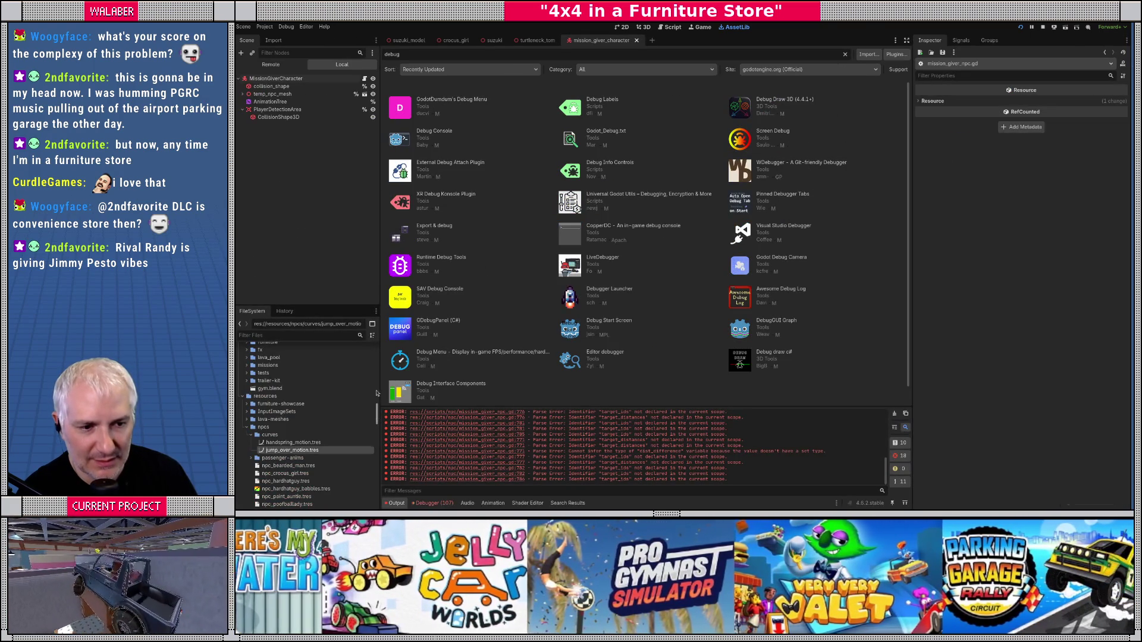
click(243, 364)
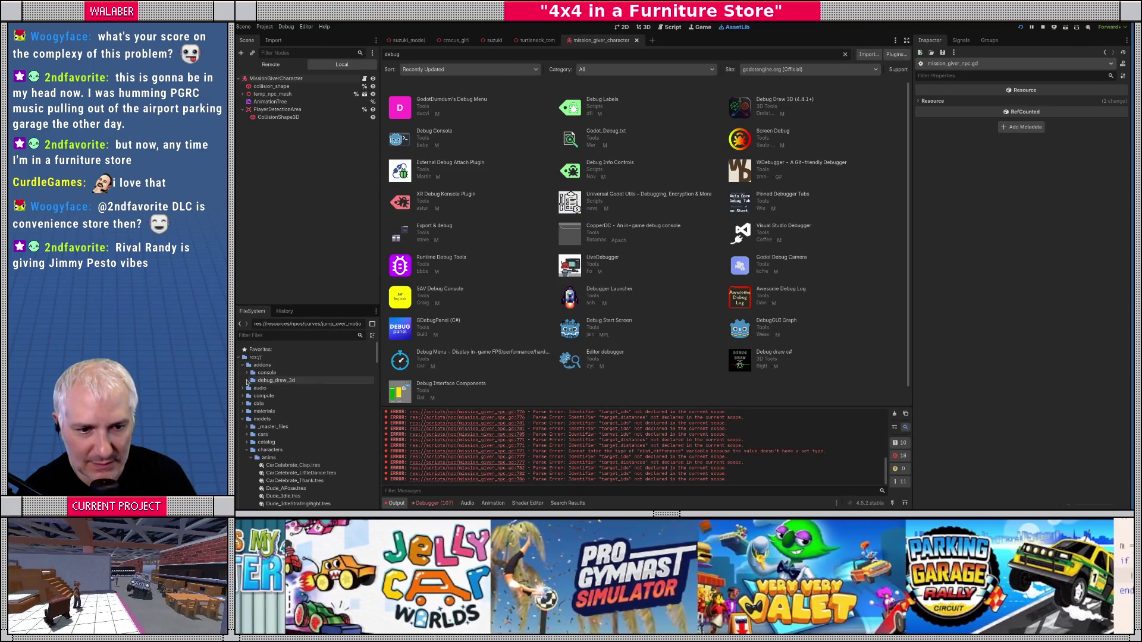
click(246, 381)
double_click(262, 396)
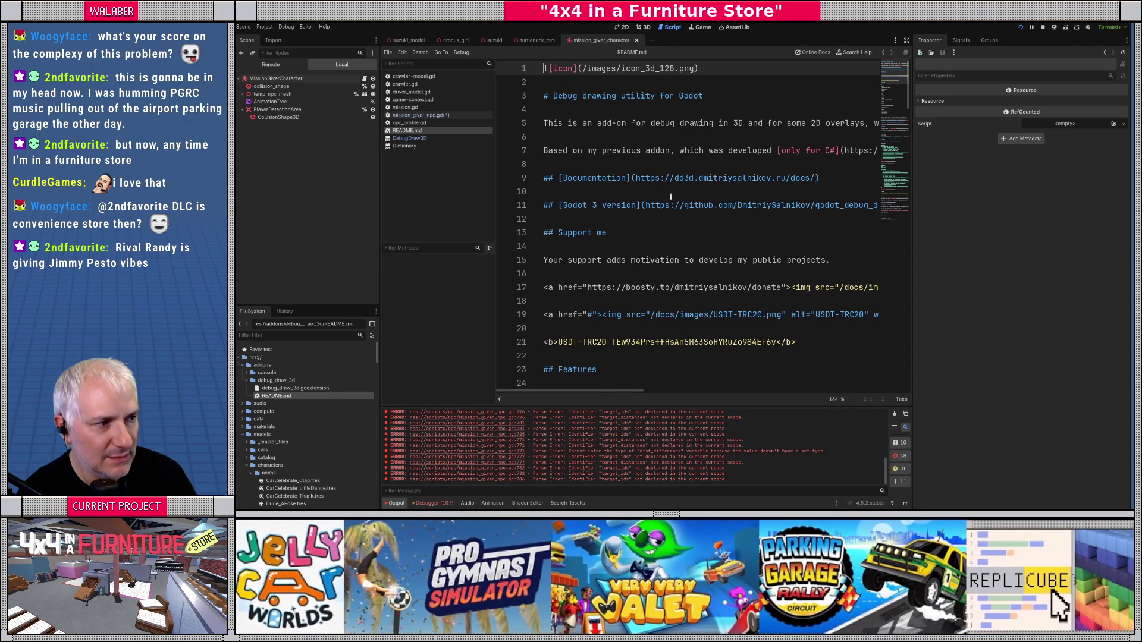
Step: Scroll the README, then type 'exa' in the FileSystem filter and clear it again
scroll(671, 196, down, 12)
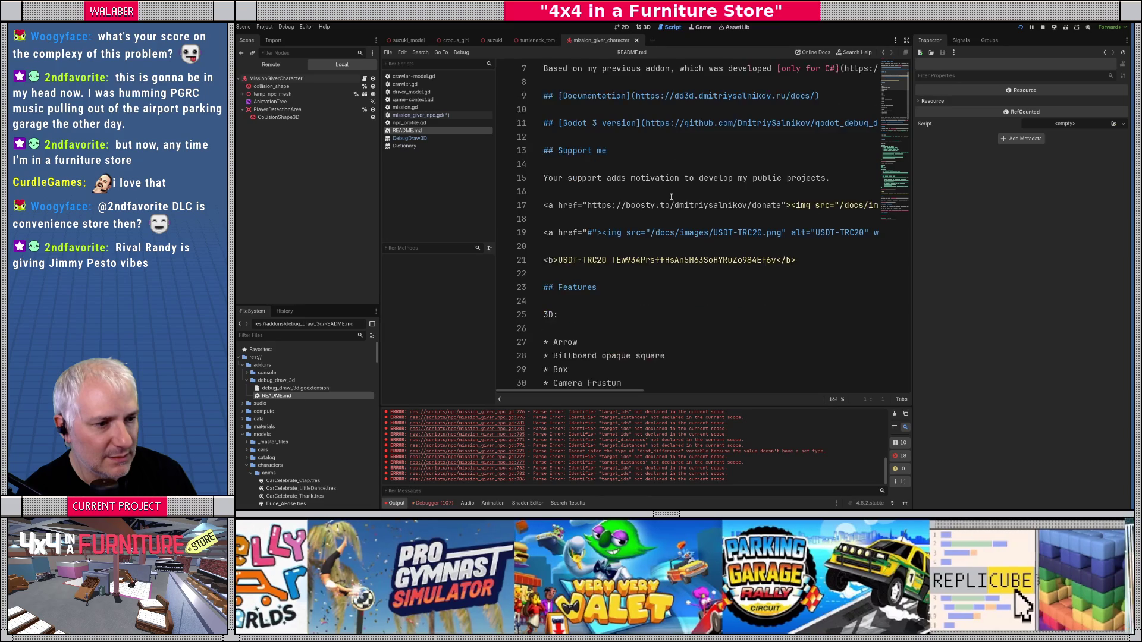
scroll(672, 196, down, 4)
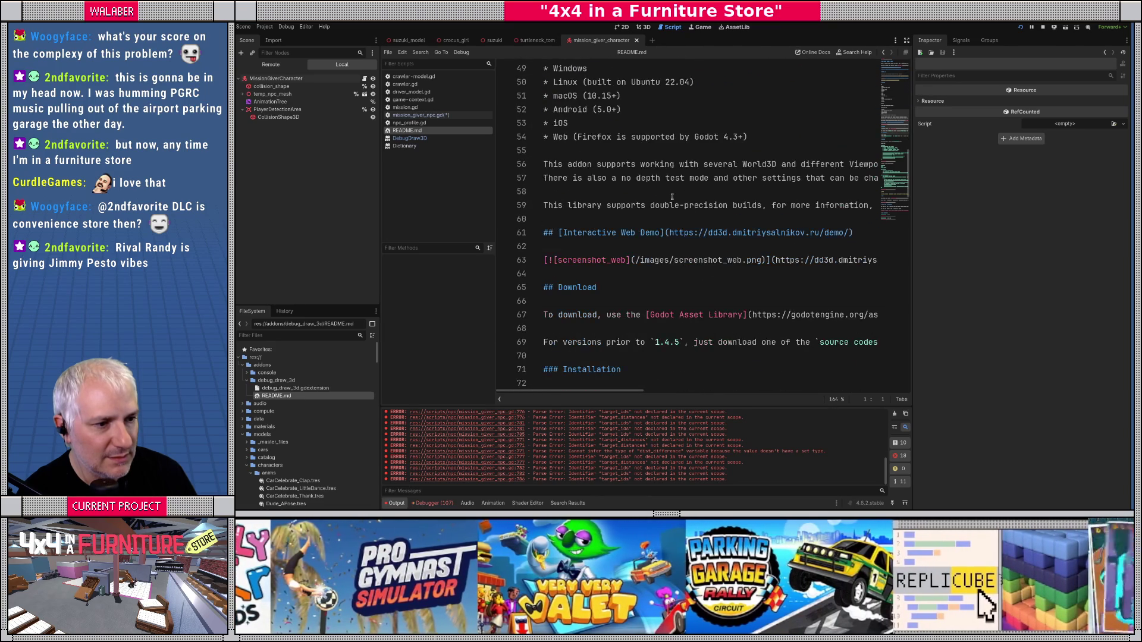
scroll(671, 196, down, 8)
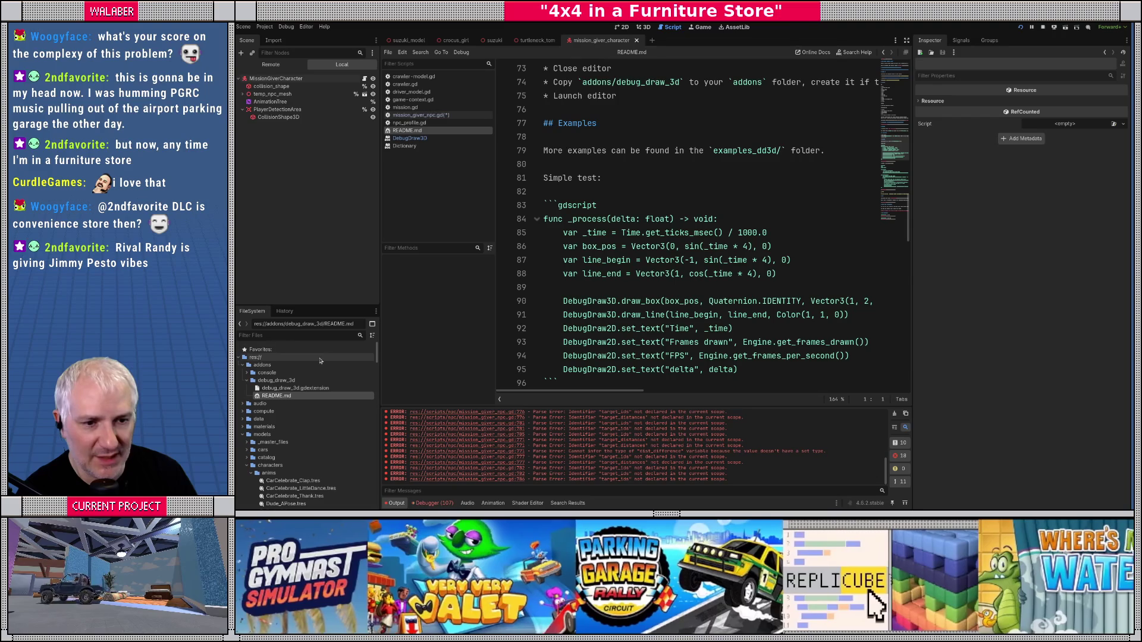
click(310, 338)
text(exa)
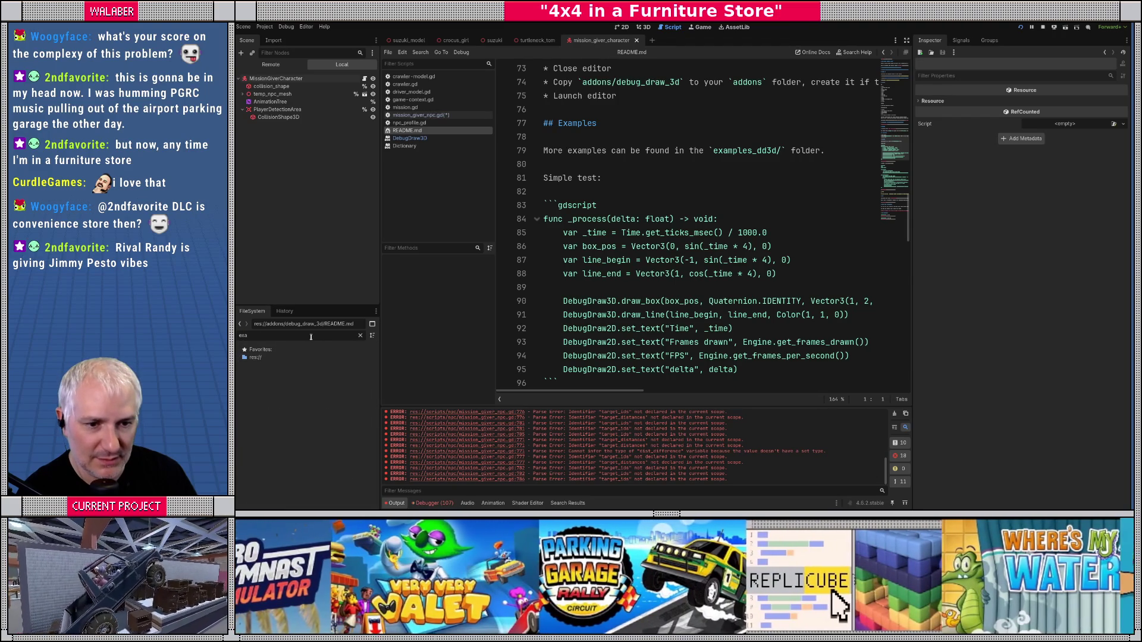
key(BackSpace)
key(BackSpace)
key(BackSpace)
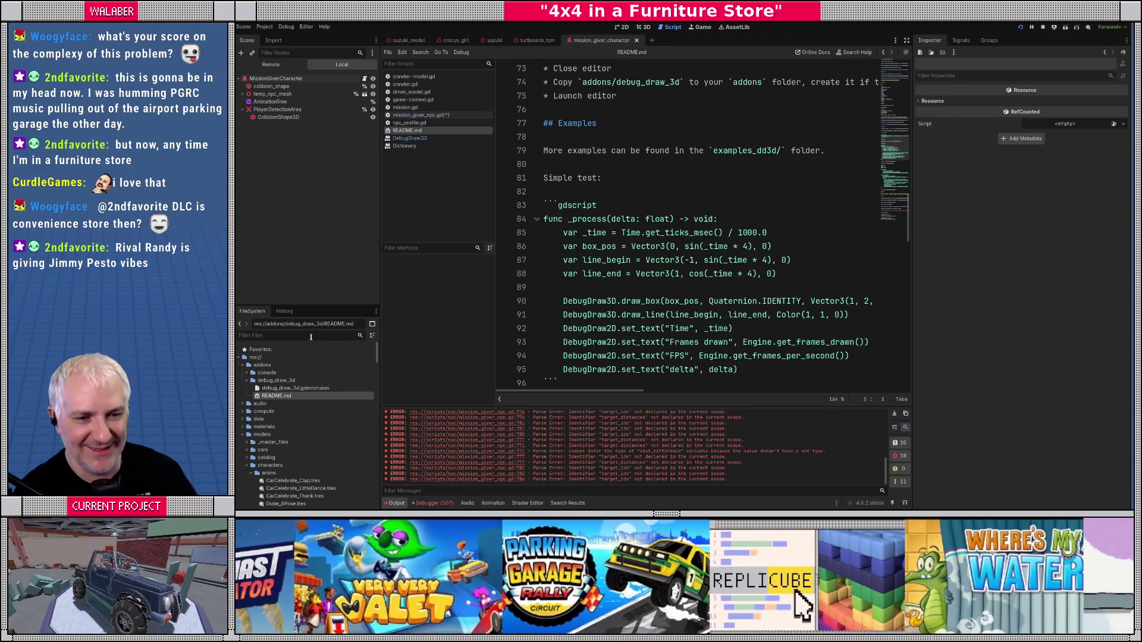
Step: Read through the README's scoped_config examples, API documentation links and known limitations
click(677, 191)
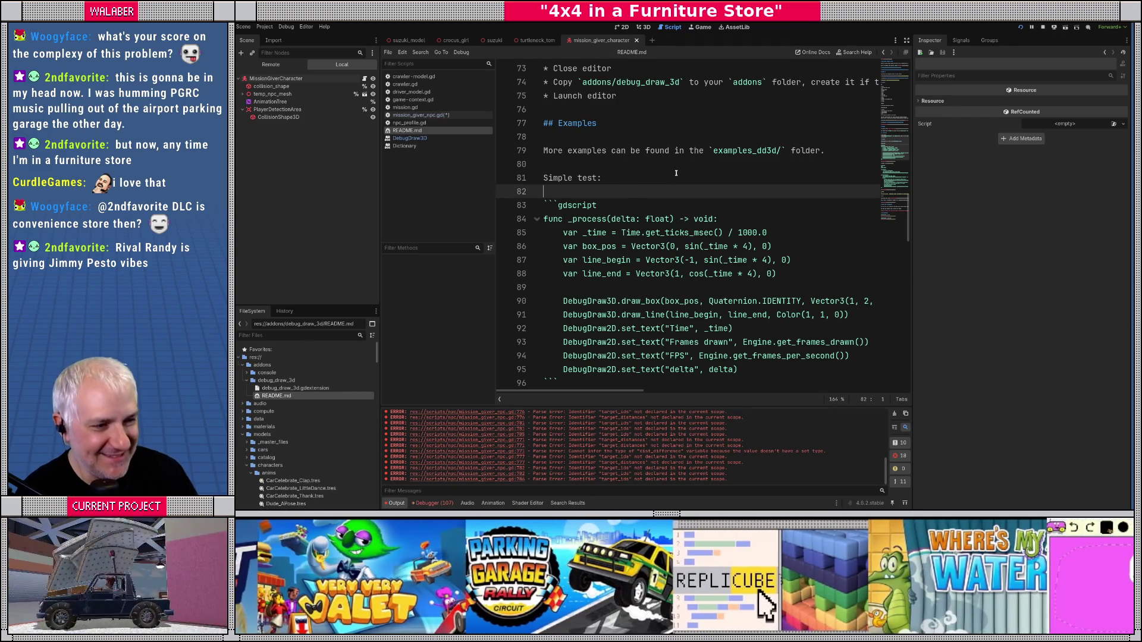
scroll(676, 179, down, 3)
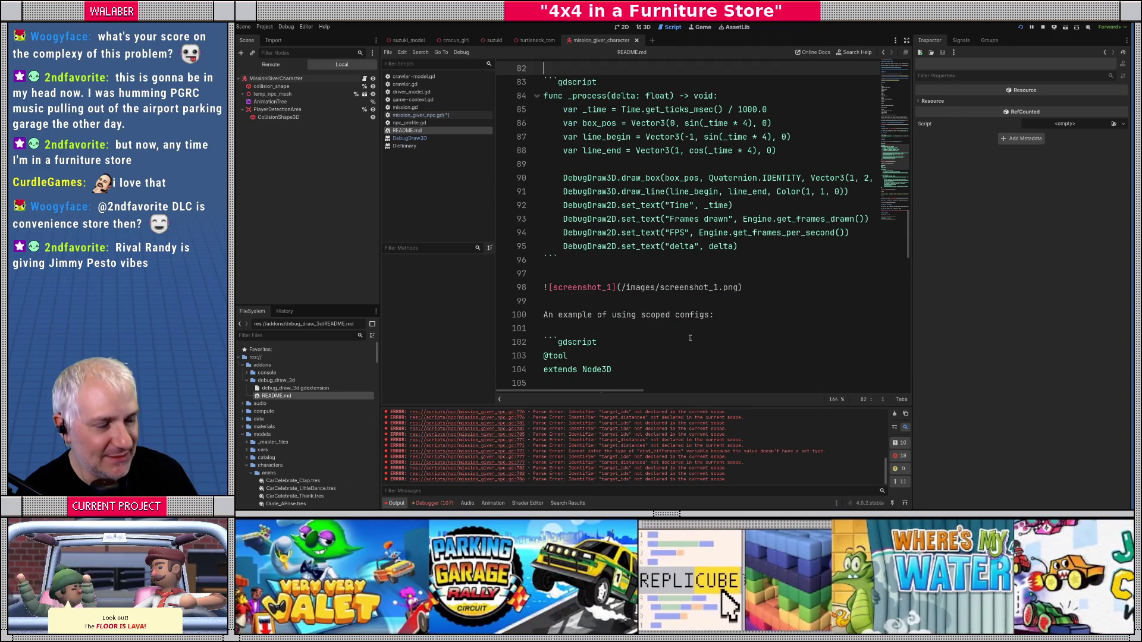
scroll(690, 338, down, 10)
scroll(690, 338, down, 1)
scroll(691, 338, up, 3)
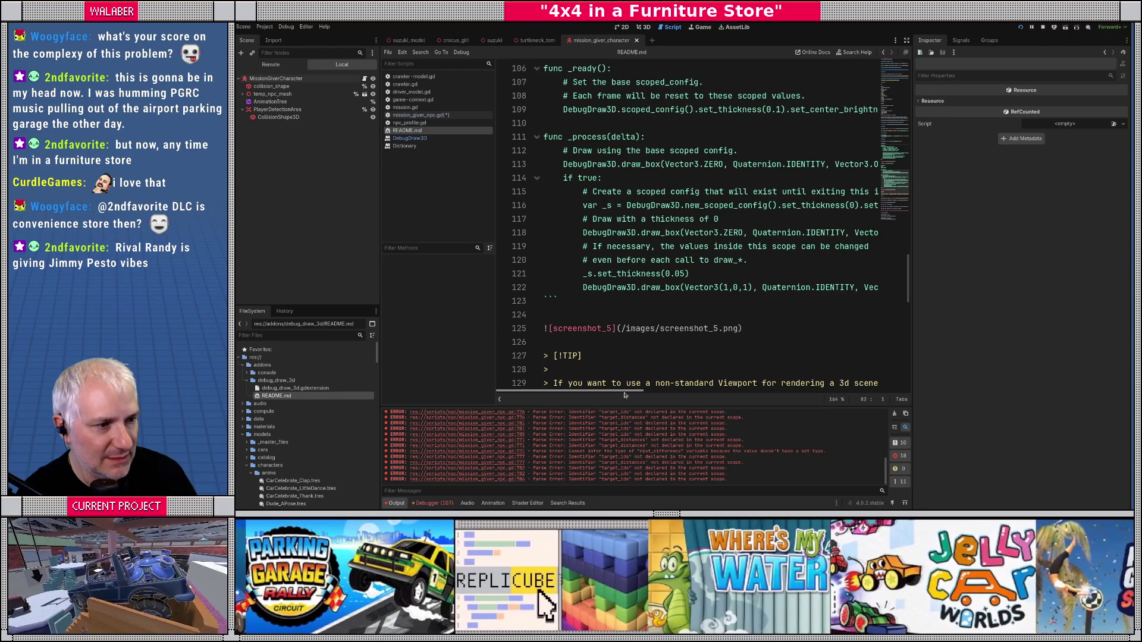
mouse_move(625, 395)
mouse_down()
mouse_move(684, 393)
mouse_move(596, 393)
mouse_up()
scroll(604, 297, down, 3)
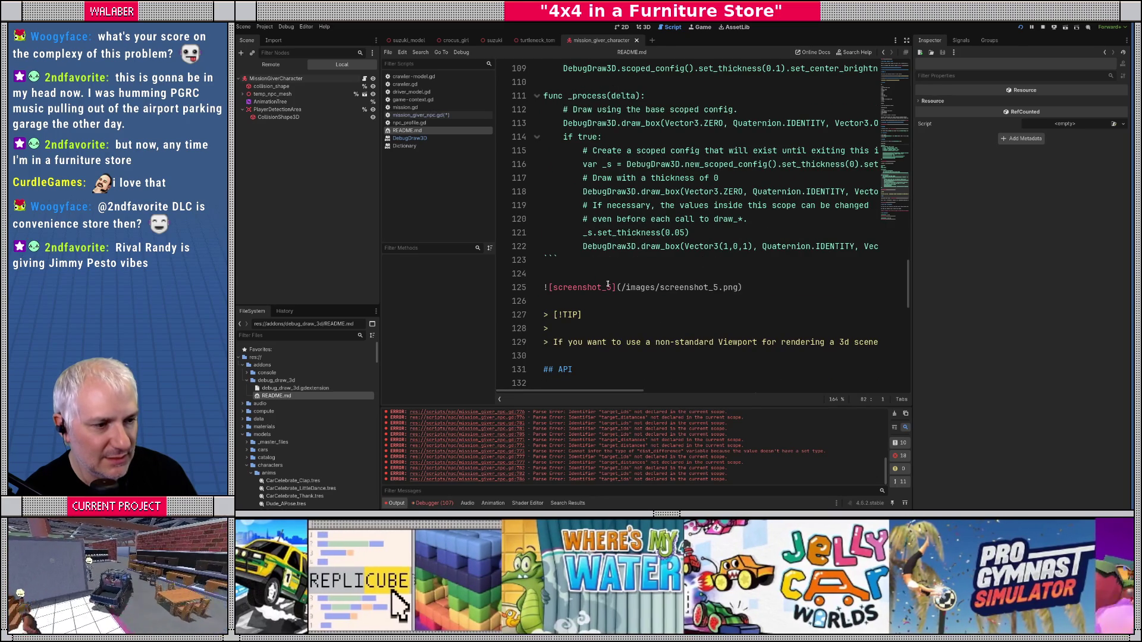
scroll(608, 284, down, 3)
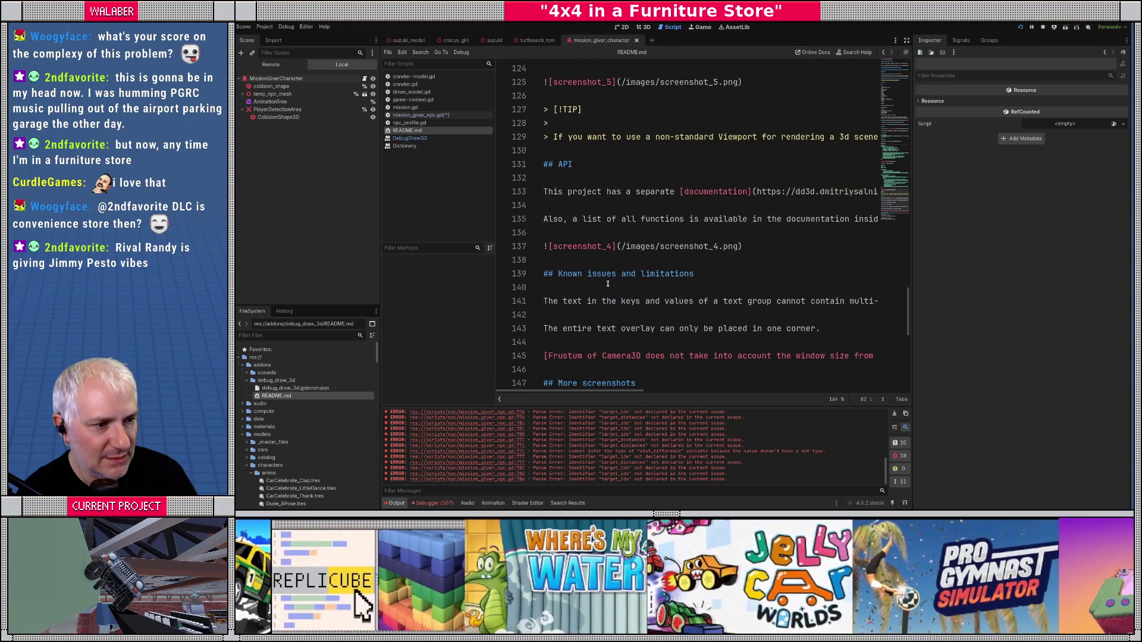
scroll(607, 284, down, 4)
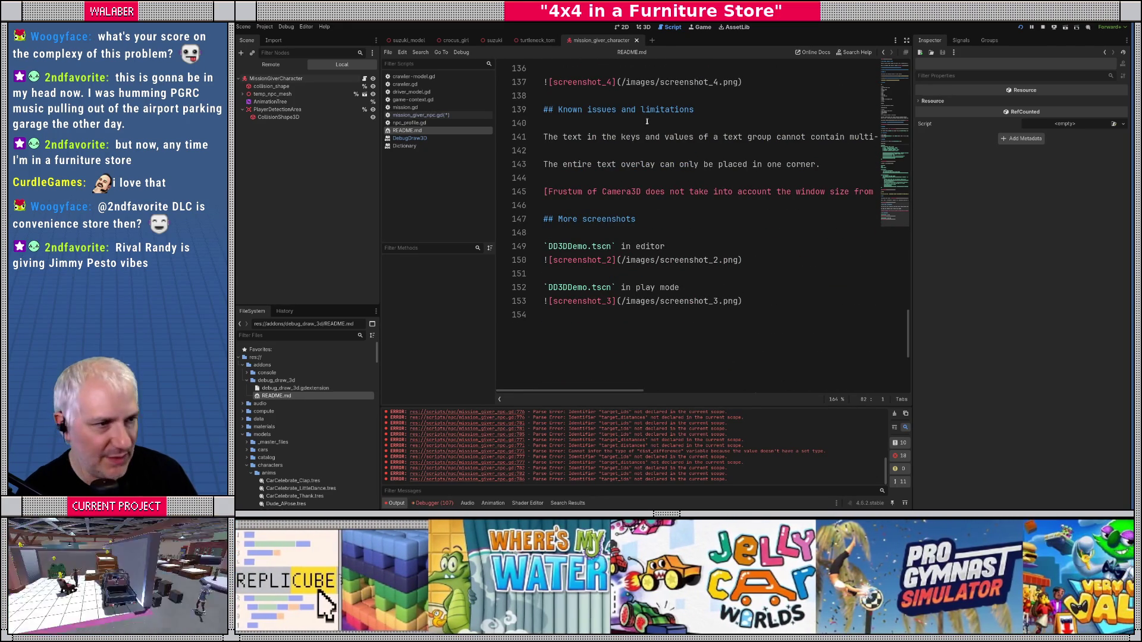
Step: Change line 765's draw_box() to DebugDraw3D.draw_cylinder_ab() in mission_giver_npc.gd, then widen the editor
click(413, 115)
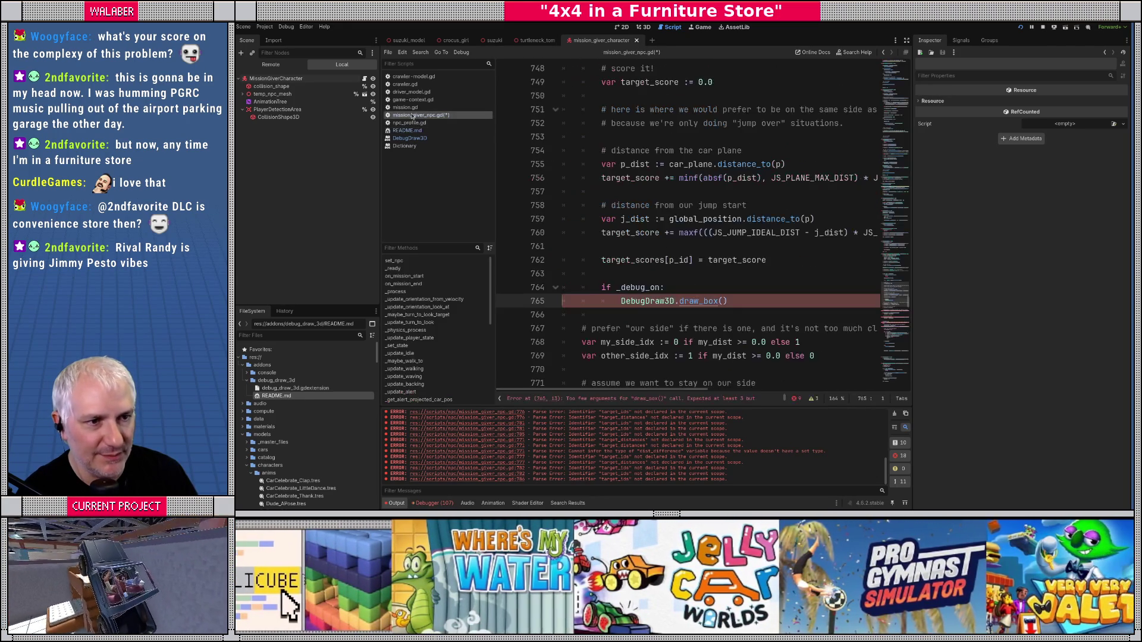
drag(685, 301, 764, 303)
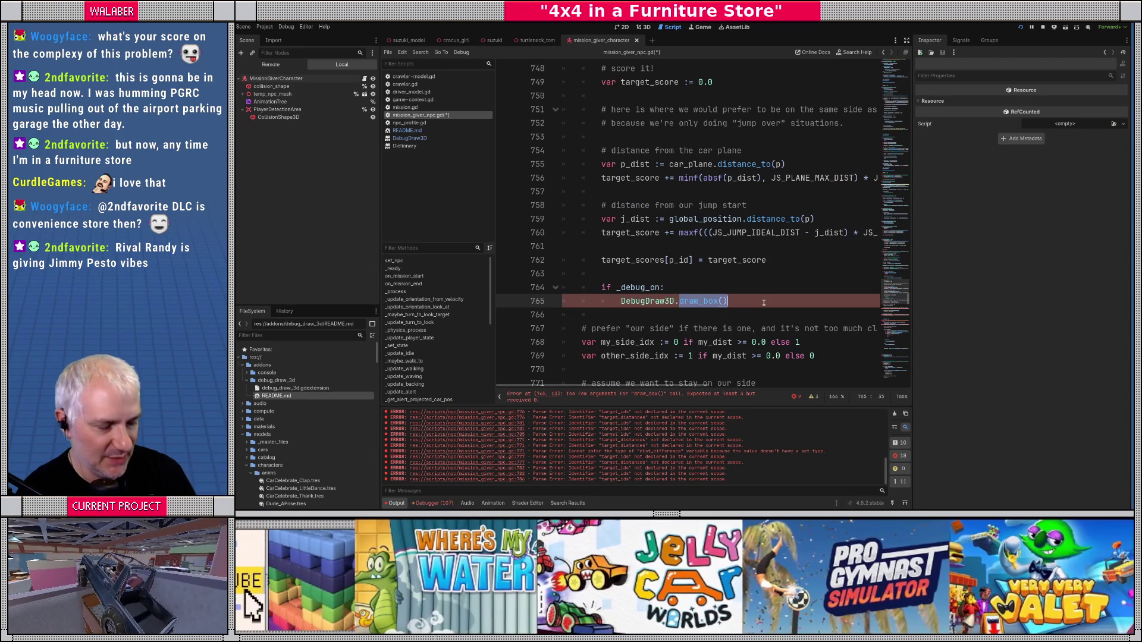
key(BackSpace)
text(raw_cy)
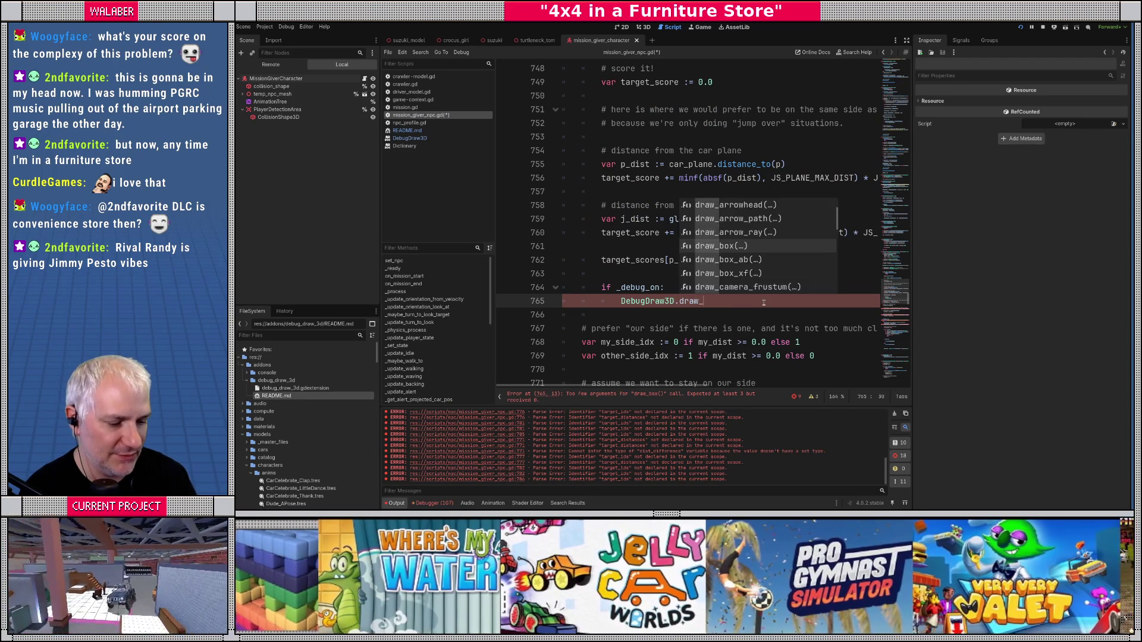
key(Down)
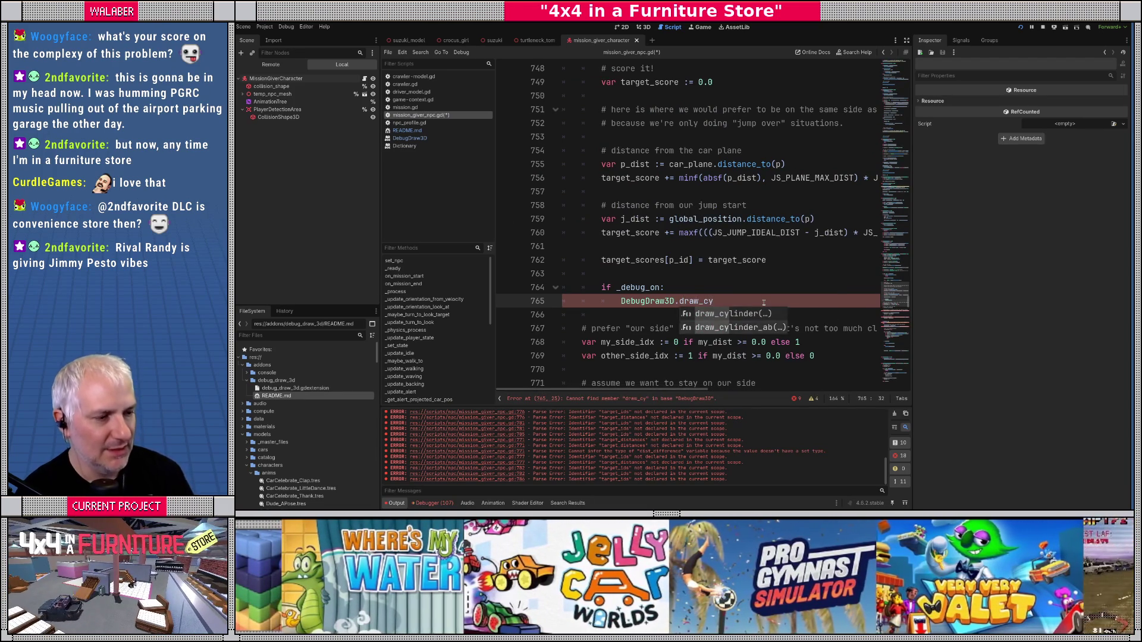
key(Return)
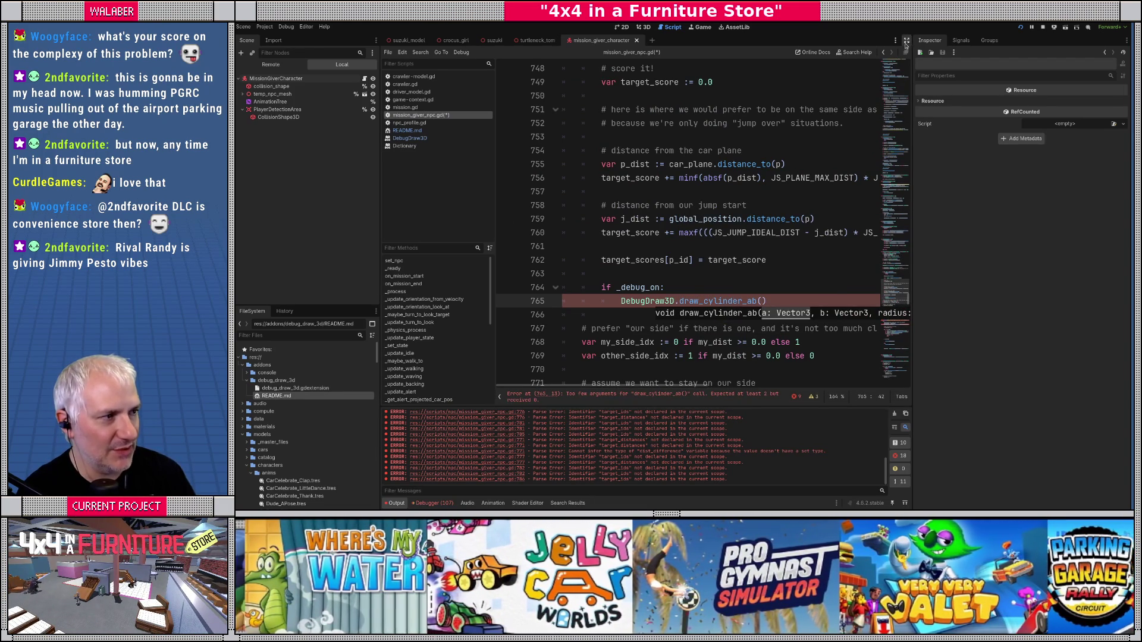
click(906, 40)
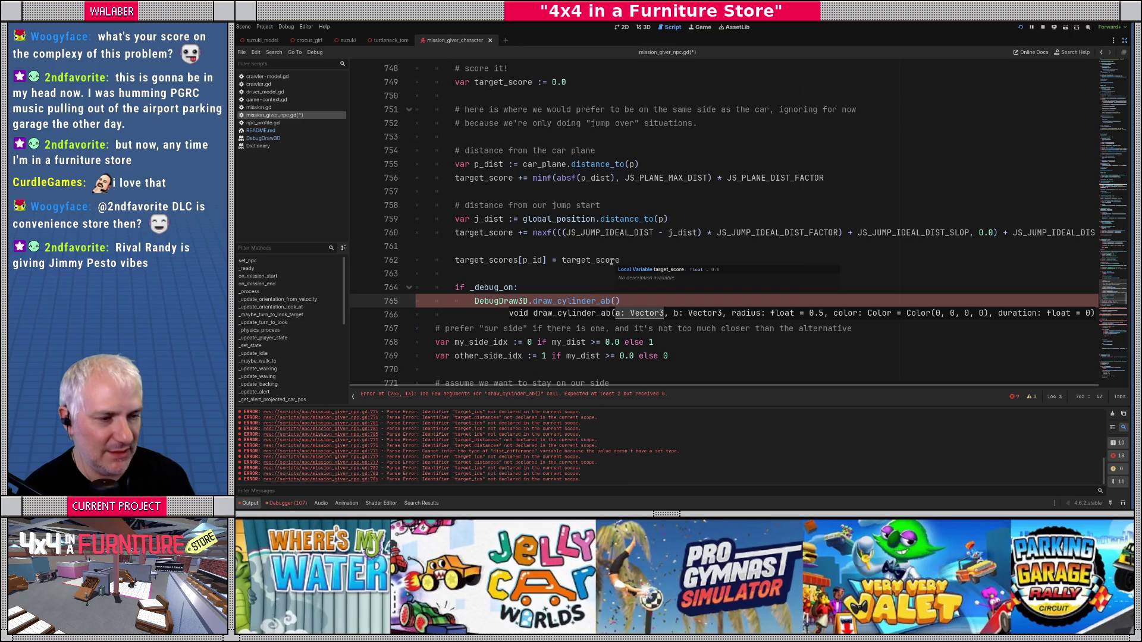
click(618, 302)
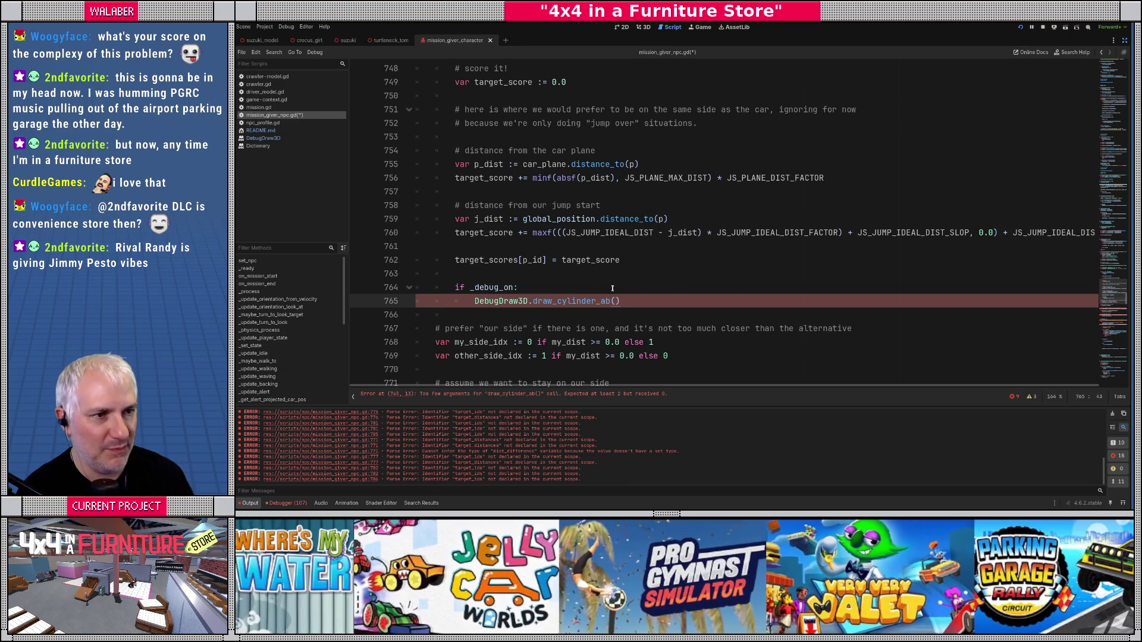
Step: Write draw_cylinder_ab(p, p + Vector3(0.0, target_score * 0.2, 0.0), JUMP_TARGET_CELL_SIZE * 0.5, Color.TOMATO, 5.0)
text(p, )
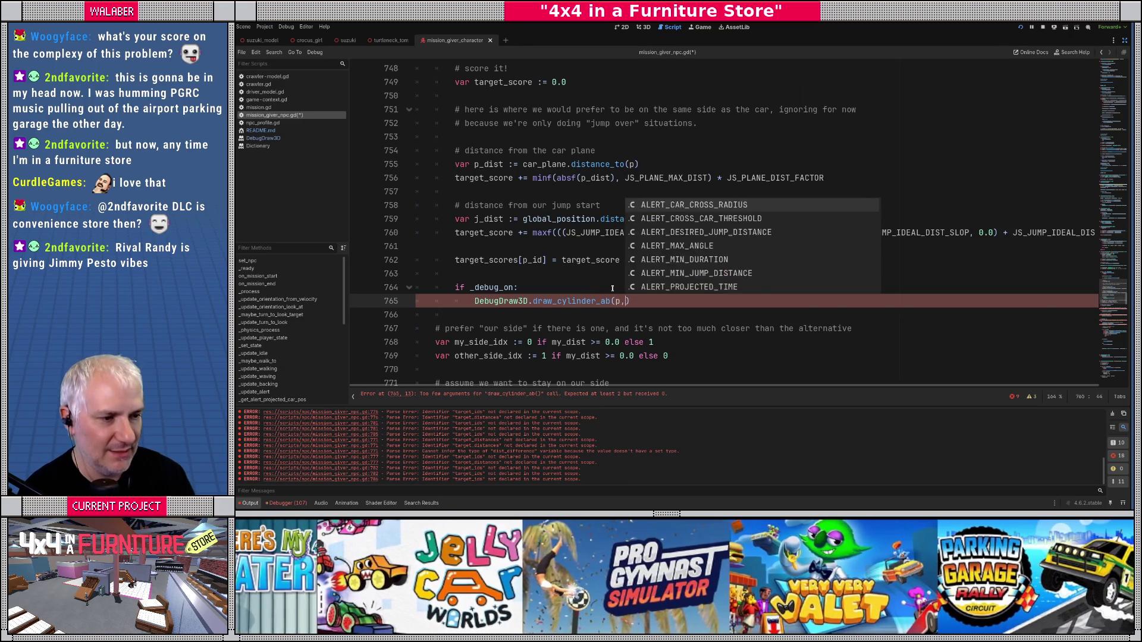
text(p + Vector3)
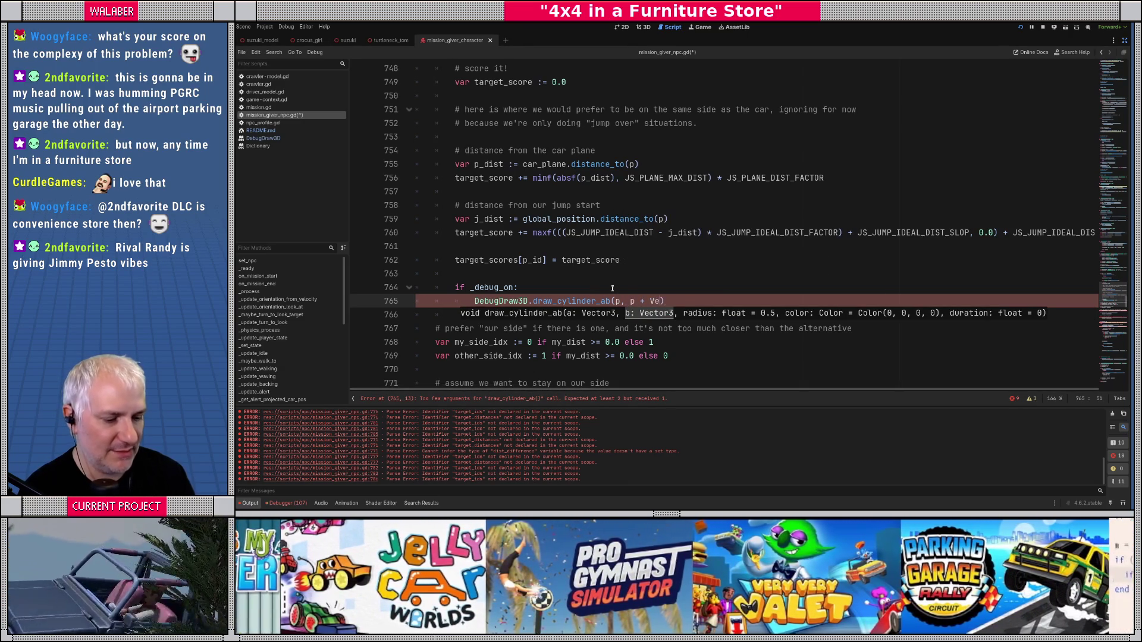
text((0.0,)
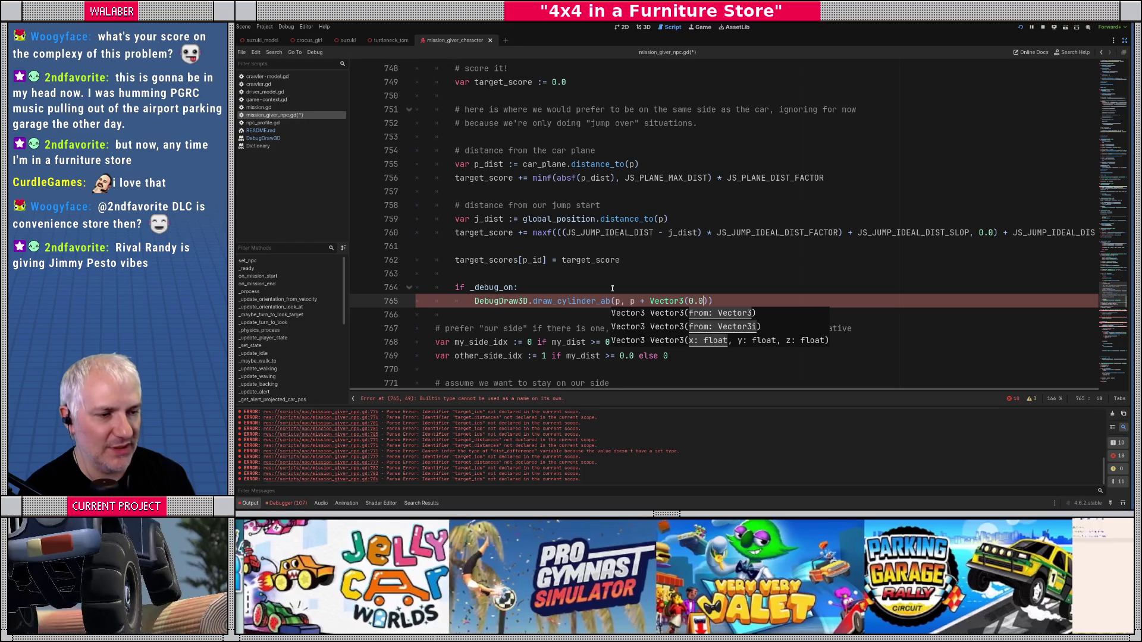
text(target_s)
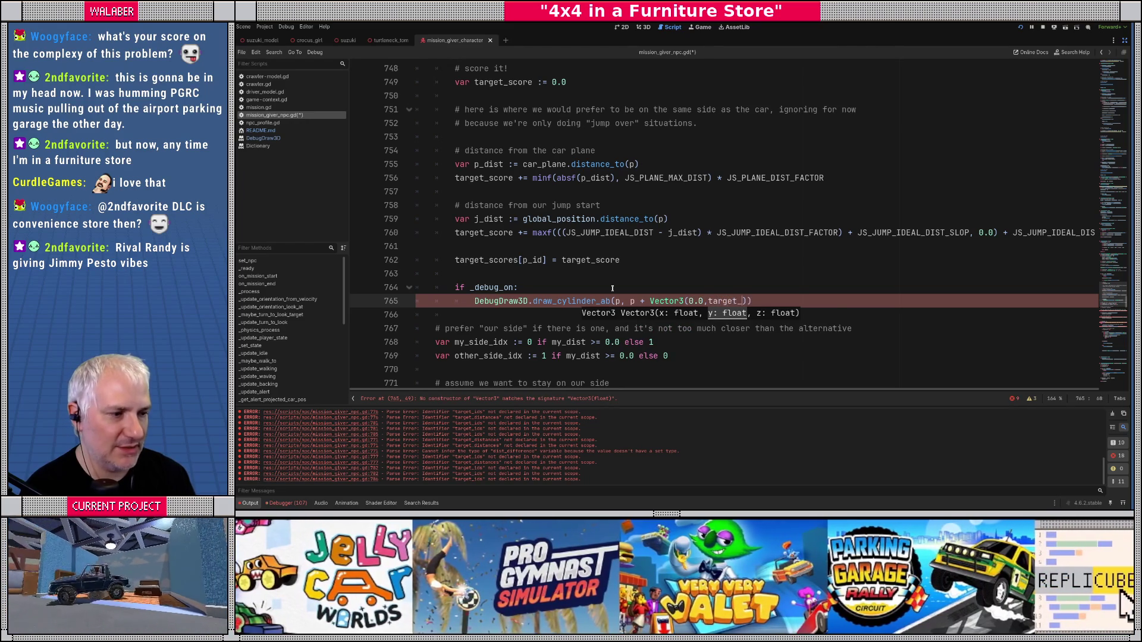
key(Return)
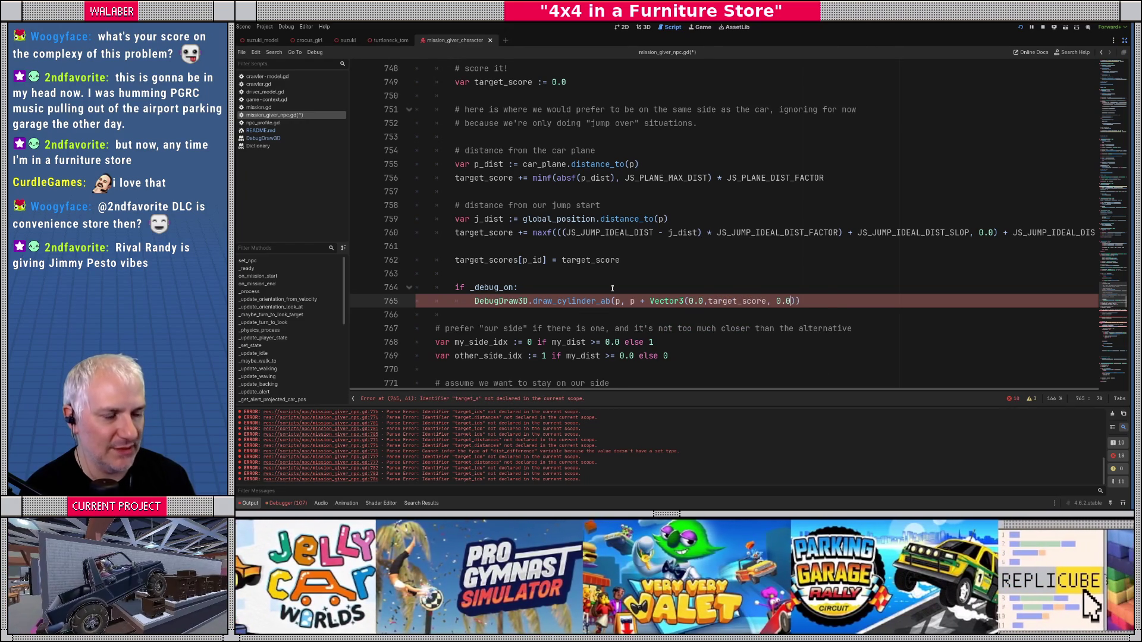
text(,)
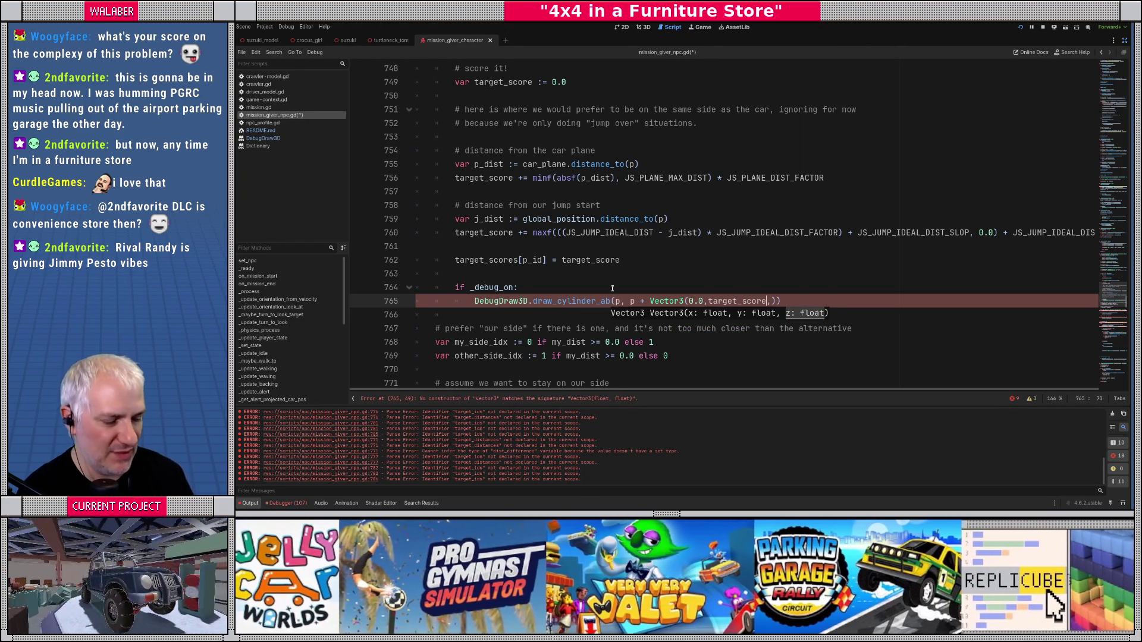
text(* 0.2)
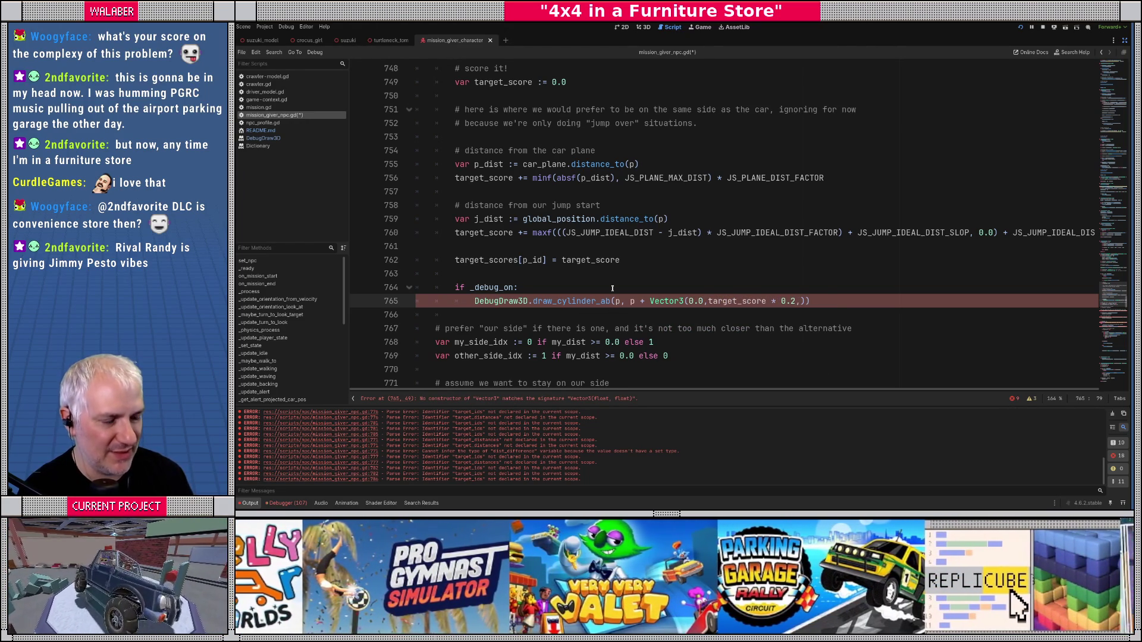
text( 0.0)
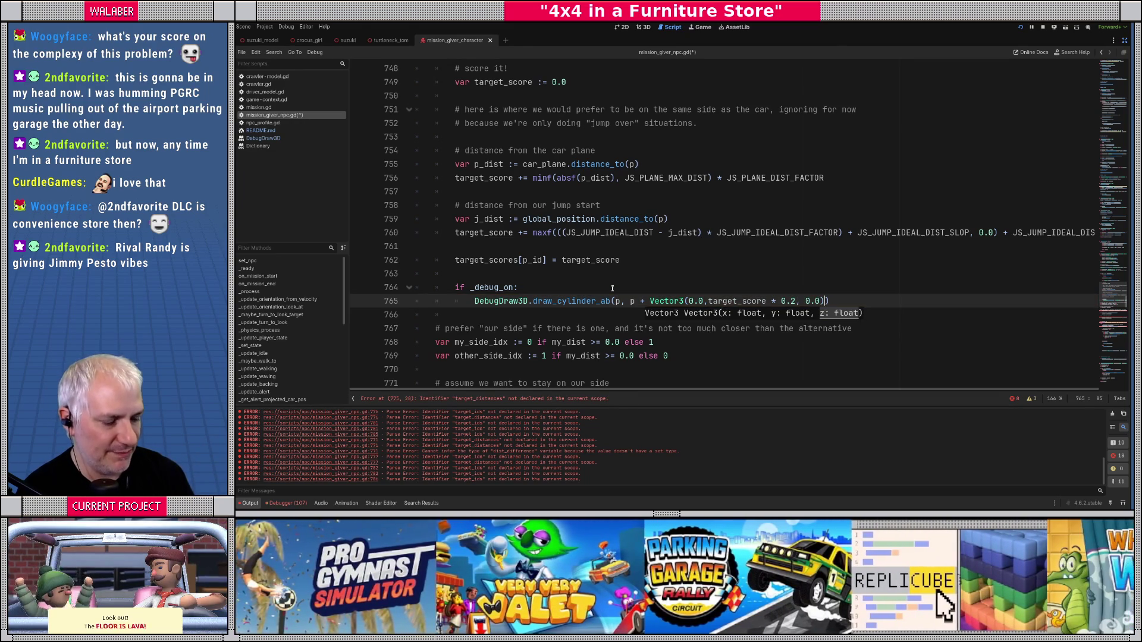
text(, G)
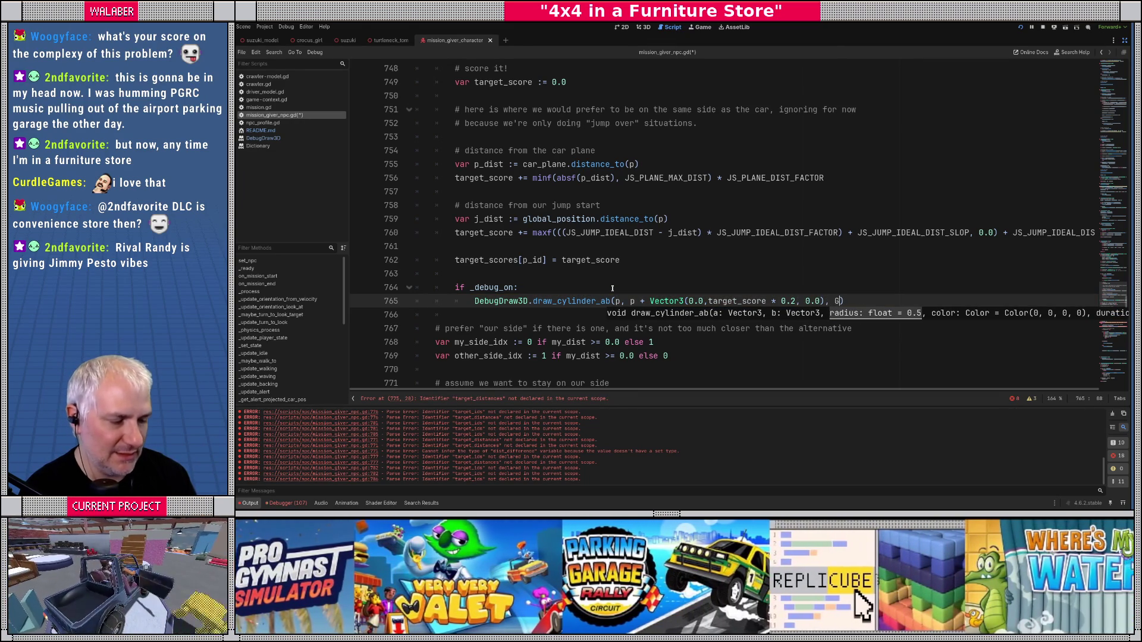
key(ctrl+space)
text(CELL_)
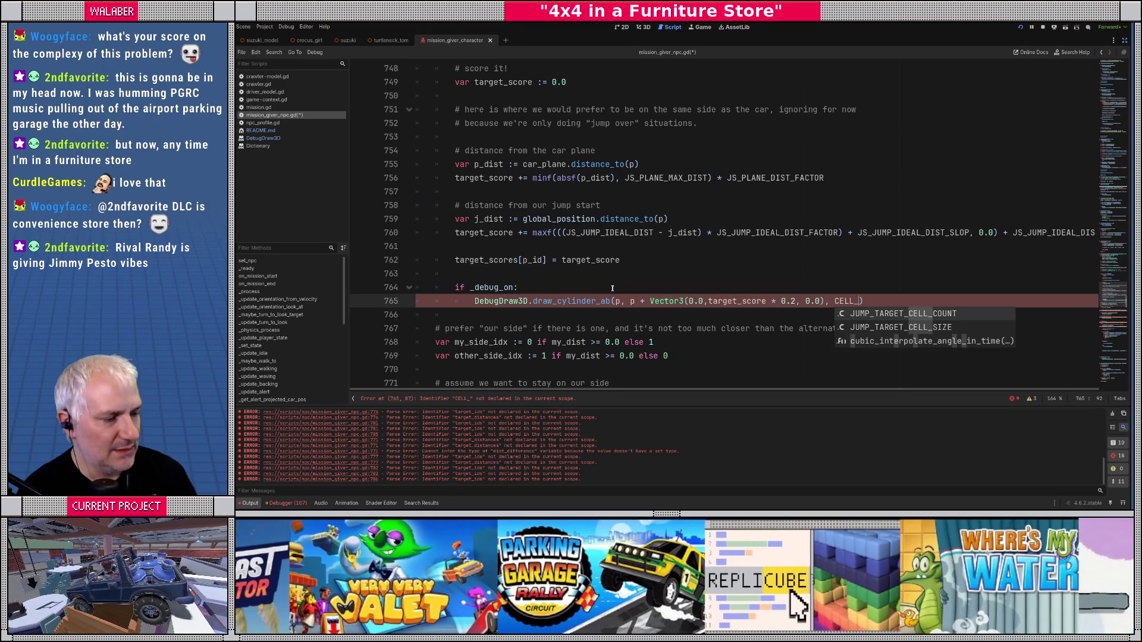
key(Down)
key(Return)
text(* 0.)
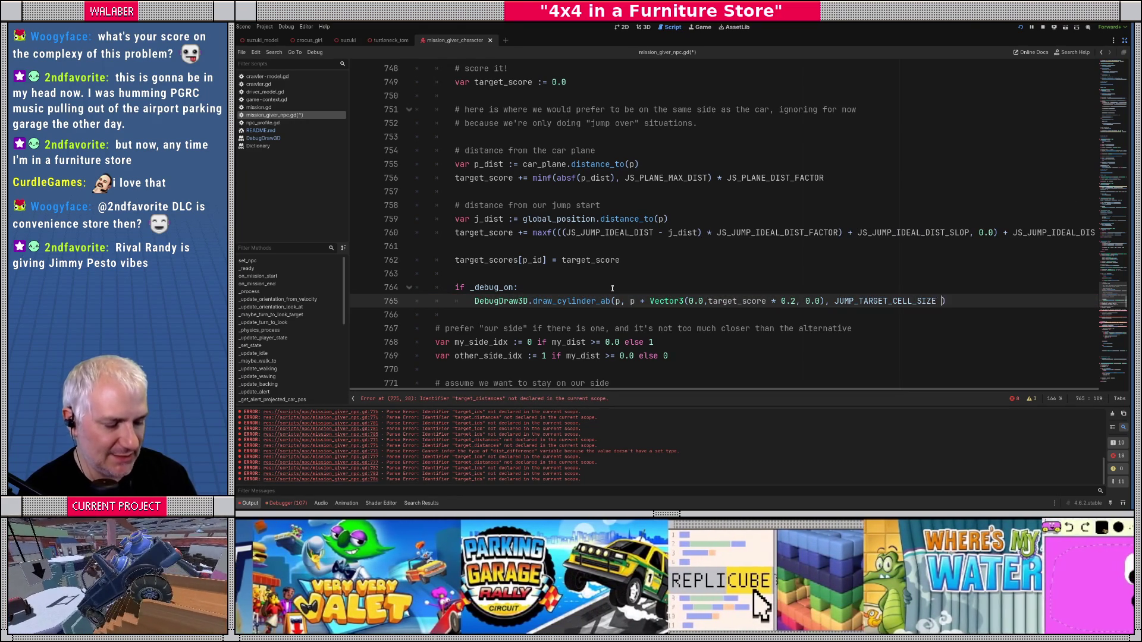
text(5,)
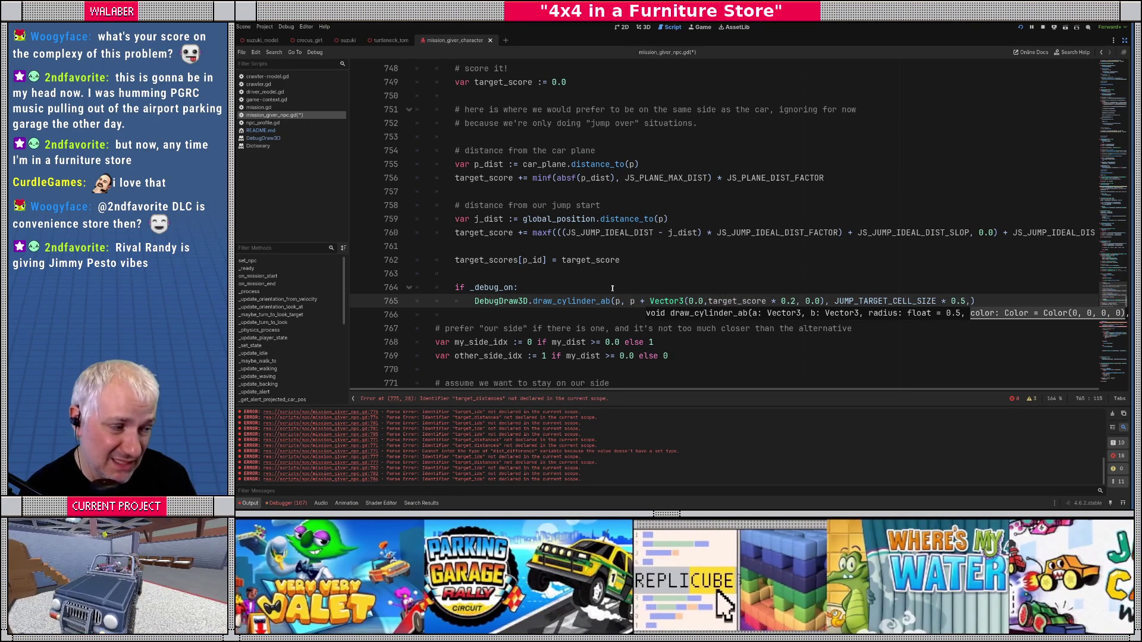
text( Color.)
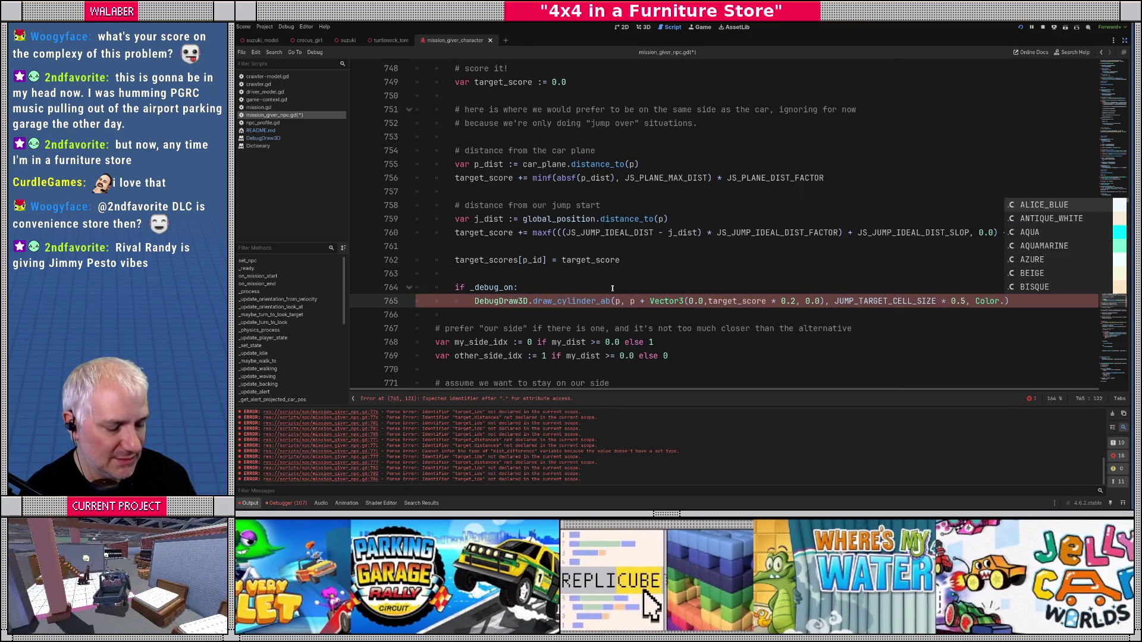
text(TOMATO,)
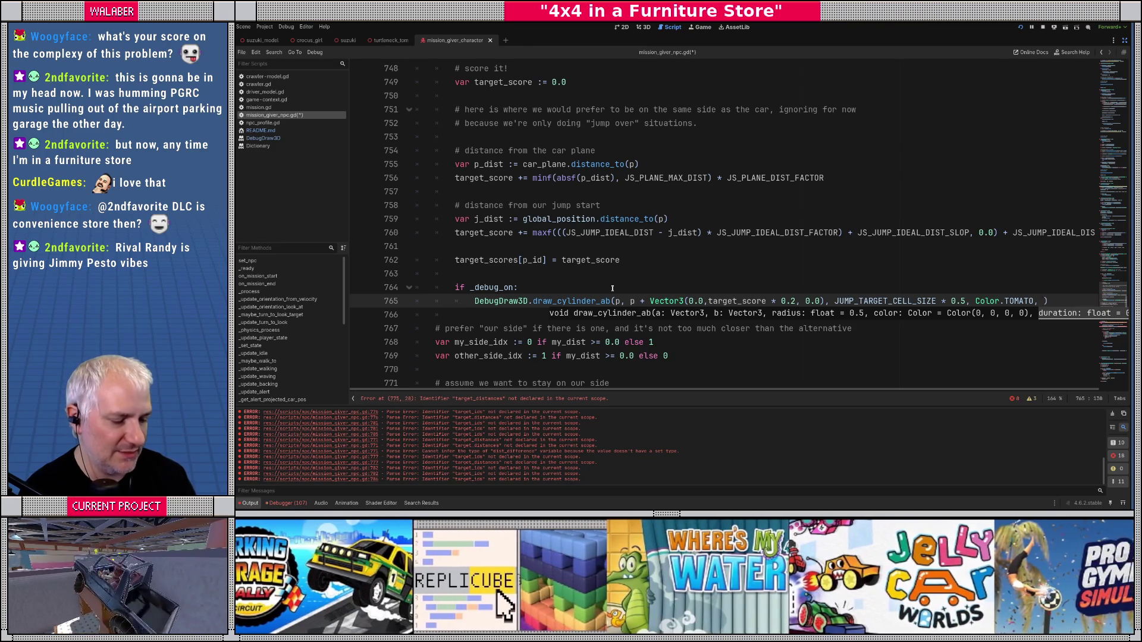
text( 5.0)
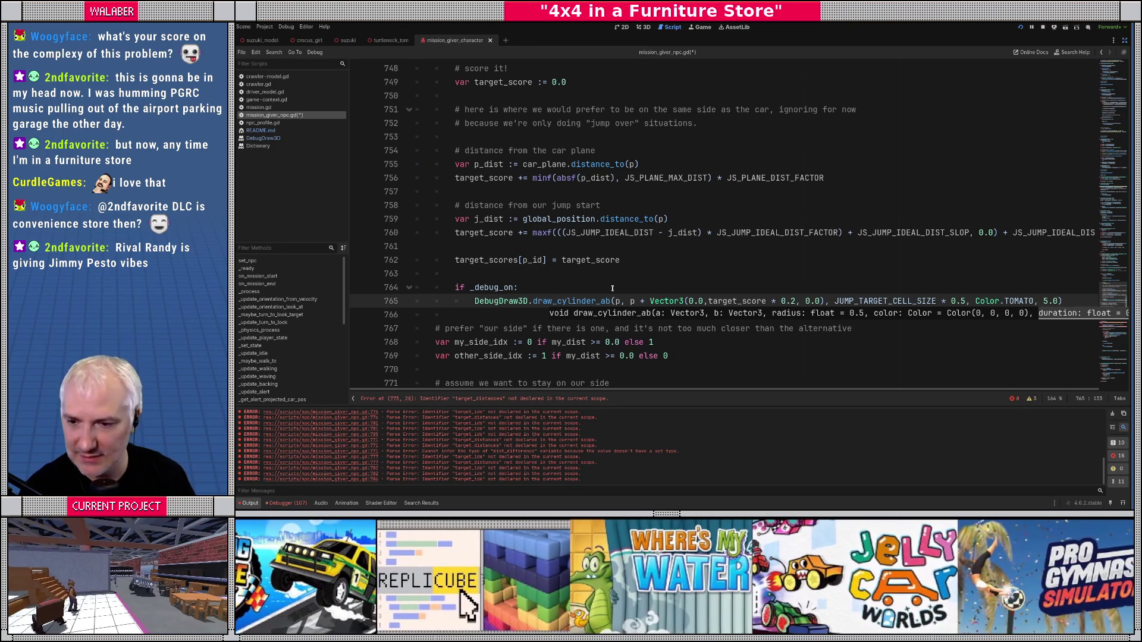
Step: Change the cylinder's duration from 5.0 to 10.0 and add an unindented blank line after it
key(BackSpace)
key(BackSpace)
key(BackSpace)
text(10.0)
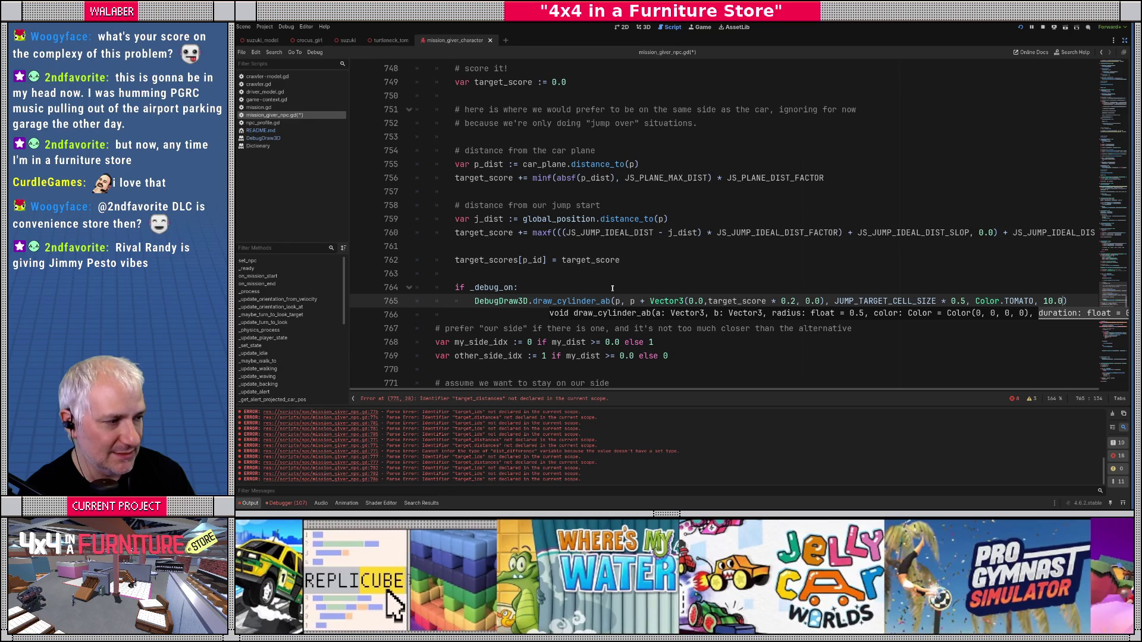
key(Return)
key(BackSpace)
key(BackSpace)
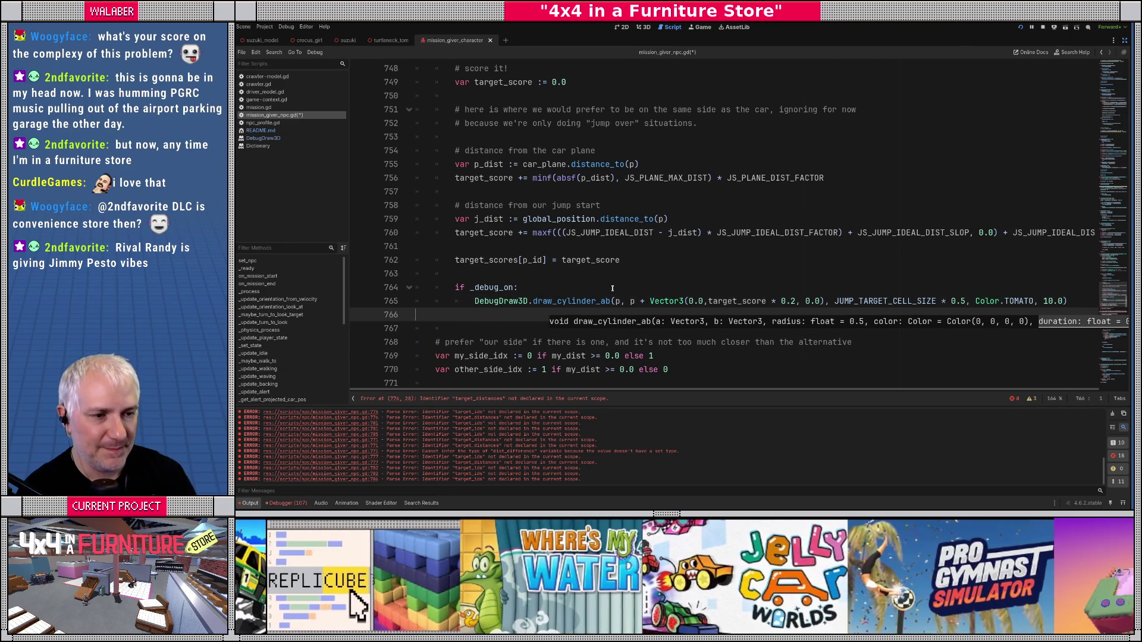
scroll(633, 273, down, 4)
Step: On line 767, write viable_targets.sort_custom(_sort_jump_targets.bind( using sort_custom autocomplete
click(449, 168)
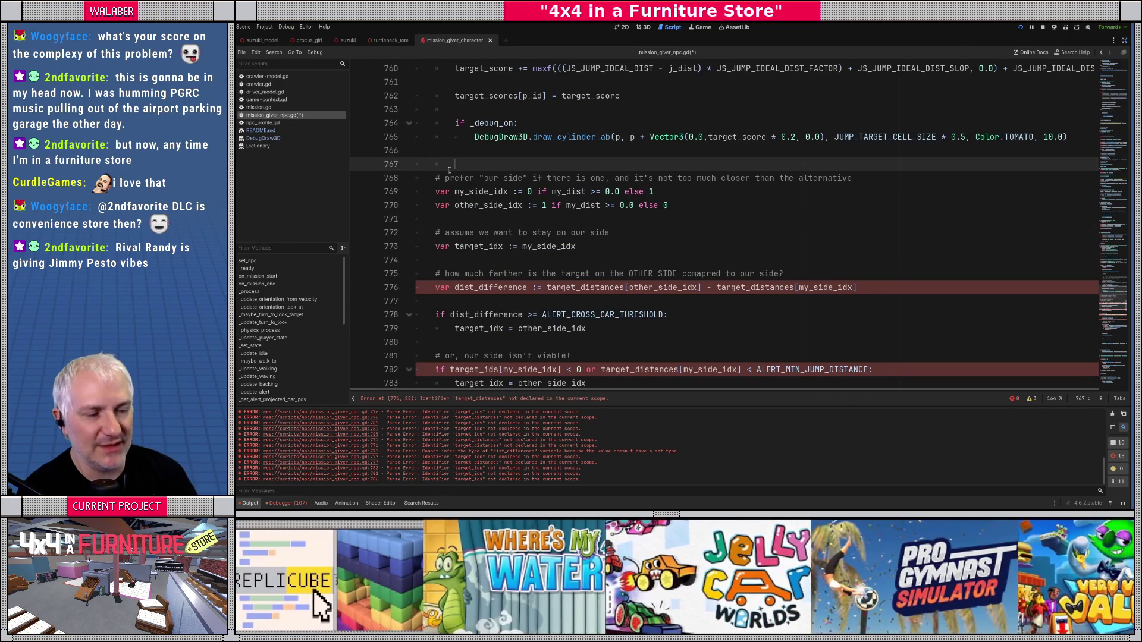
key(Return)
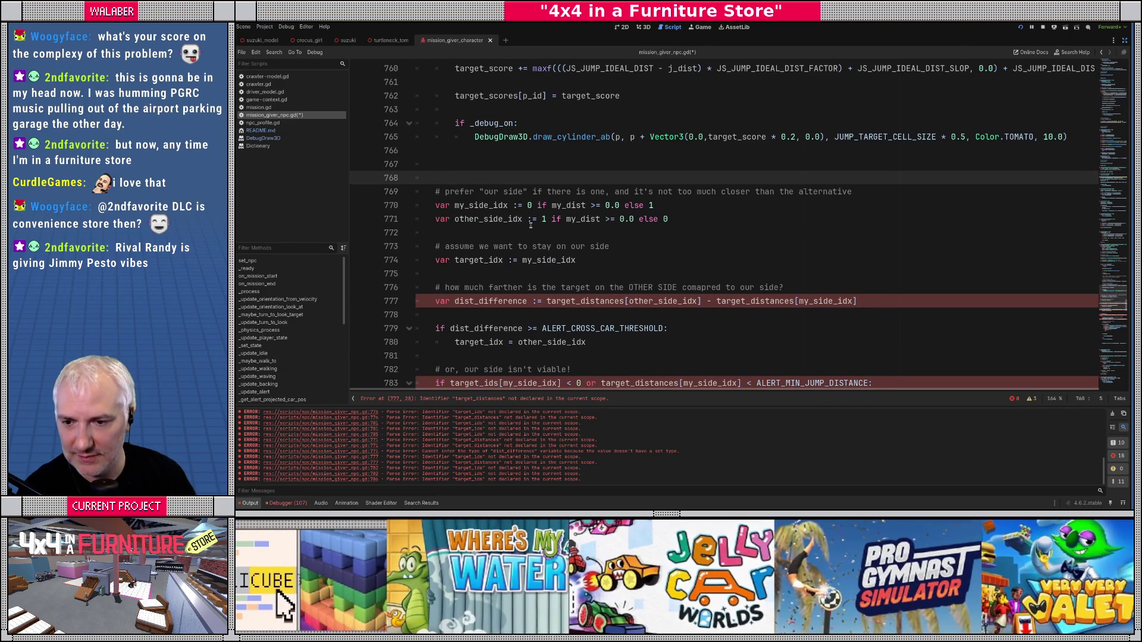
scroll(530, 227, up, 1)
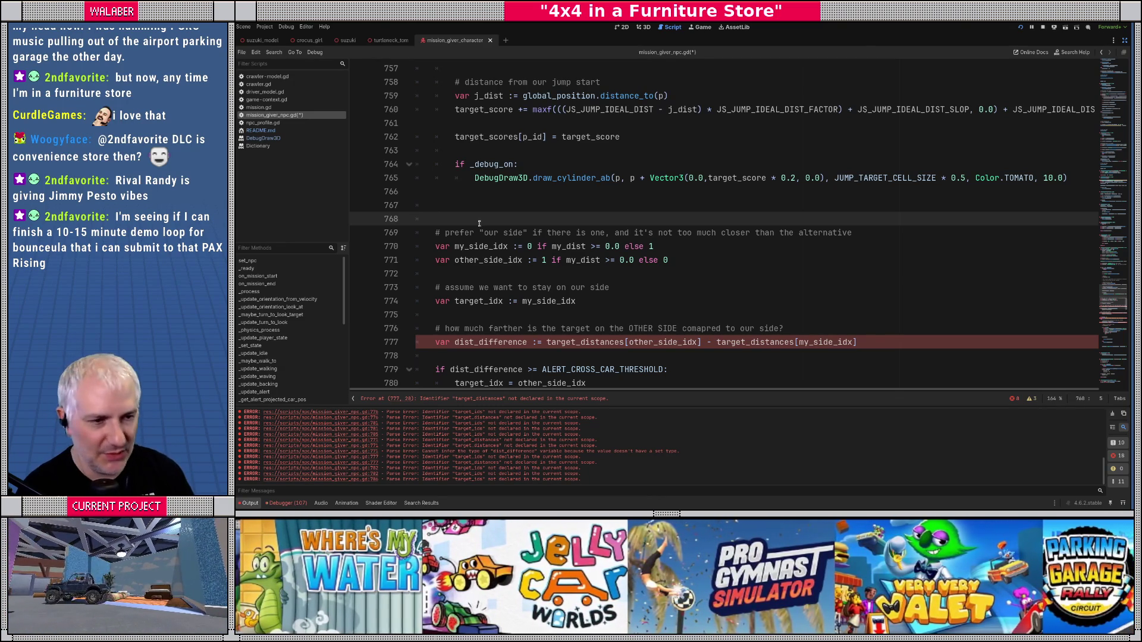
click(449, 204)
scroll(544, 256, up, 9)
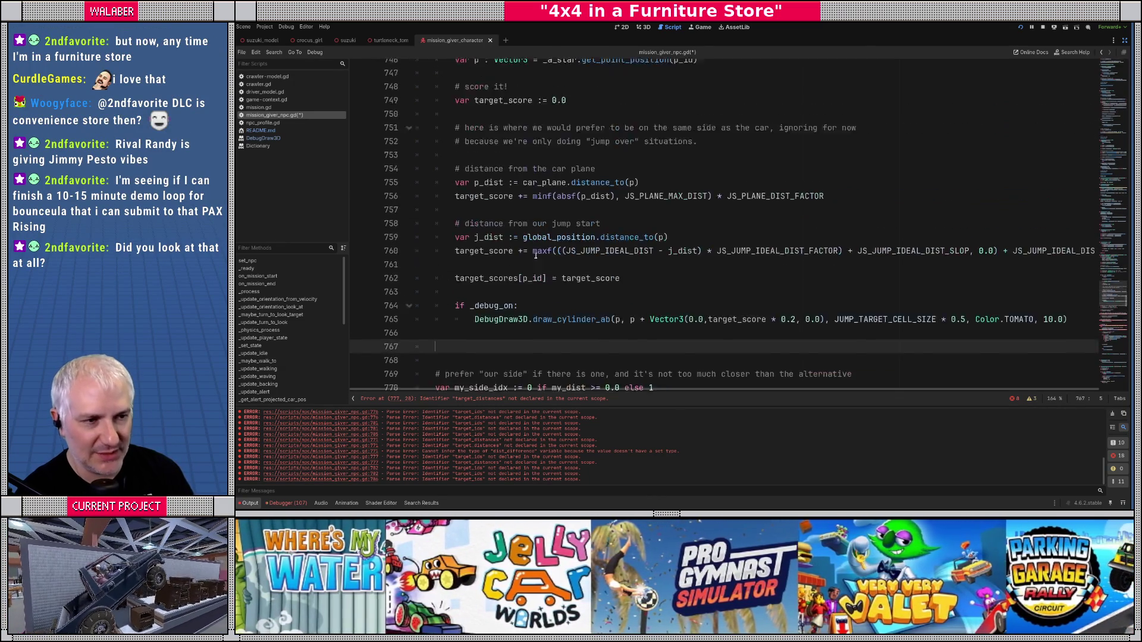
scroll(524, 250, down, 3)
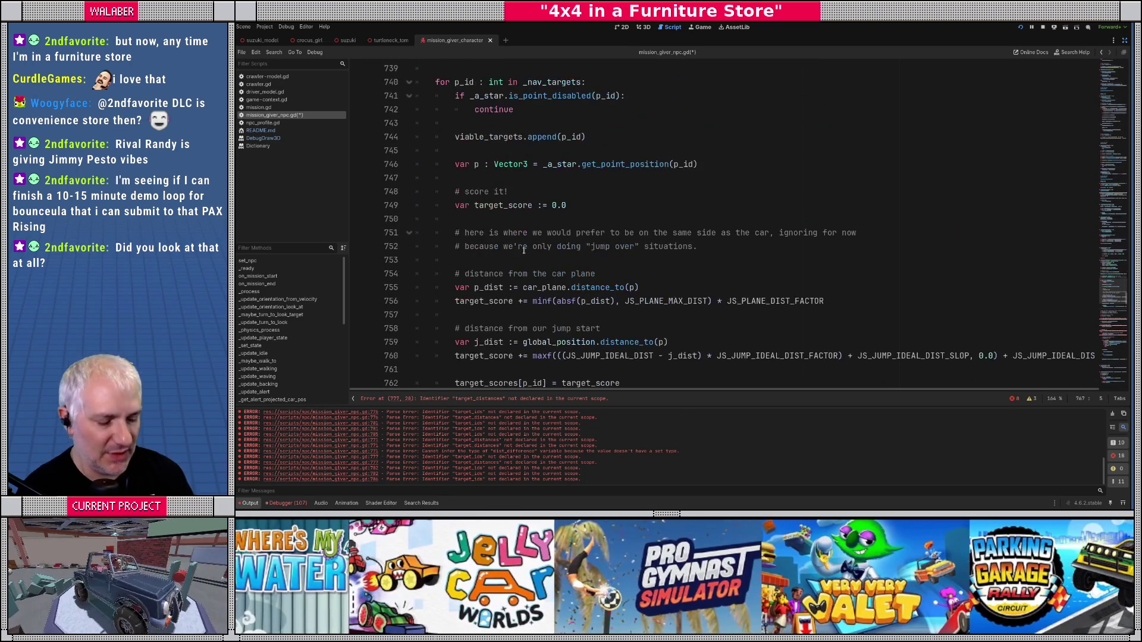
text(via)
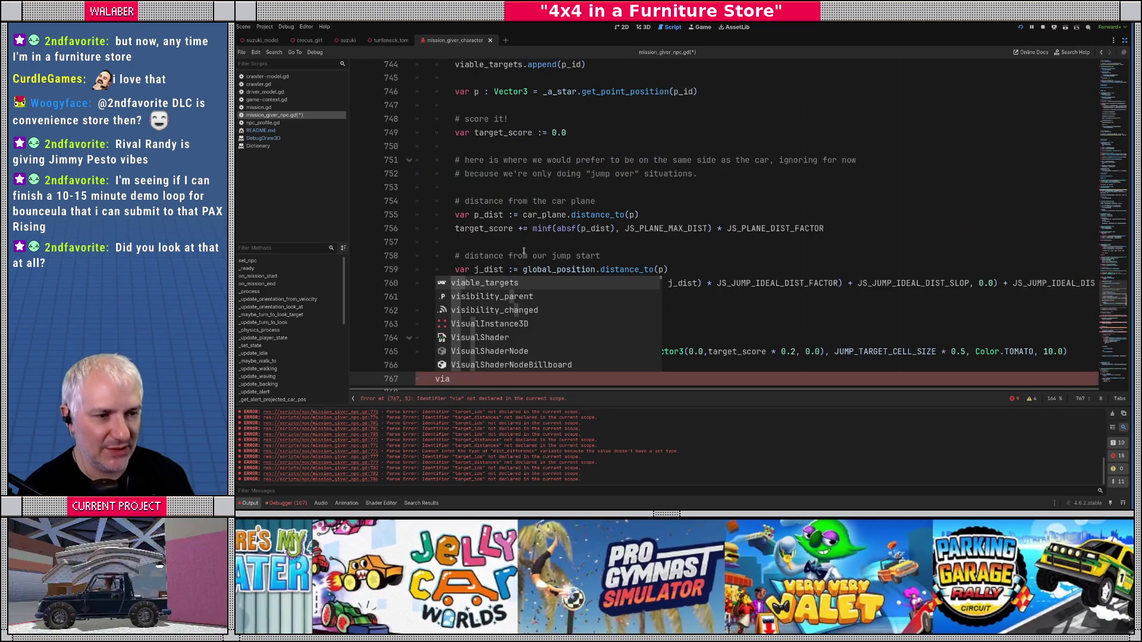
text(ble_targets.sort_c)
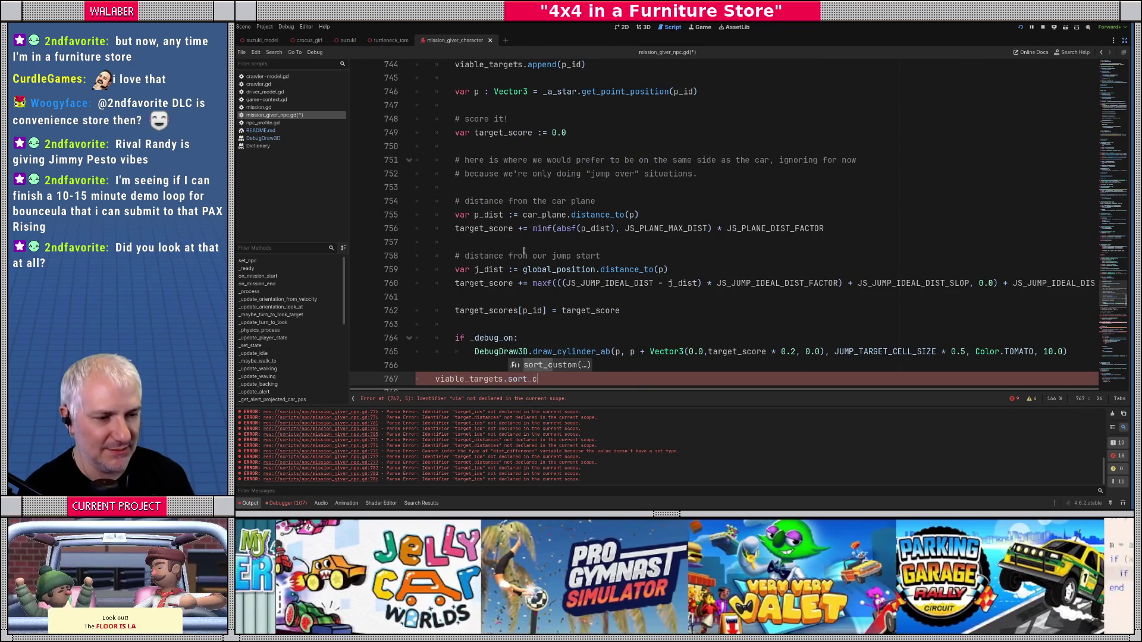
key(Return)
scroll(627, 239, down, 2)
text(_)
text(sort_ju)
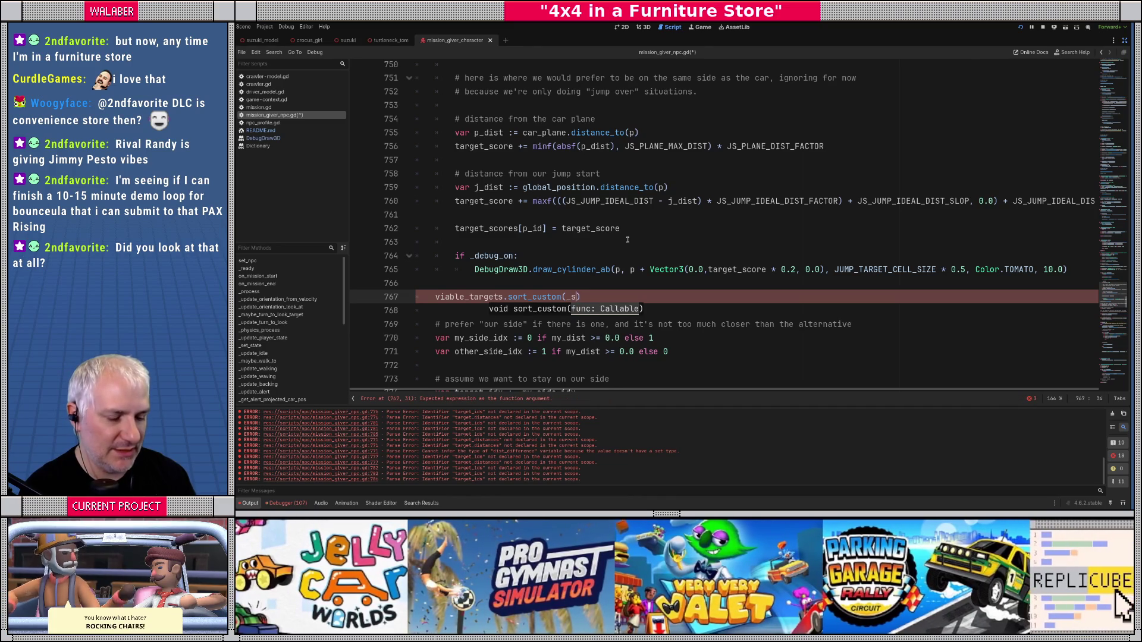
text(mp_target)
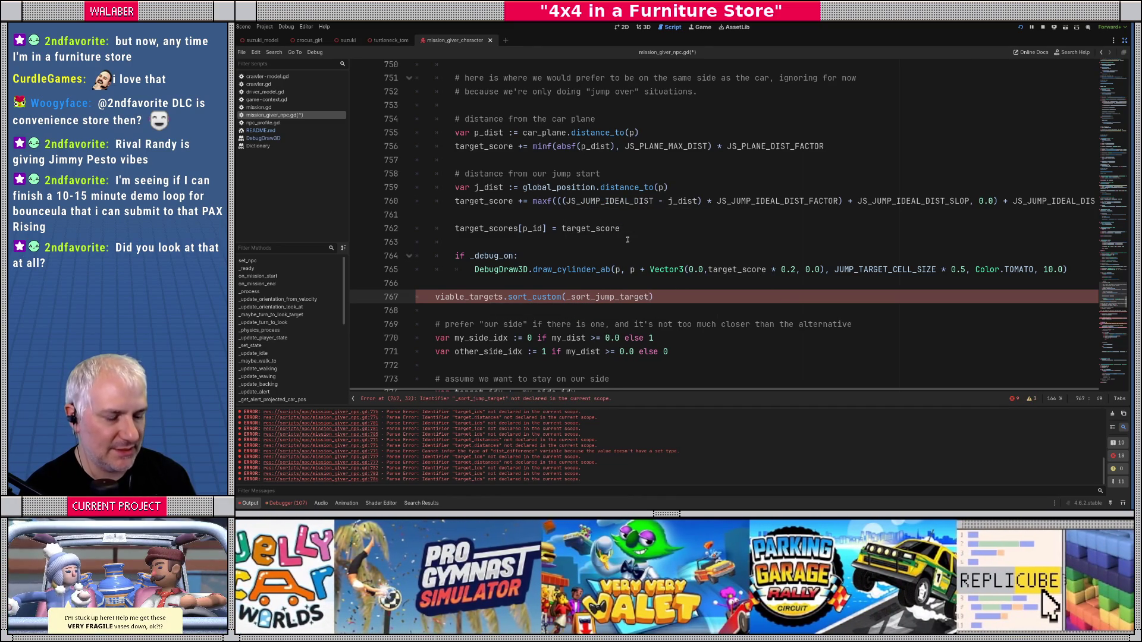
text(s.bind()
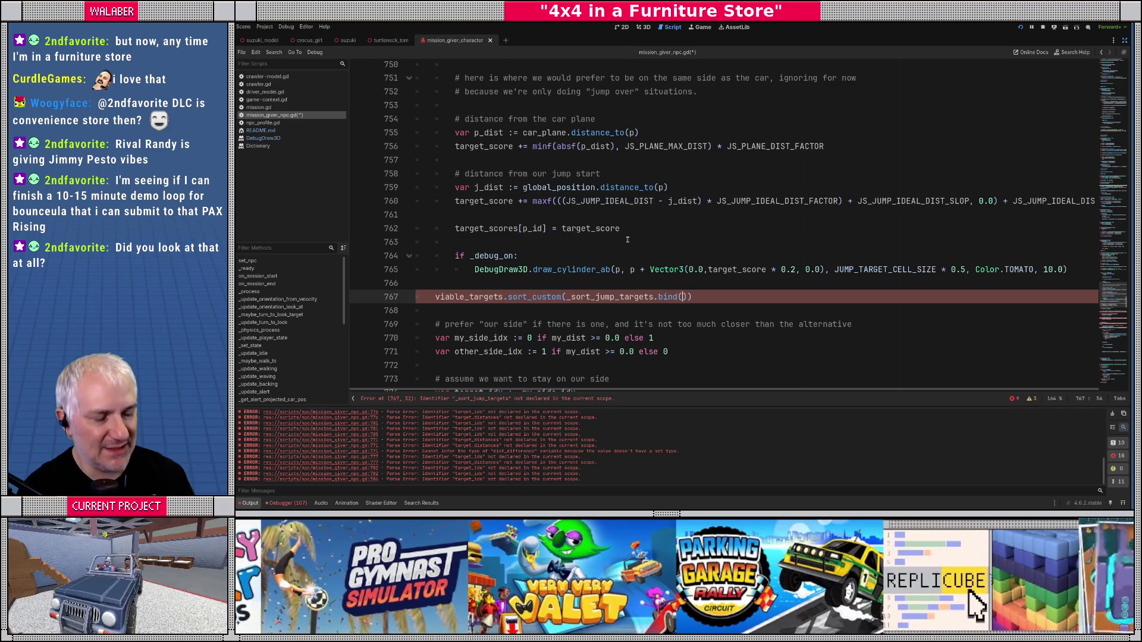
scroll(618, 206, up, 6)
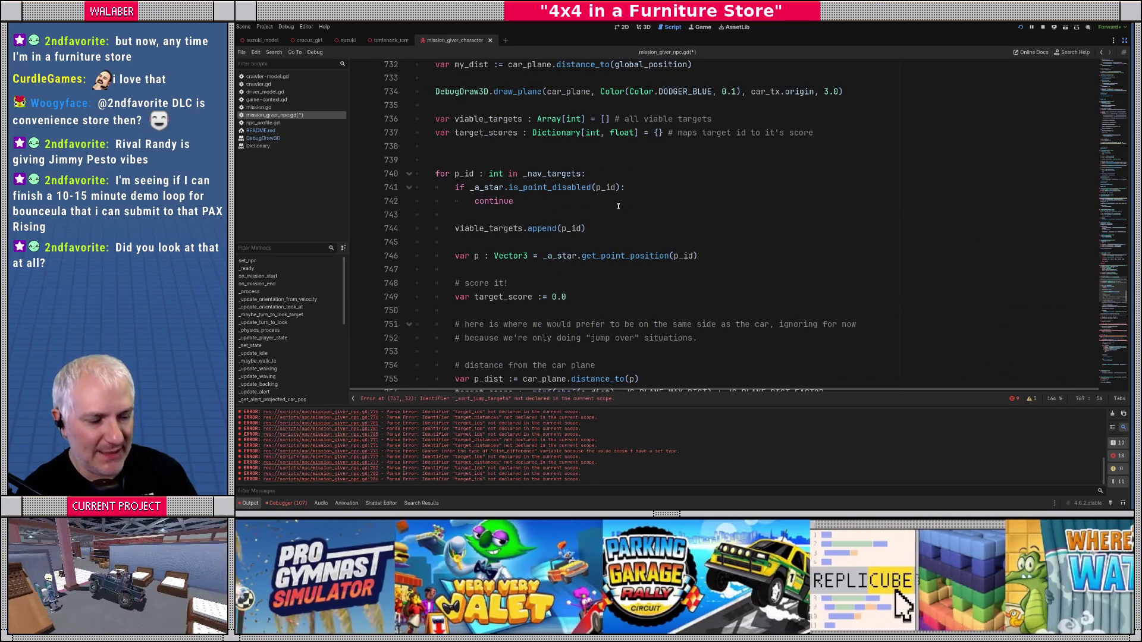
Step: Complete the call as viable_targets.sort_custom(_sort_jump_targets.bind(target_scores))
text(target_scores))
scroll(619, 206, down, 3)
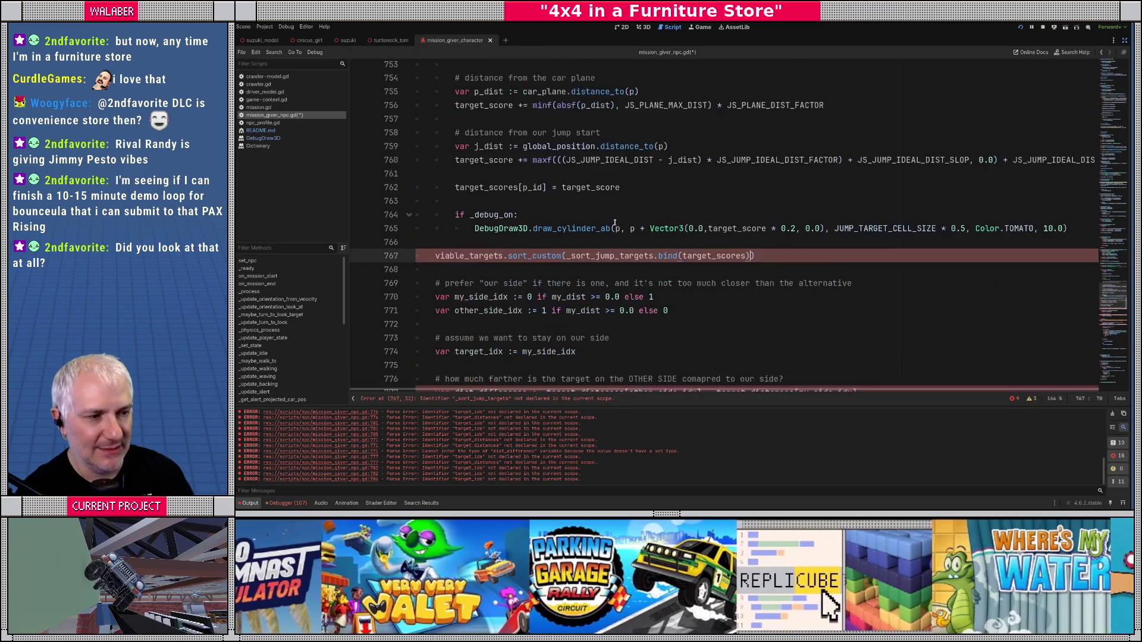
scroll(617, 218, down, 1)
text())
key(Return)
Step: Delete the old our-side/other-side selection code on lines 768–785, leaving a fresh line
scroll(542, 289, down, 2)
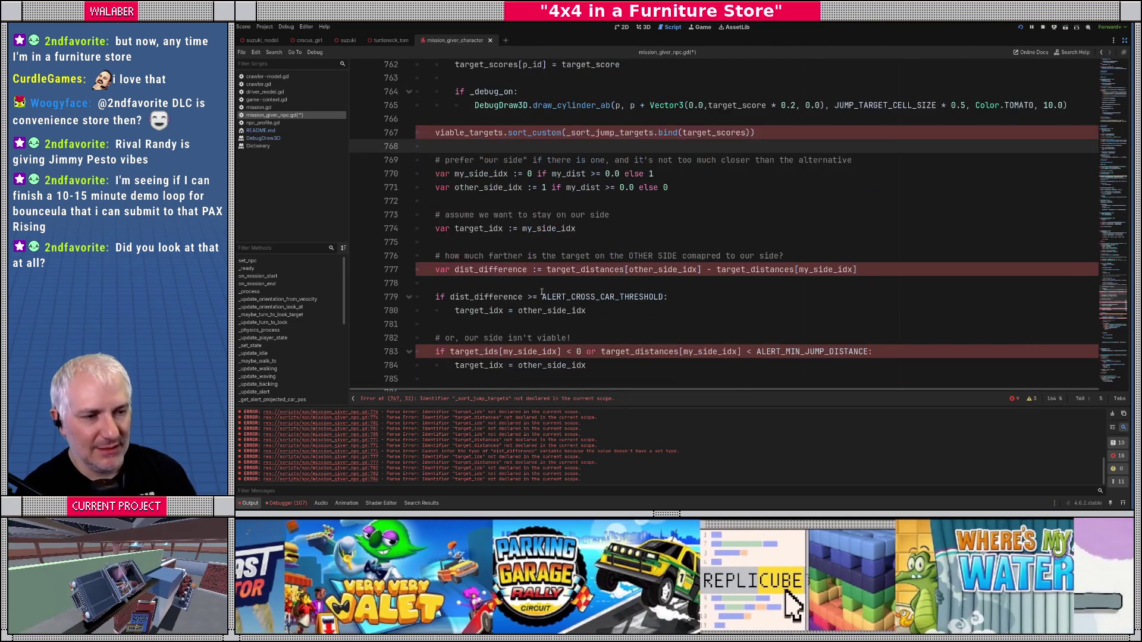
scroll(445, 174, down, 2)
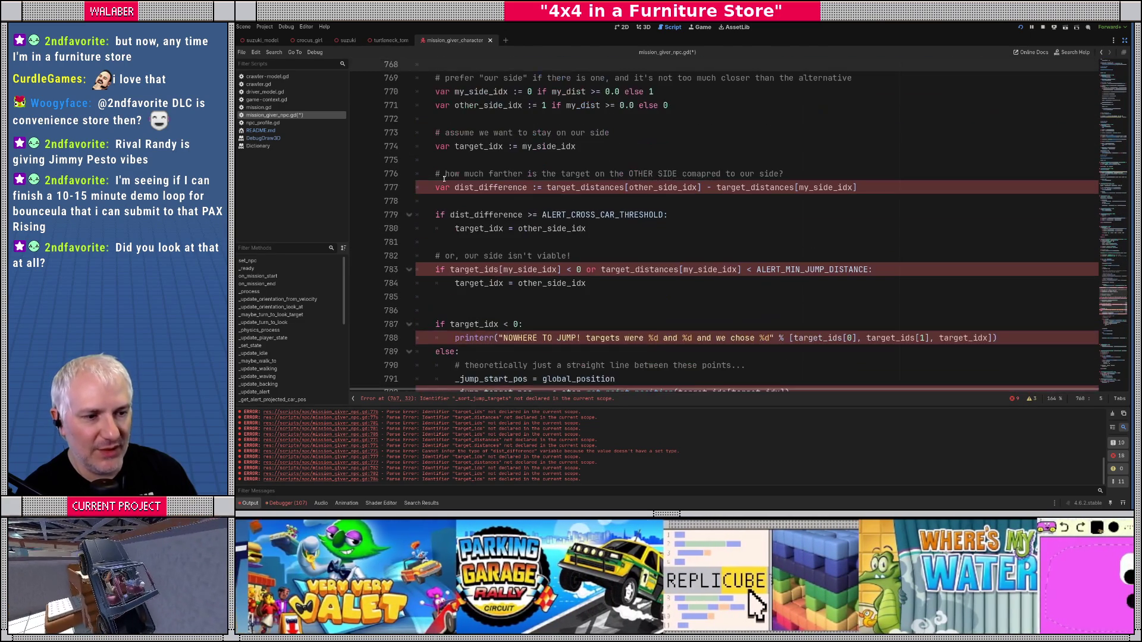
scroll(459, 272, down, 1)
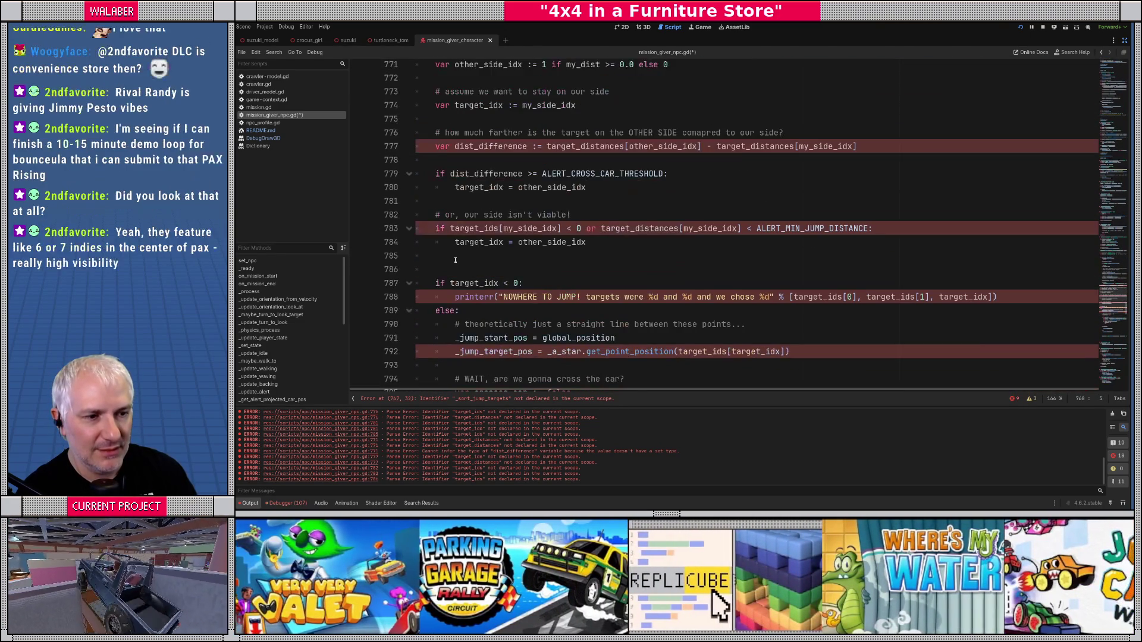
key(shift+Down)
key(shift+Down)
key(shift+Down)
key(BackSpace)
key(Return)
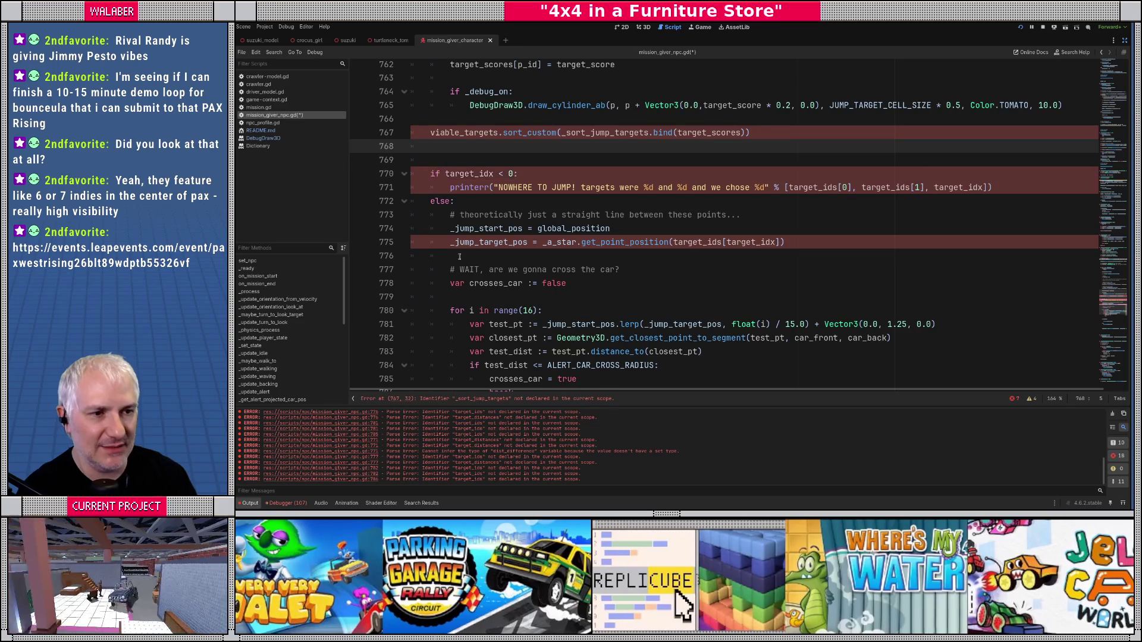
Step: Type var chosen_target_id := viable_targets[0] on the new line
text(var chosen_target_i)
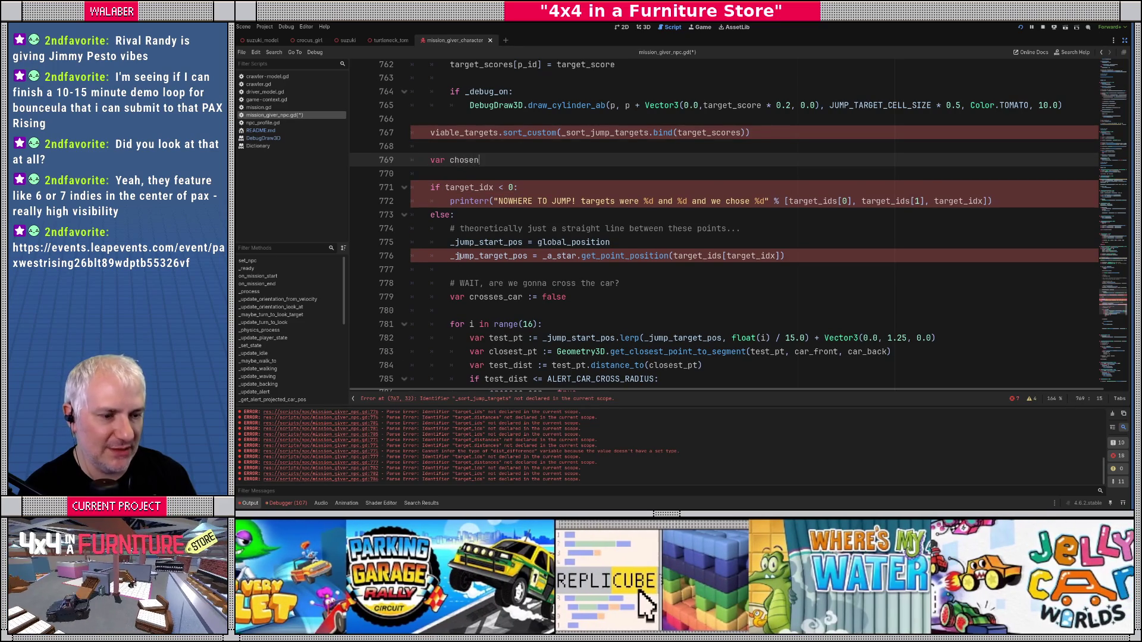
text(d := via)
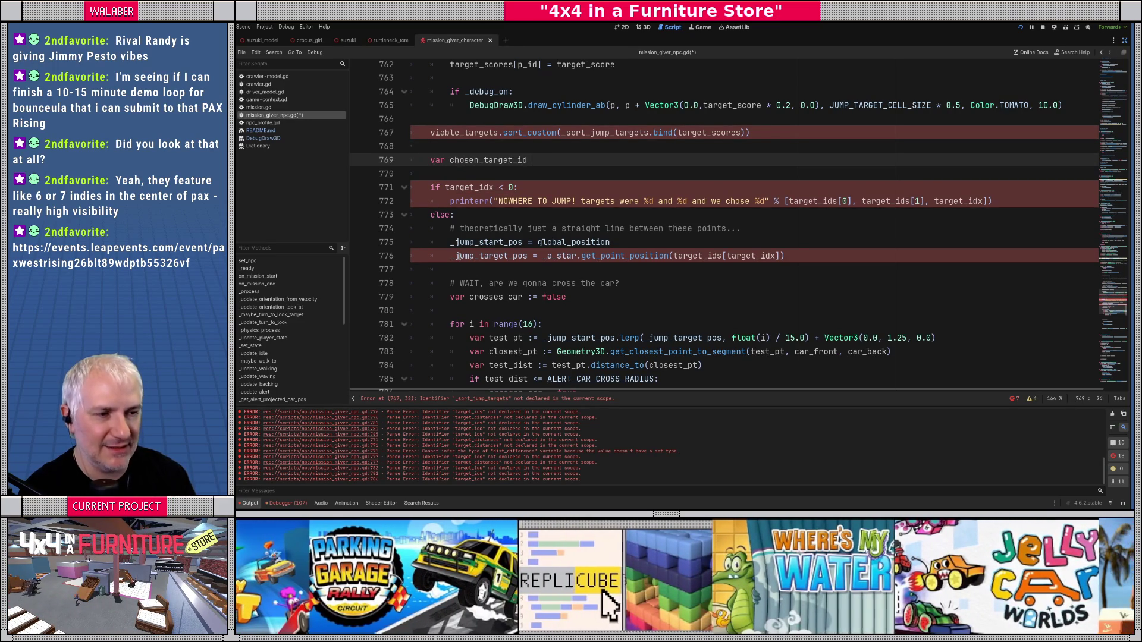
key(Return)
text([0])
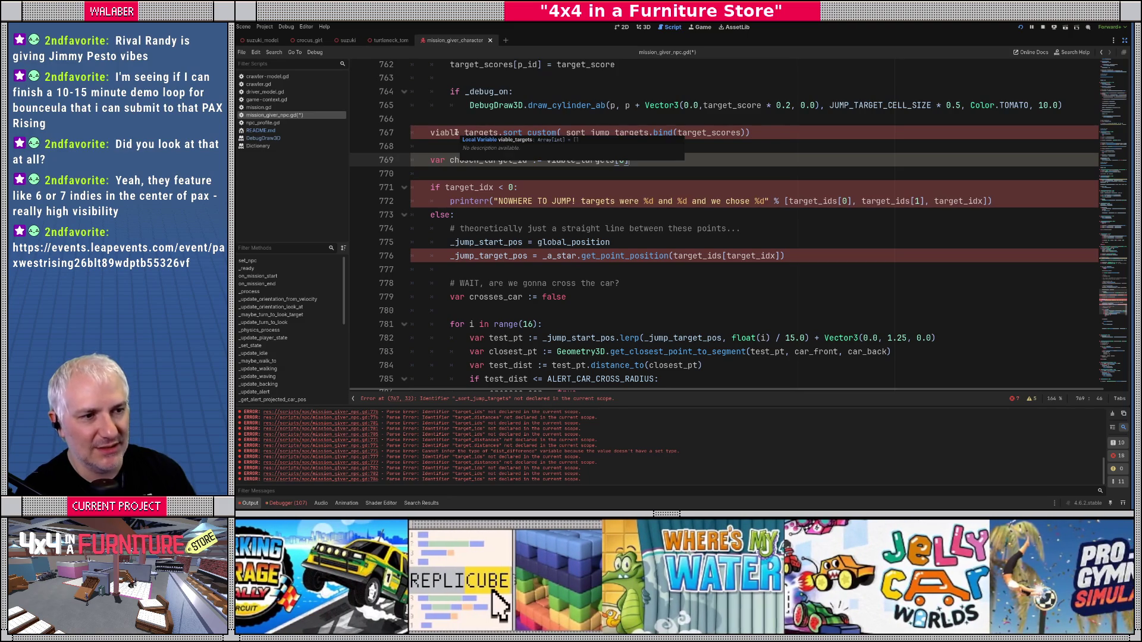
Step: Move the chosen_target_id line down under else: and indent it into that branch
double_click(457, 132)
scroll(454, 149, up, 2)
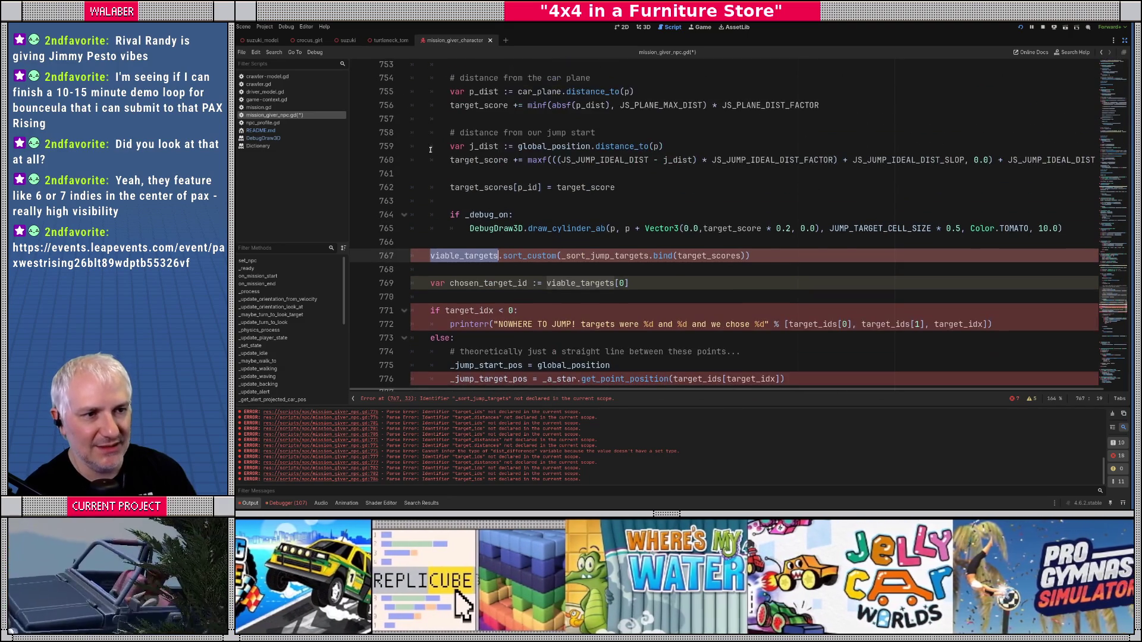
scroll(433, 184, down, 3)
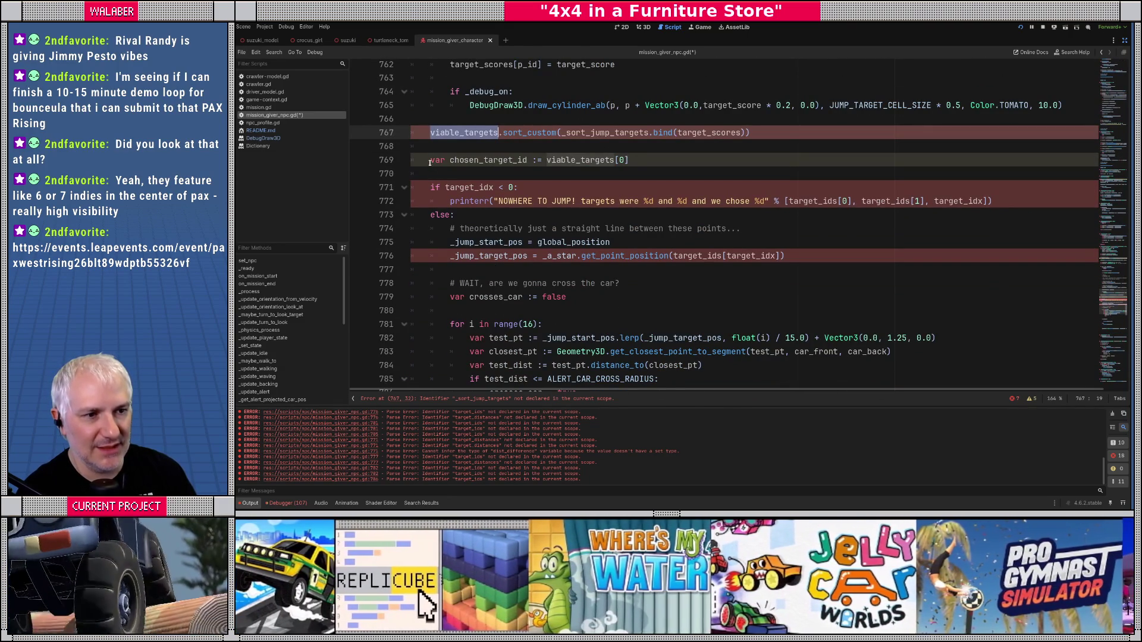
click(429, 162)
key(alt+Down)
key(alt+Down)
key(alt+Down)
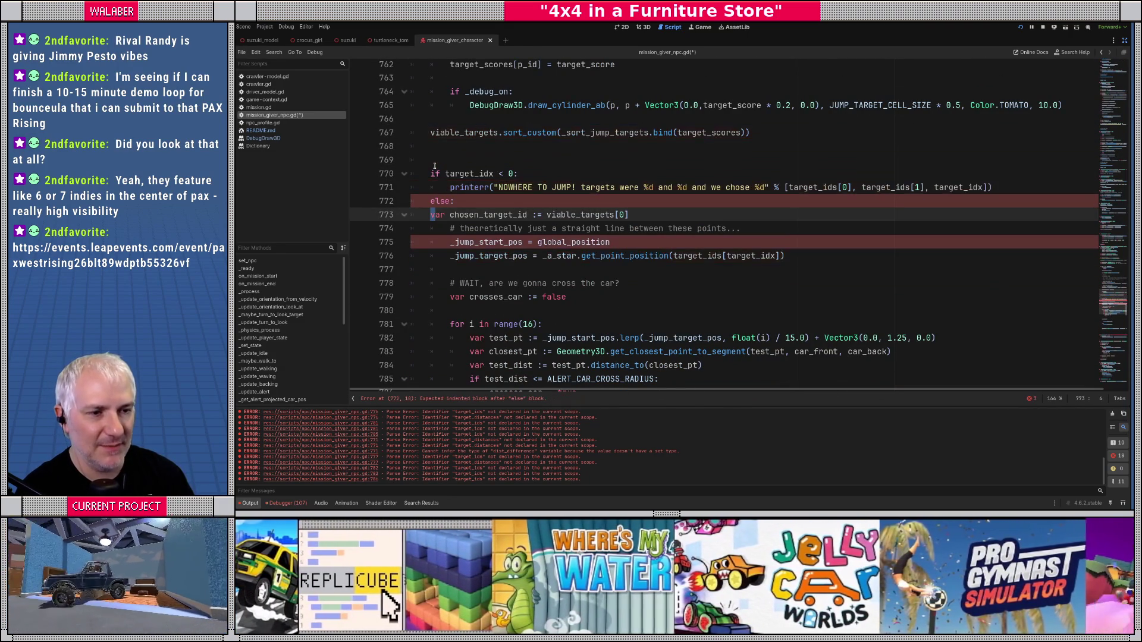
key(Tab)
Step: Replace the target_idx < 0 condition with if viable_targets.is_empty():
drag(446, 173, 557, 175)
text(vial)
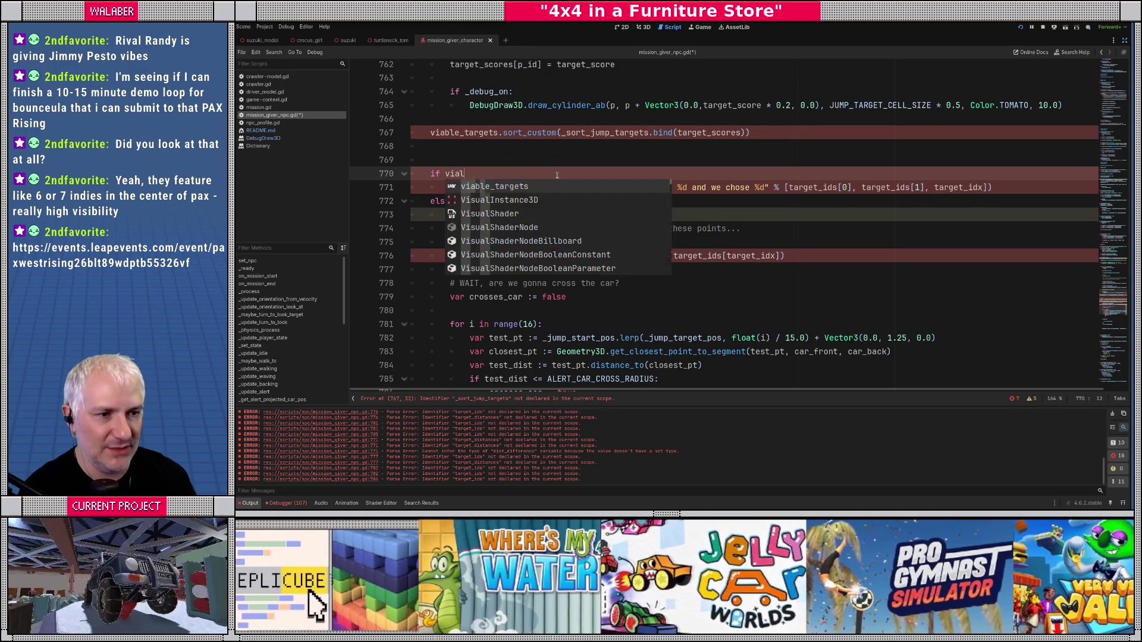
key(Return)
text(.is_e)
key(Return)
text(:)
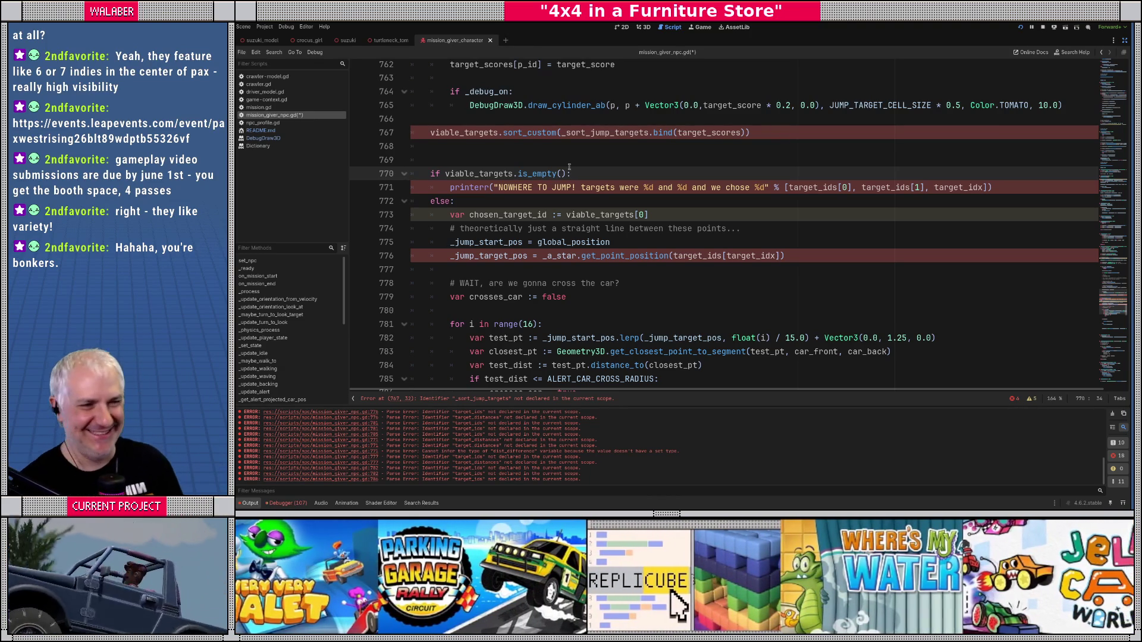
Step: Trim the error message to just "NOWHERE TO JUMP!", dropping the old target details
click(535, 157)
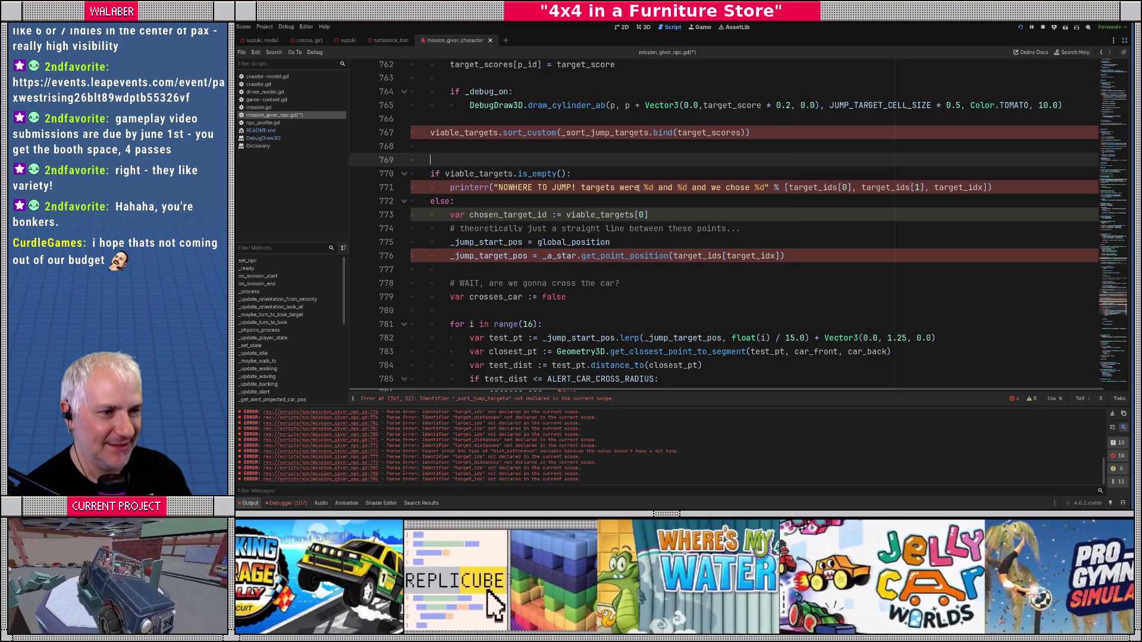
drag(581, 188, 988, 188)
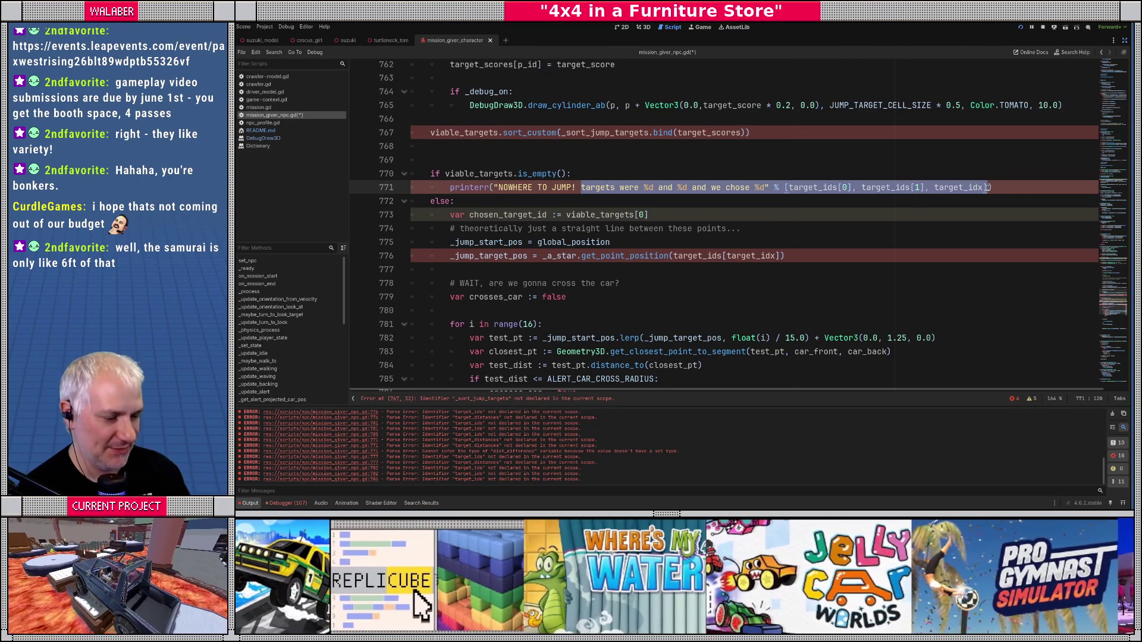
key(BackSpace)
key(BackSpace)
text("NOWHERE TO JUMP!)
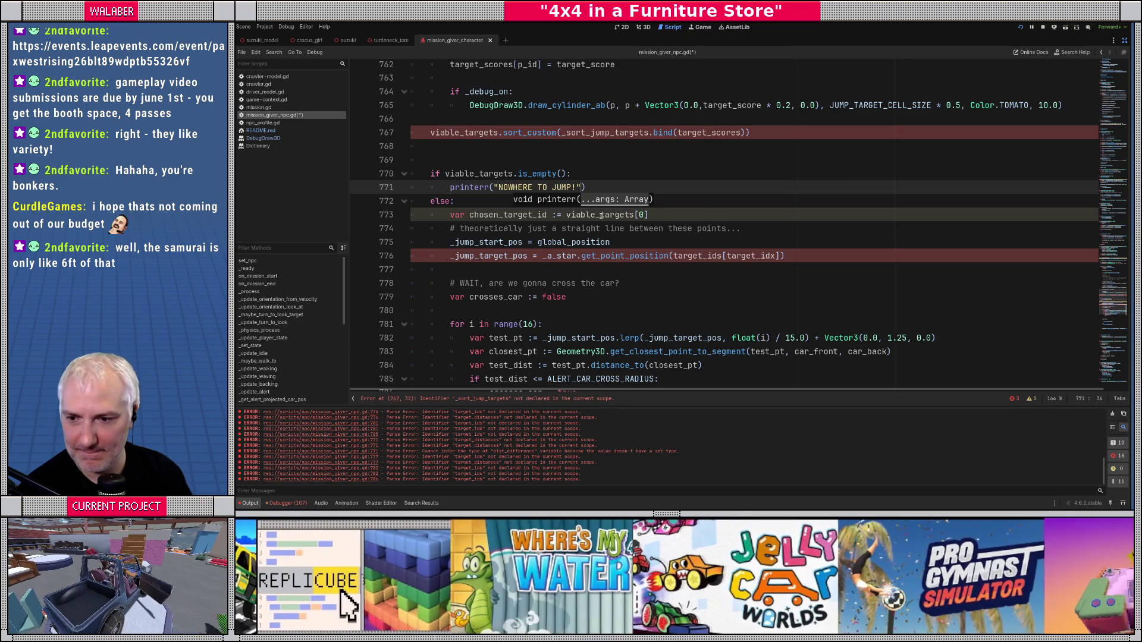
click(487, 204)
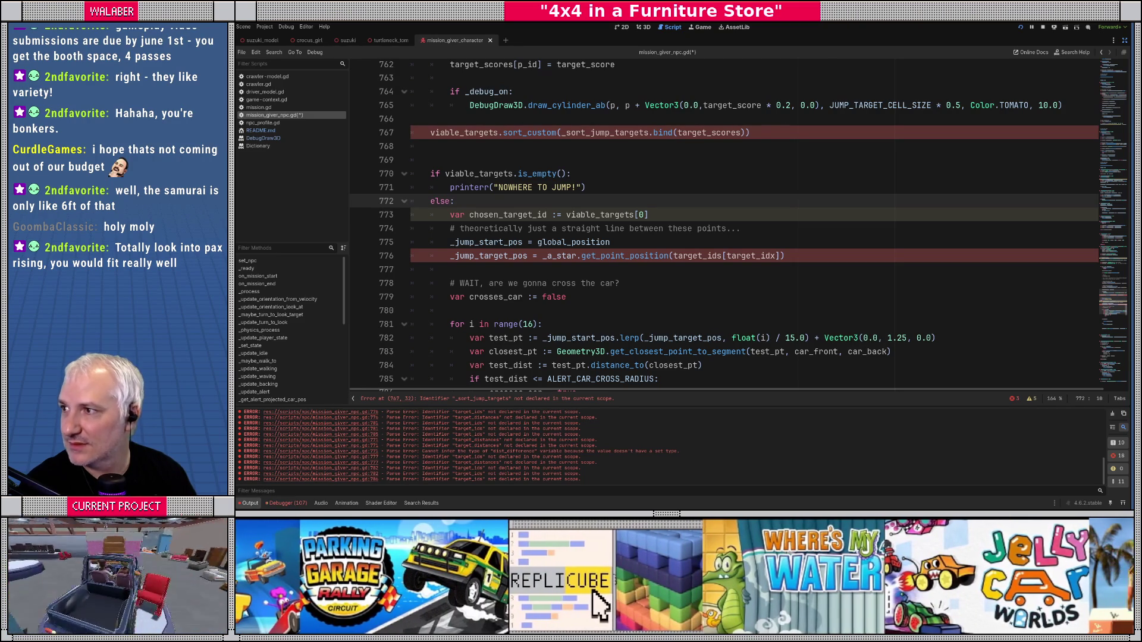
Step: Switch to the browser's PAX Rising Showcase page and view the 2025, then 2026 Game Index
key(alt+Tab)
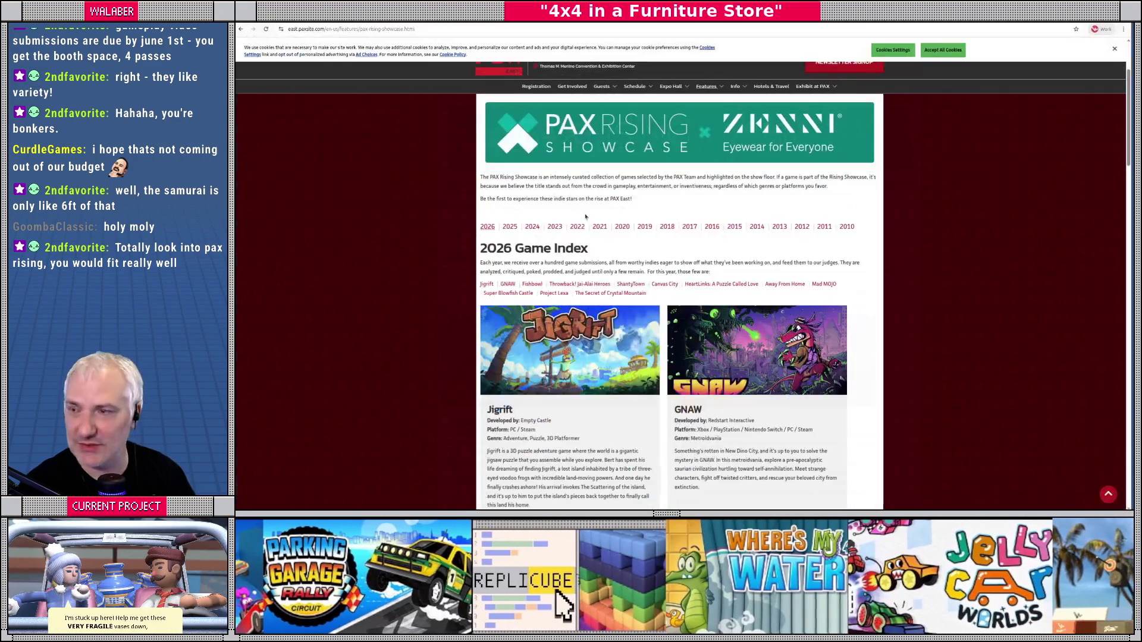
scroll(519, 262, down, 3)
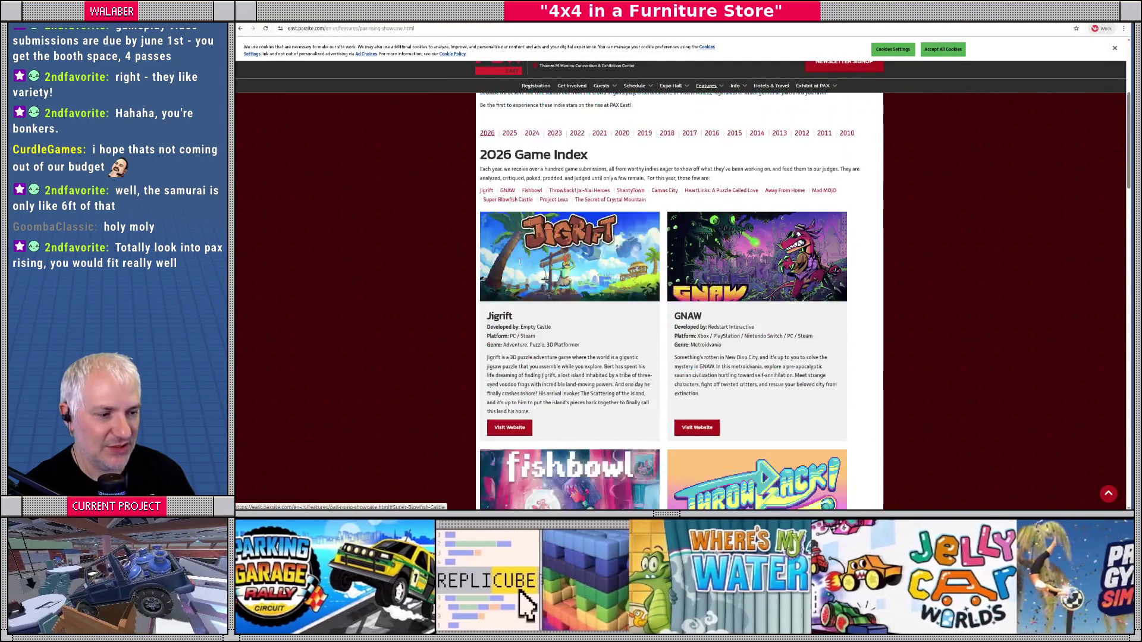
scroll(519, 262, down, 20)
scroll(643, 378, up, 15)
scroll(639, 345, up, 10)
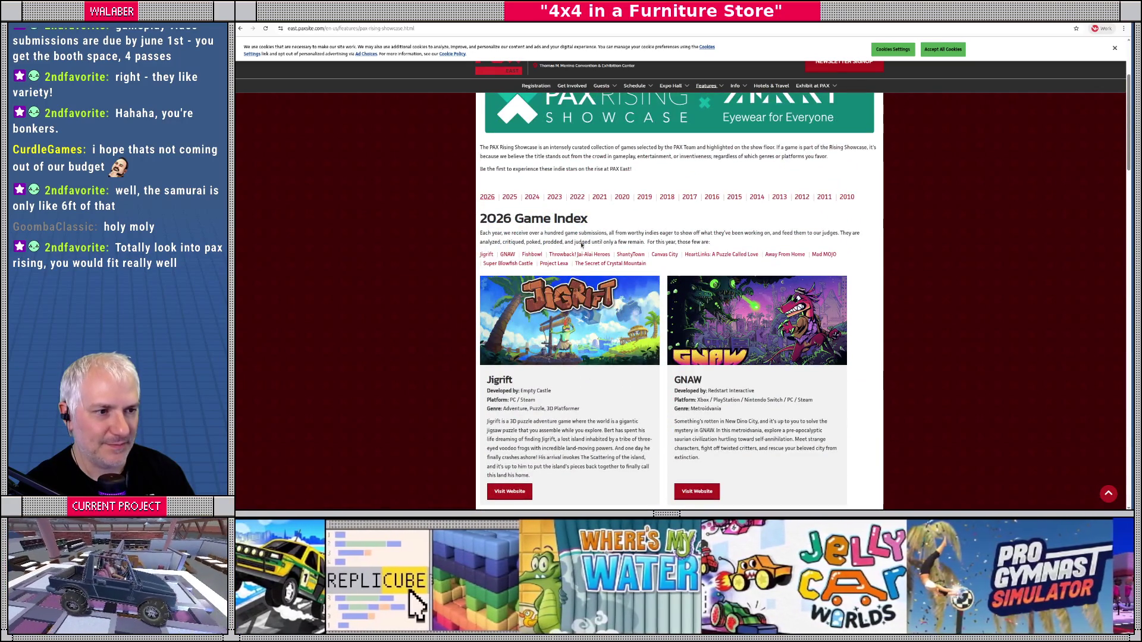
click(510, 197)
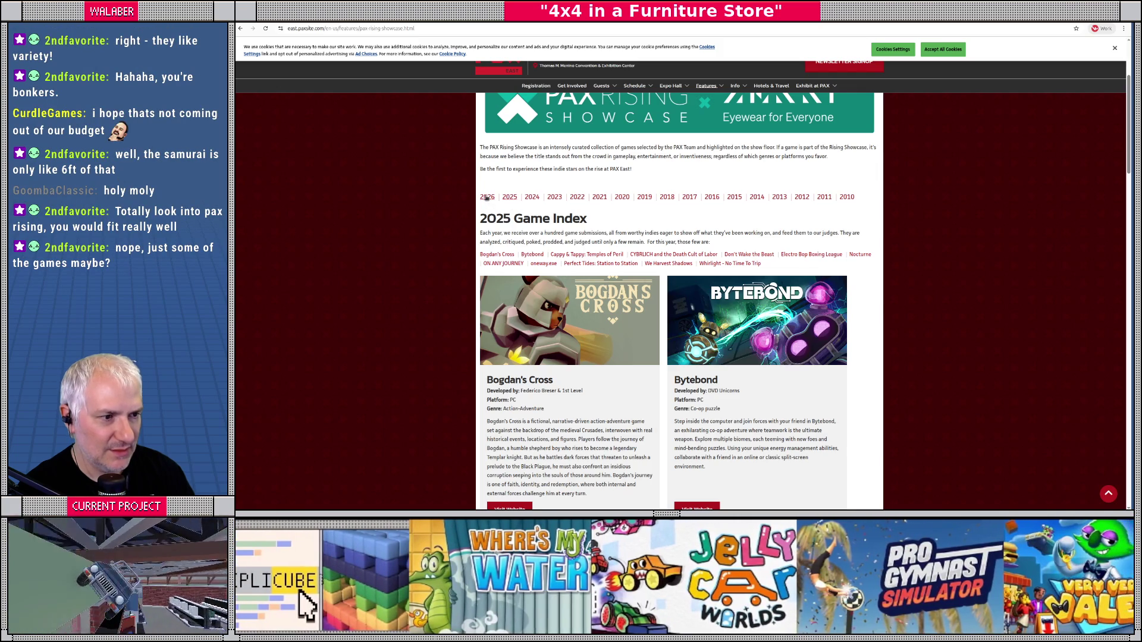
click(487, 197)
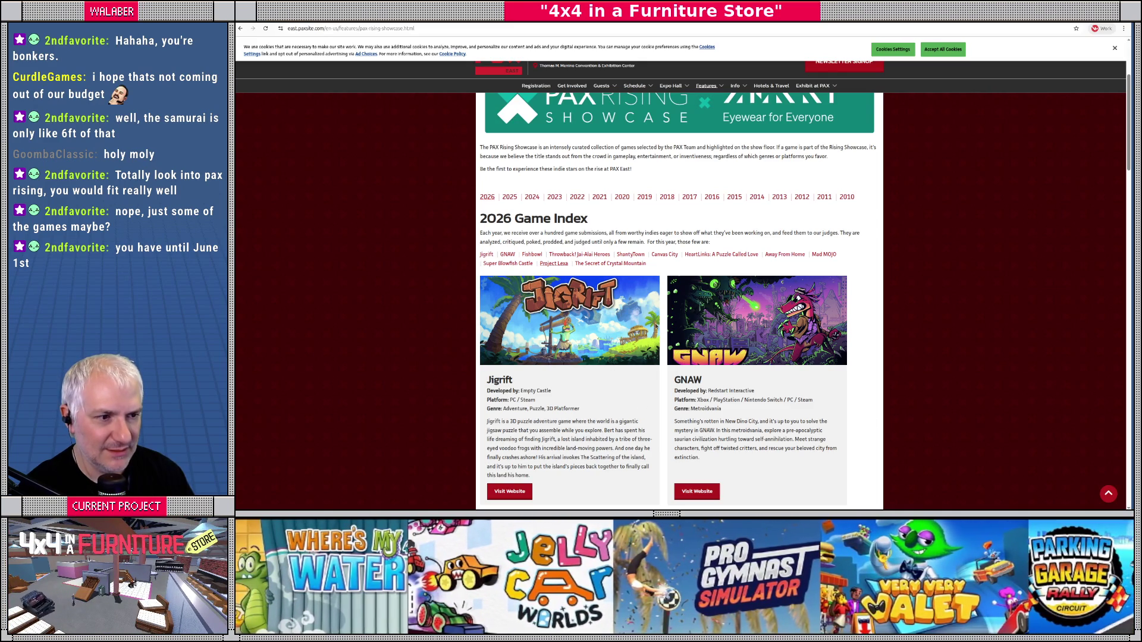
Step: Dismiss the cookie notice and follow the link to the PAX West website
scroll(604, 260, up, 2)
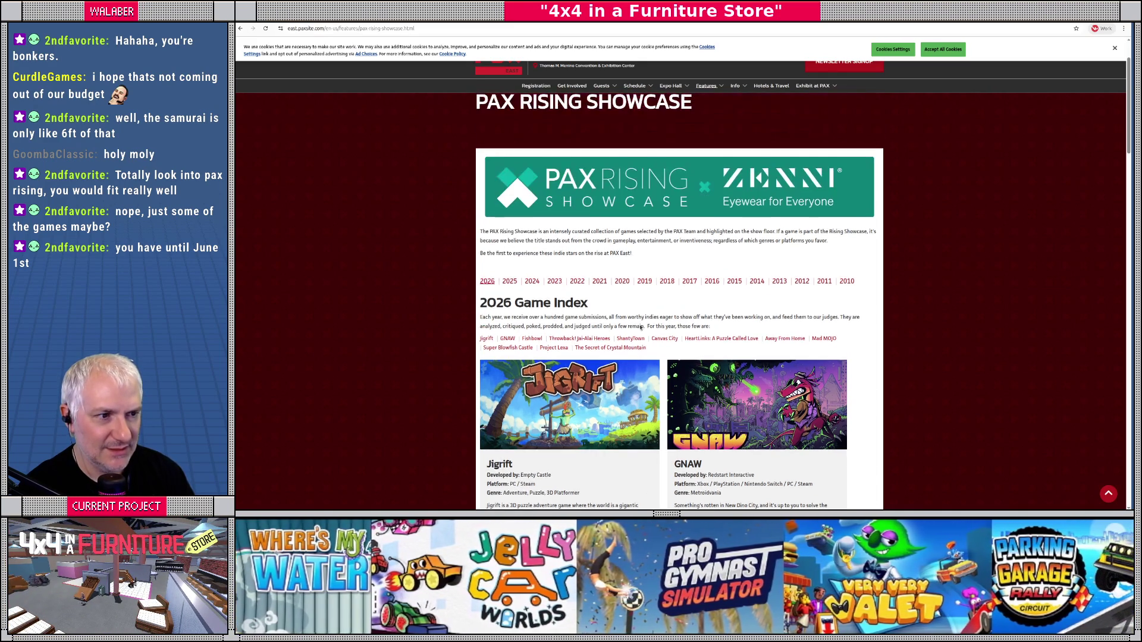
scroll(510, 325, up, 1)
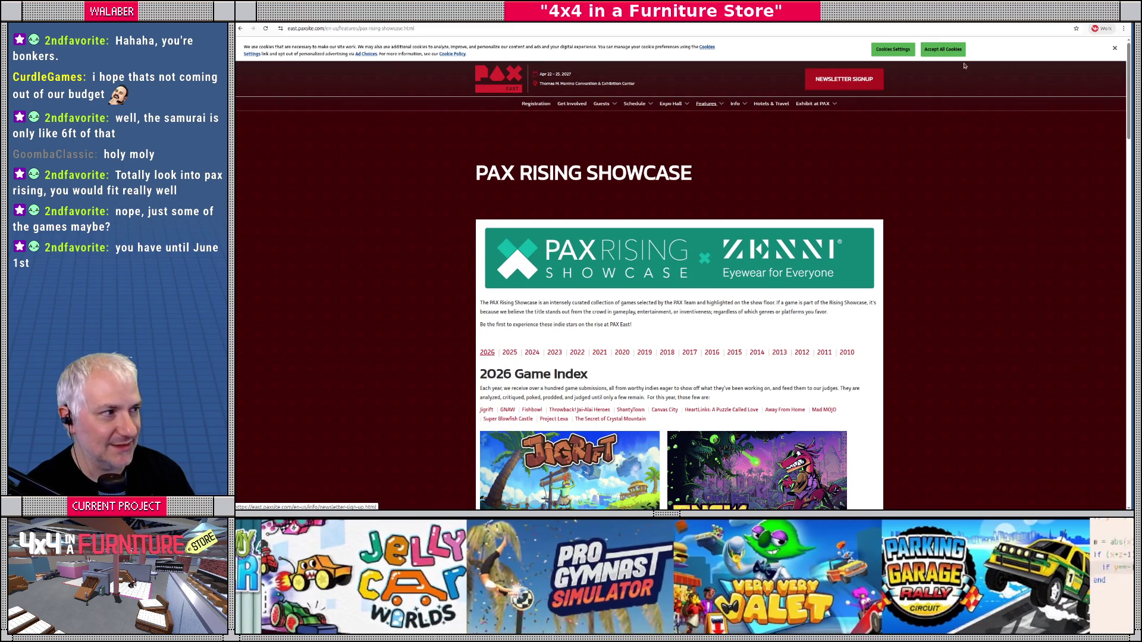
click(1107, 50)
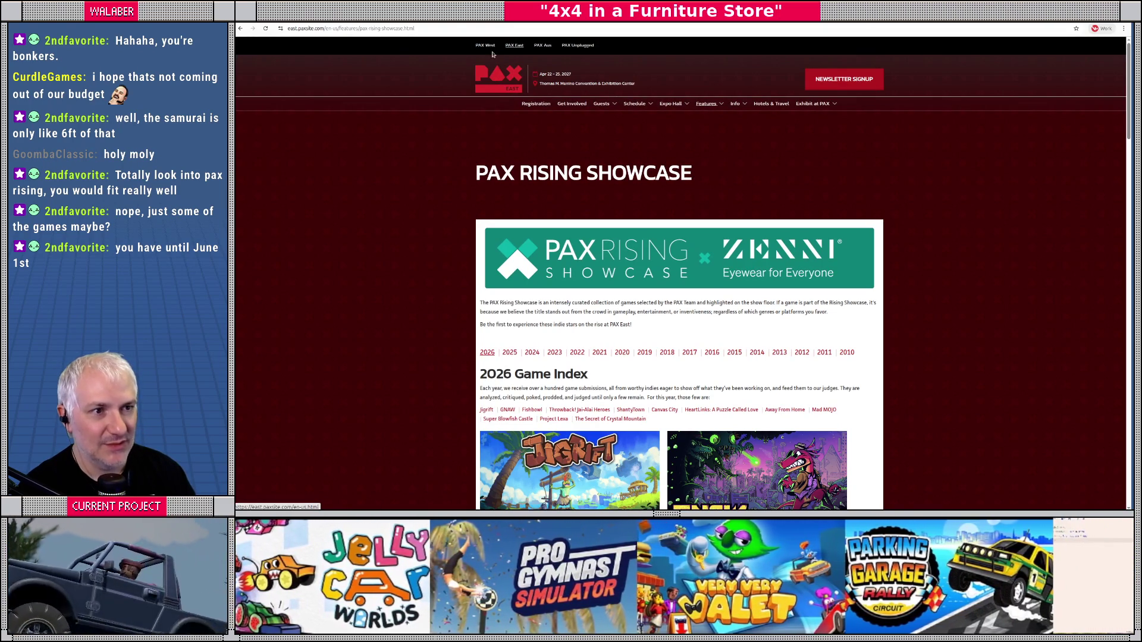
click(481, 234)
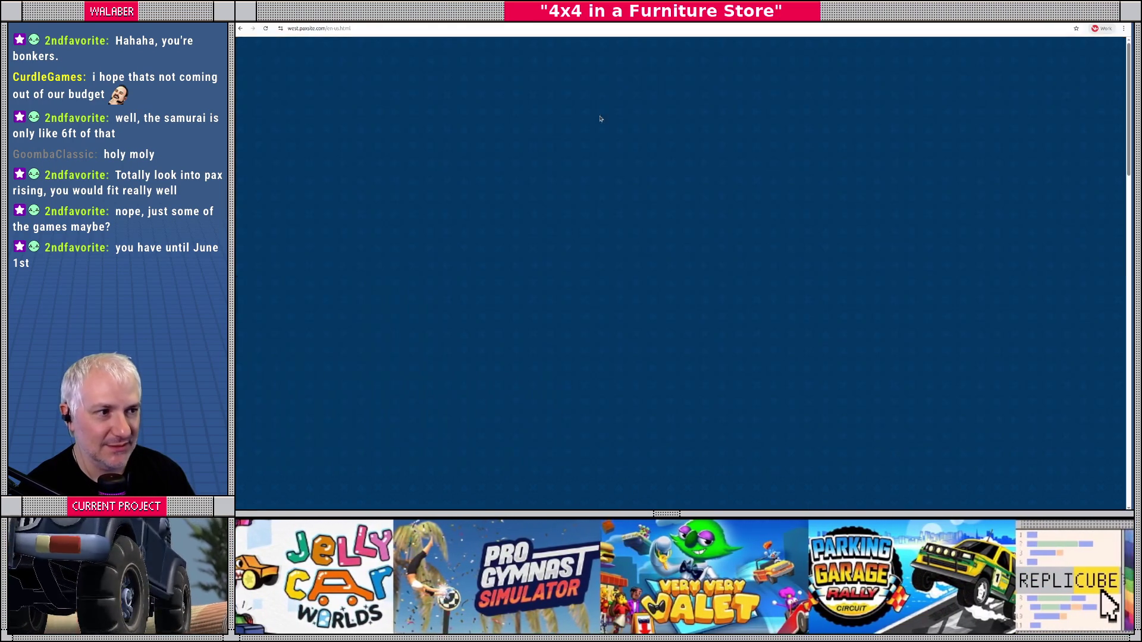
Step: Open PAX West's Features > PAX Rising Showcase, browse the 2025 games, then return to Godot
mouse_move(674, 105)
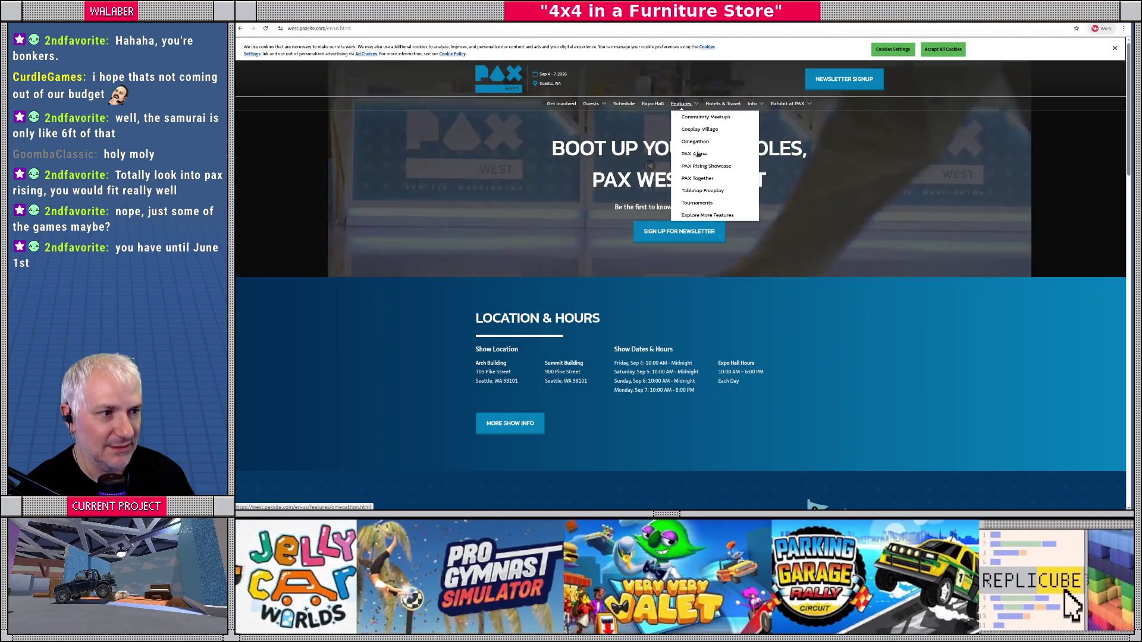
click(706, 165)
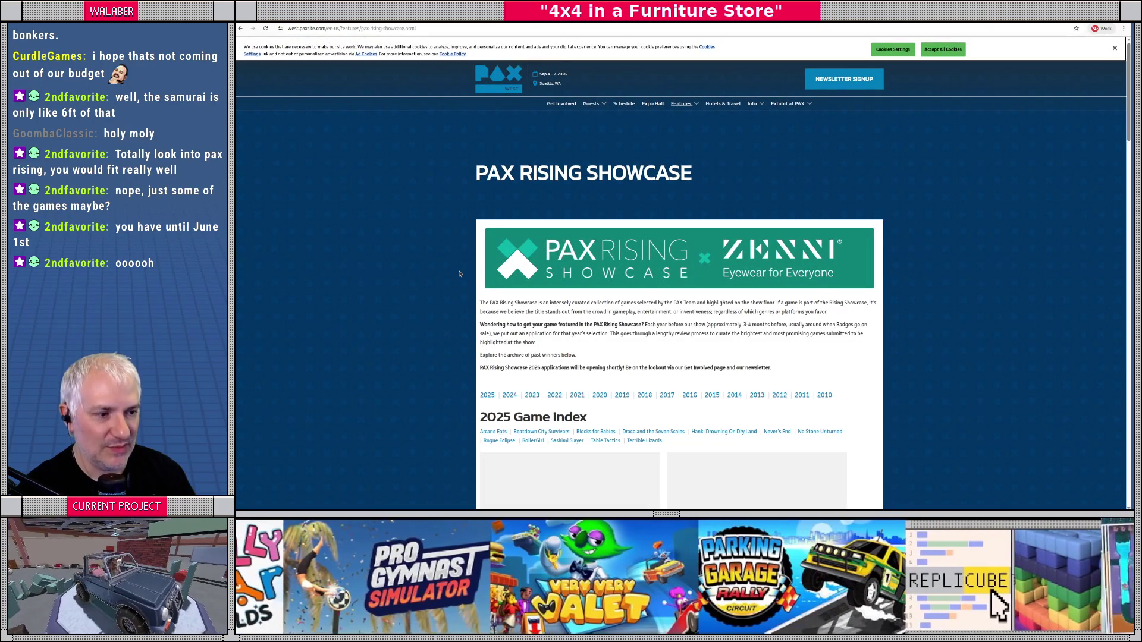
scroll(476, 271, down, 3)
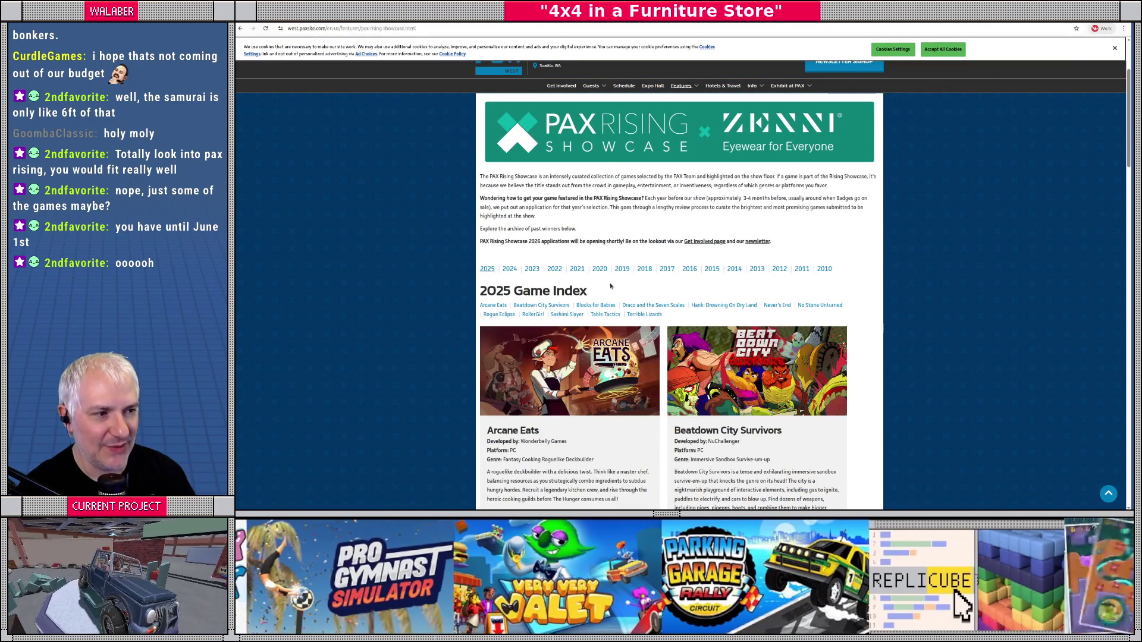
scroll(464, 296, down, 5)
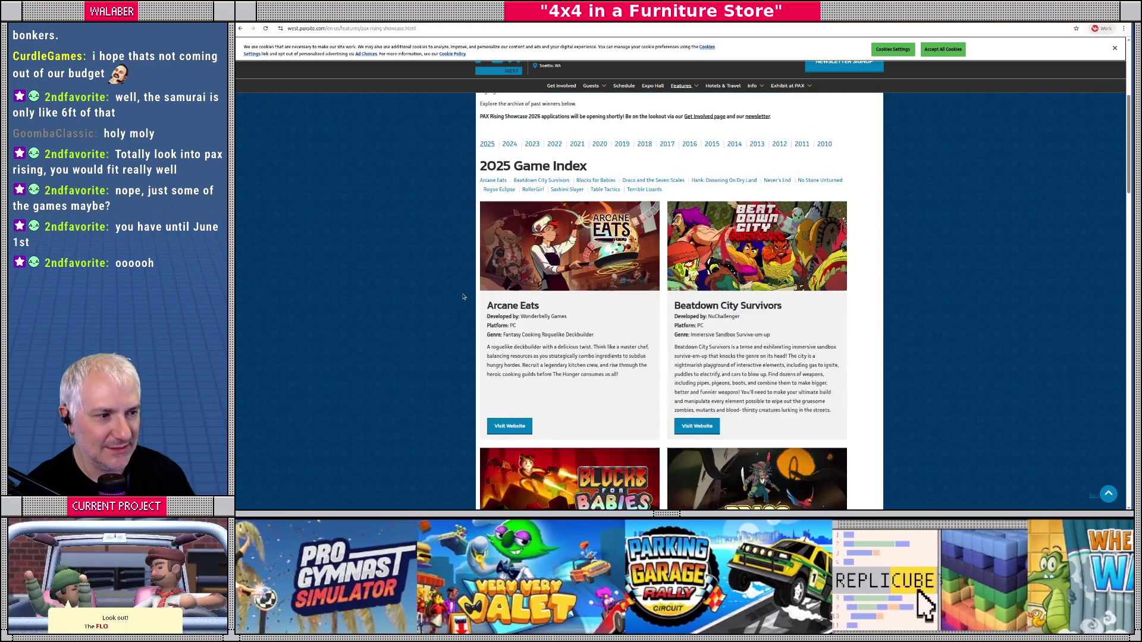
scroll(464, 297, down, 7)
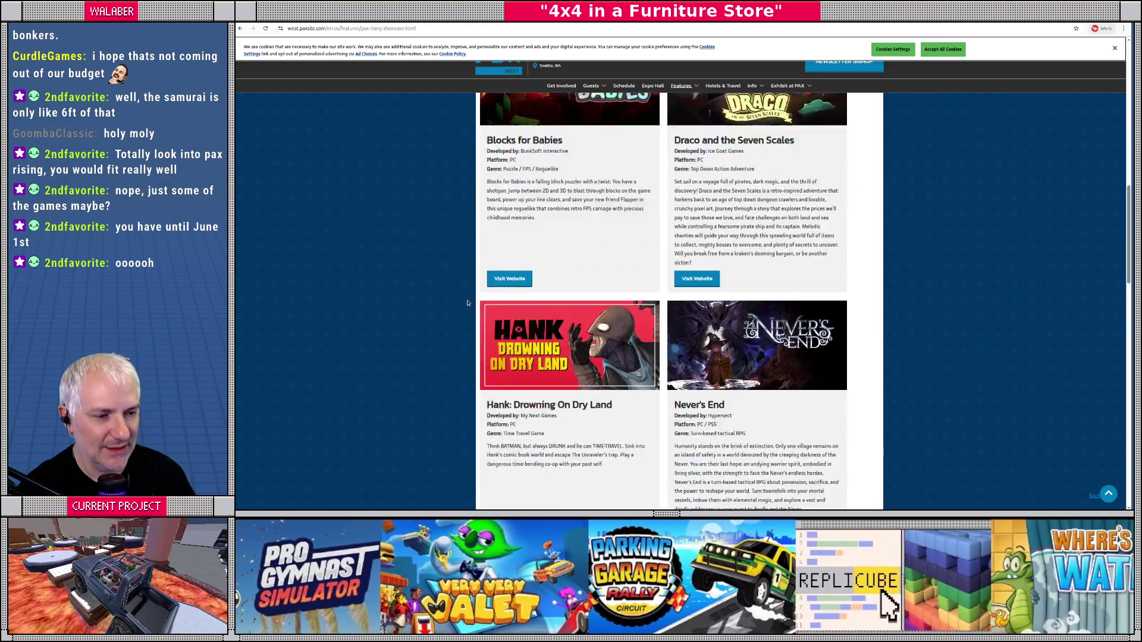
scroll(468, 304, down, 3)
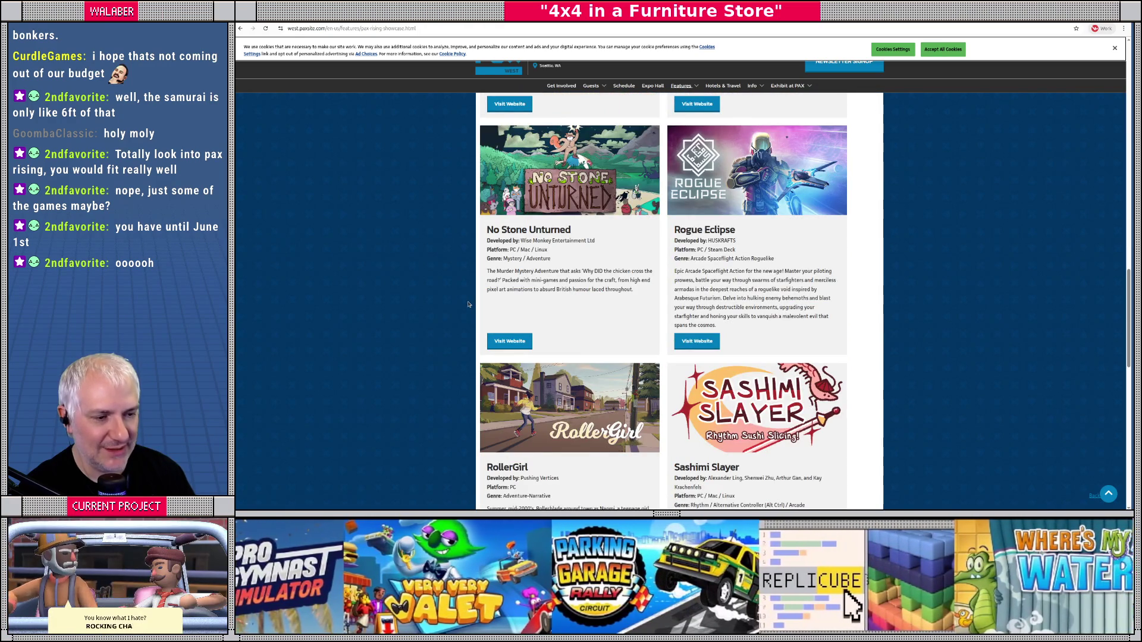
scroll(468, 304, up, 5)
scroll(469, 304, up, 10)
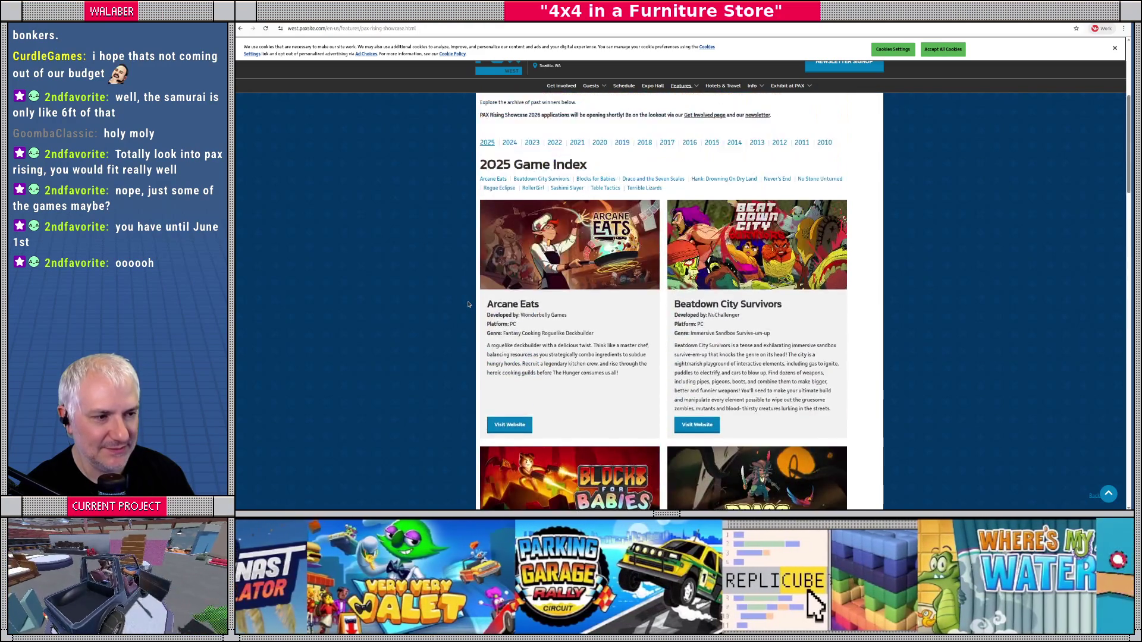
scroll(470, 306, down, 1)
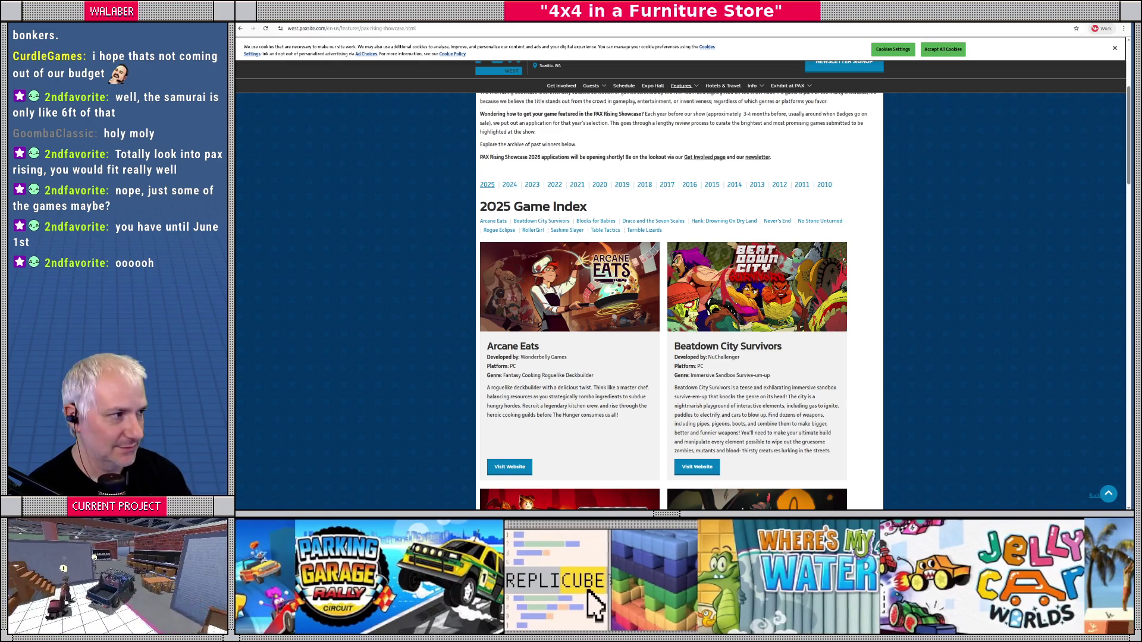
key(alt+Tab)
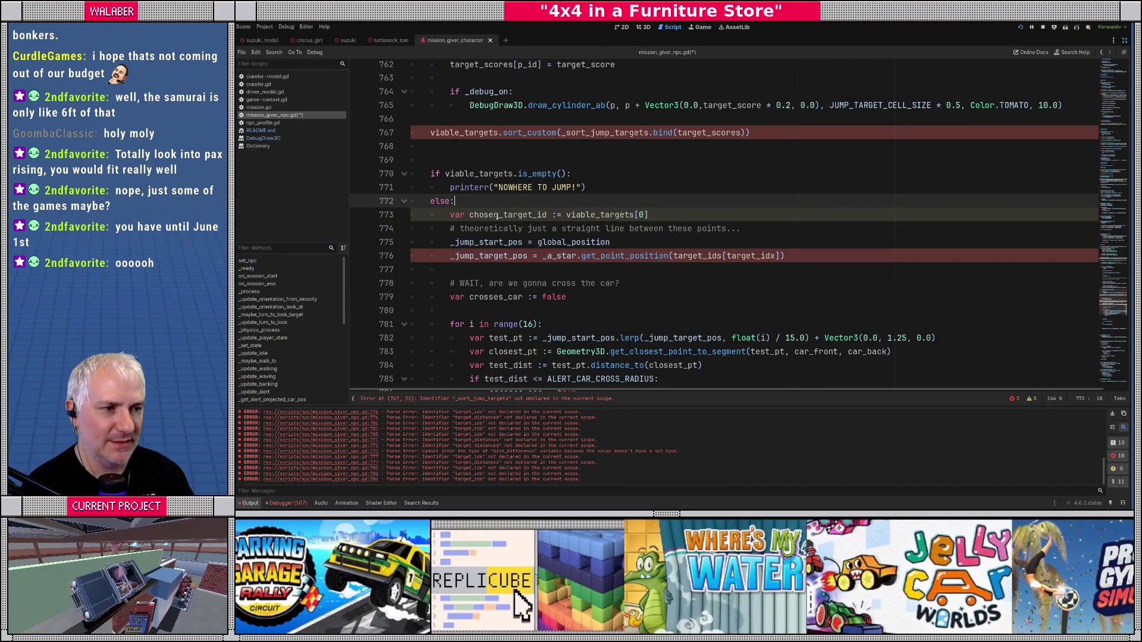
Step: Replace target_ids[target_idx] in the jump target position with chosen_target_id
drag(443, 212, 705, 212)
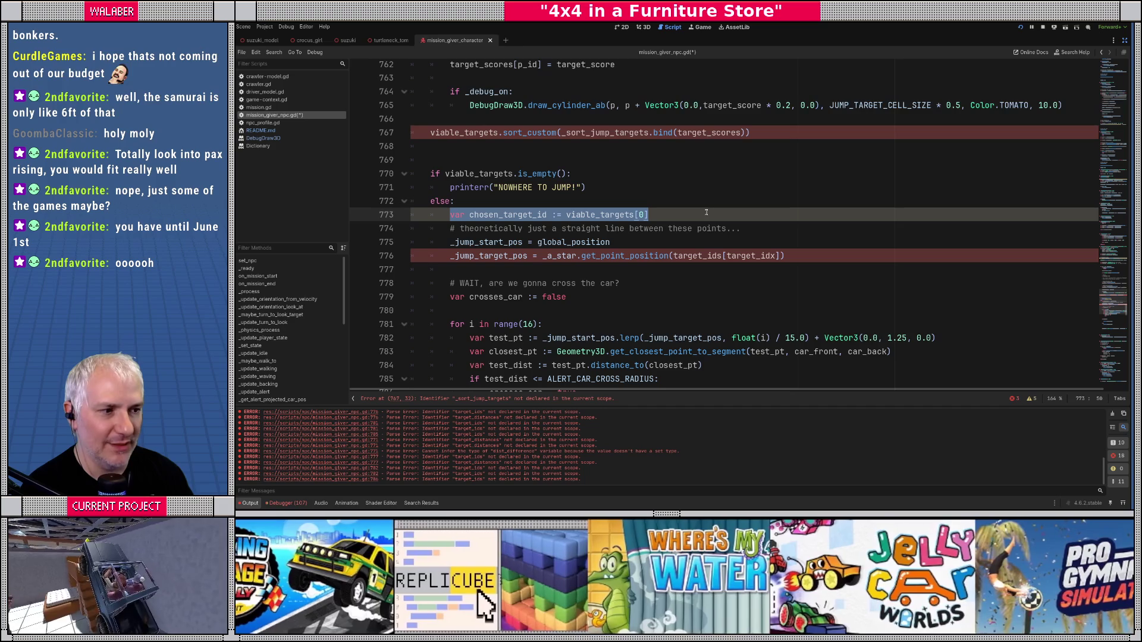
drag(474, 242, 781, 256)
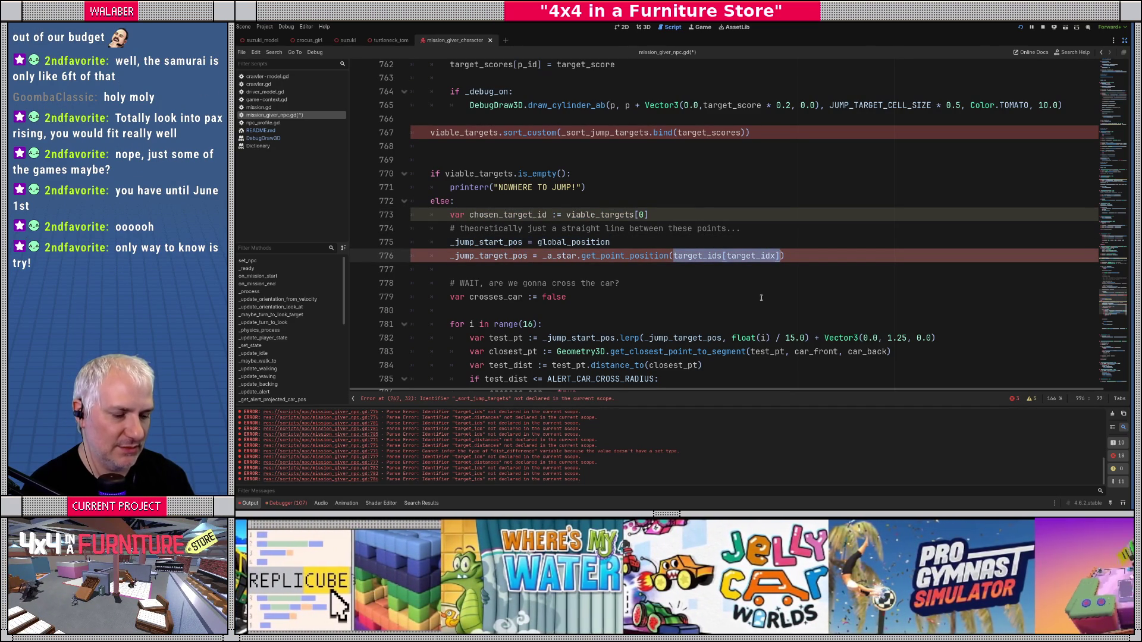
text(chosen_ta)
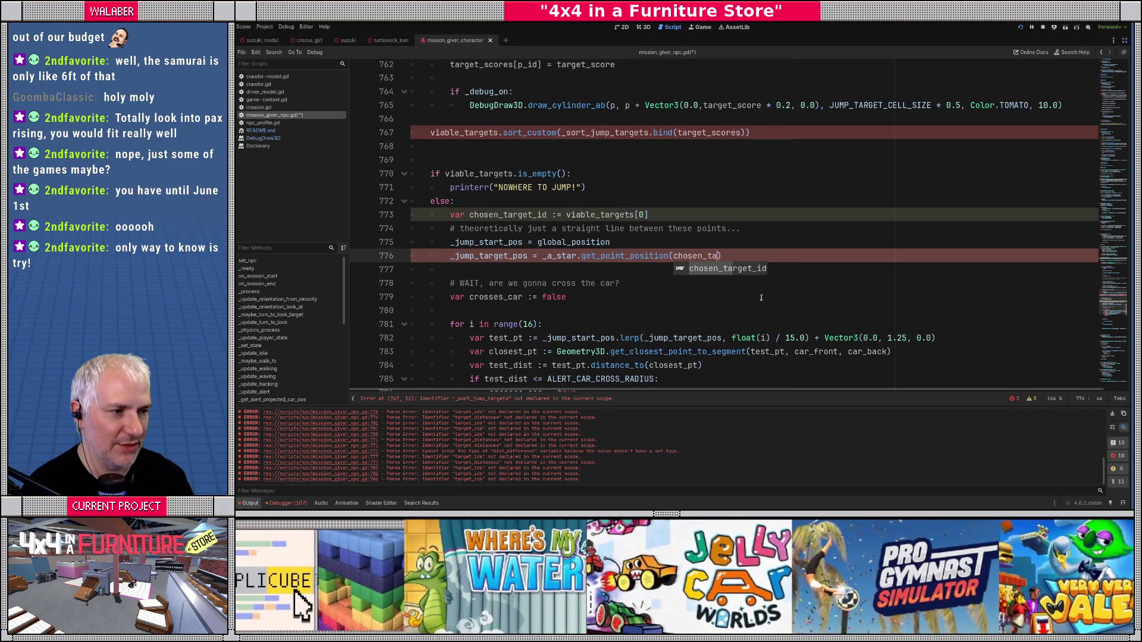
key(Return)
Step: Delete the crosses_car check with its if/else block and unindent _set_state
click(460, 271)
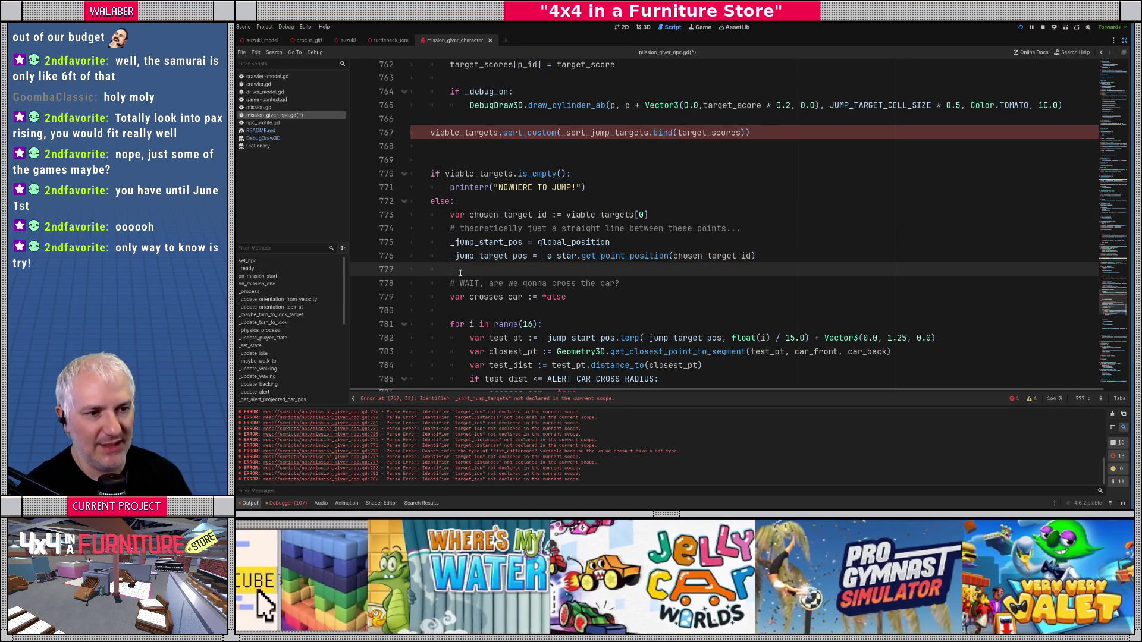
scroll(460, 273, down, 5)
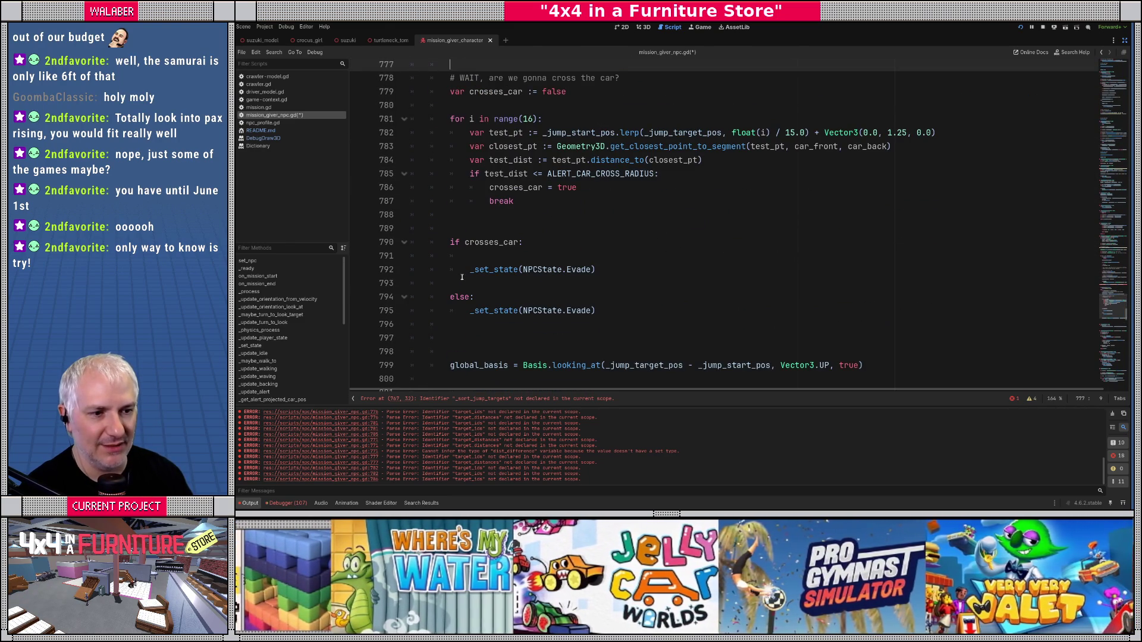
drag(451, 310, 450, 75)
key(Delete)
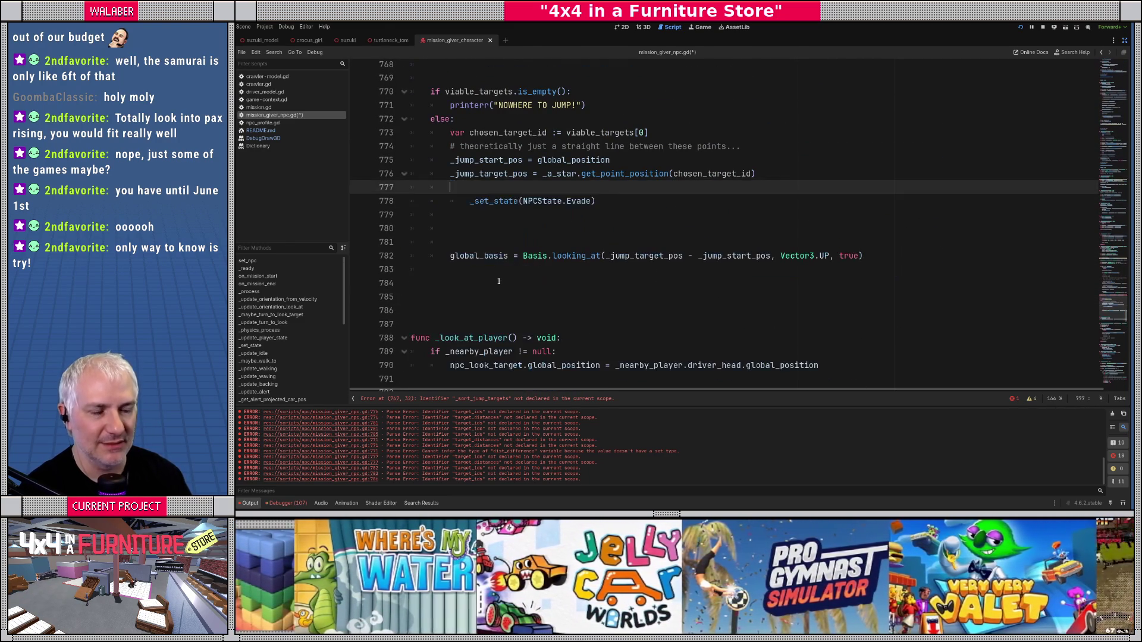
key(Delete)
key(Down)
Step: Remove the leftover blank lines around global_basis and save the script
key(Delete)
key(shift+Down)
key(Delete)
key(Down)
key(Down)
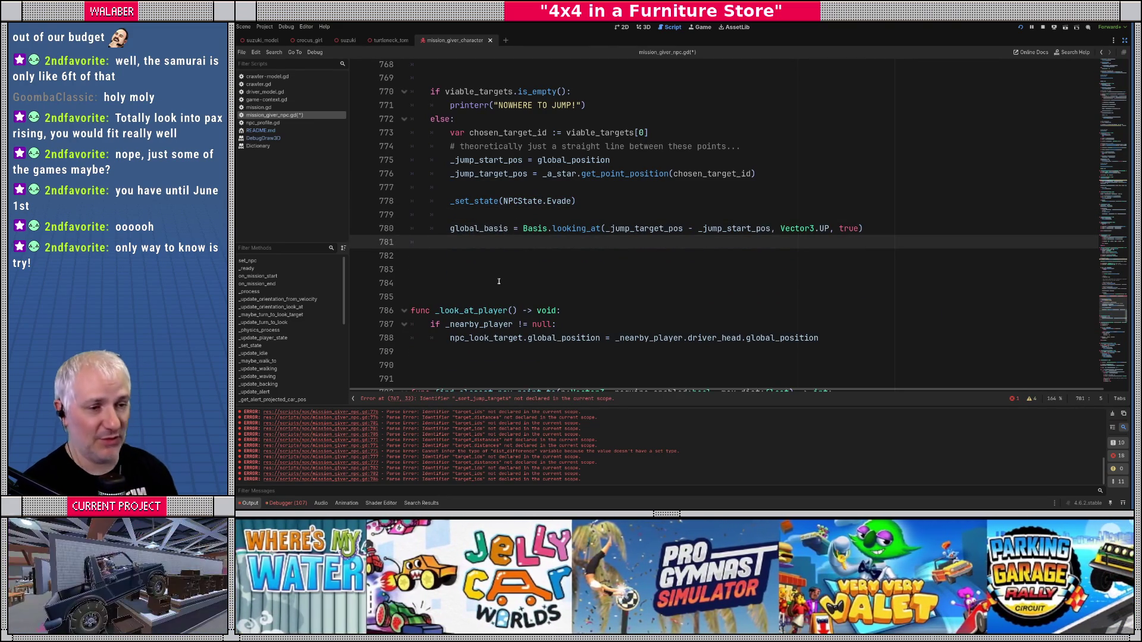
key(shift+Down)
key(BackSpace)
key(ctrl+s)
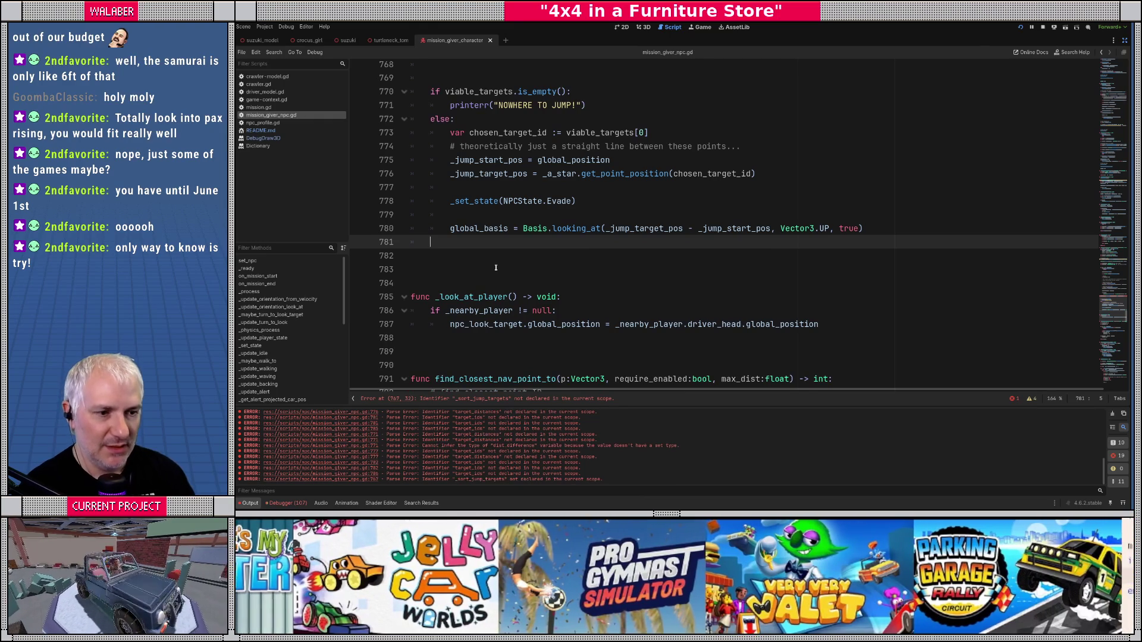
scroll(496, 267, up, 2)
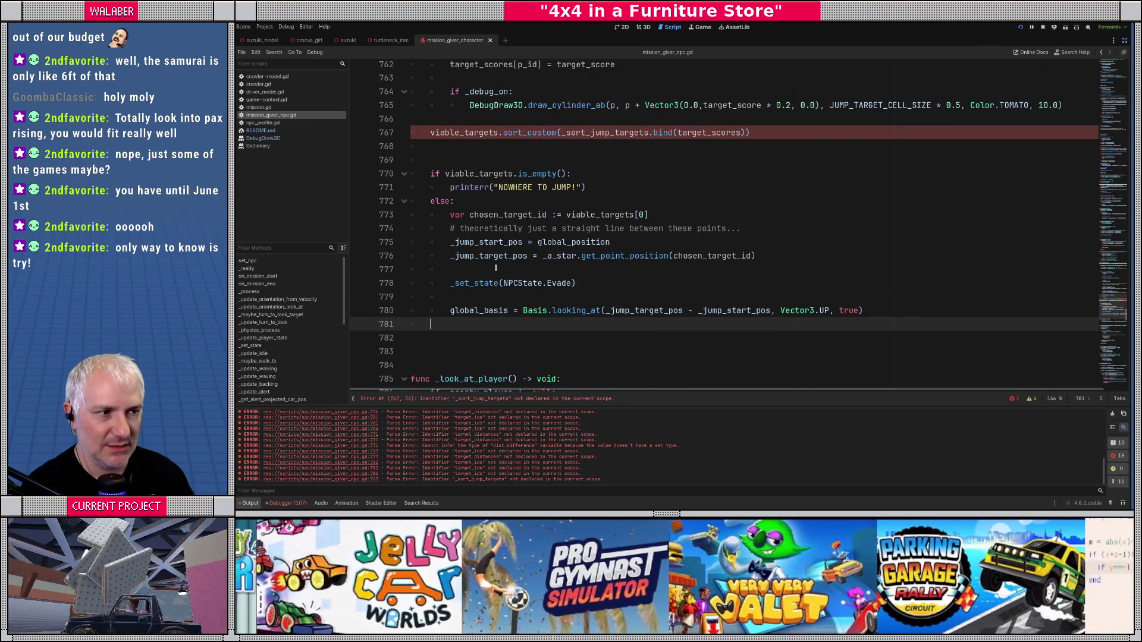
scroll(472, 257, down, 2)
Step: Start a new function func _sort_jump_targets(a:int, b:int) -> bool: below the jump code
click(415, 257)
key(Return)
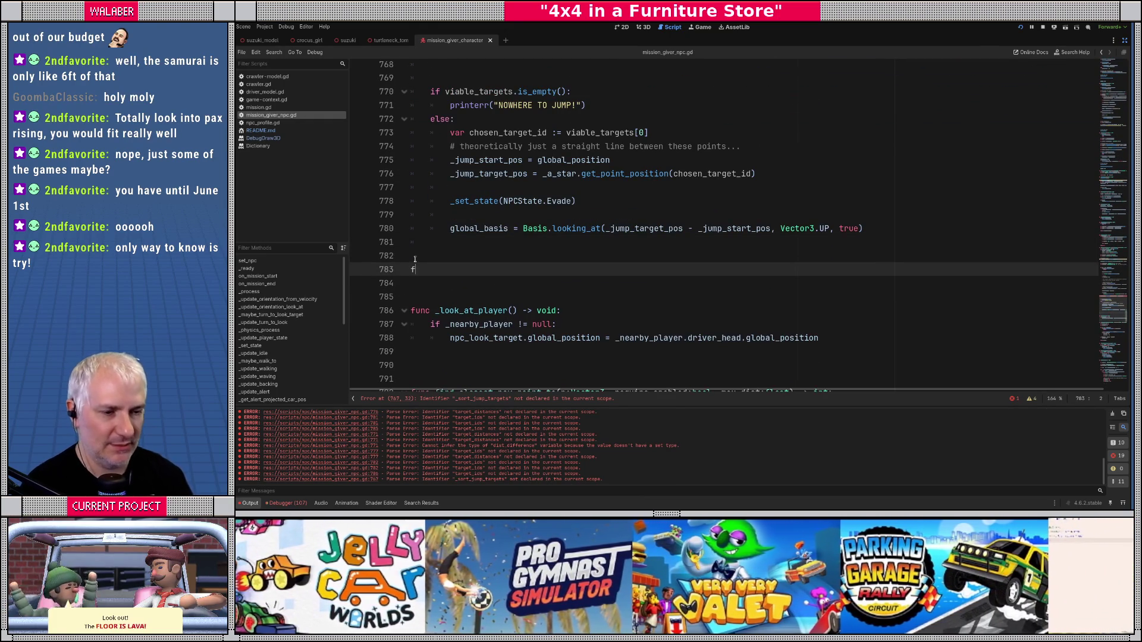
text(func)
scroll(530, 245, up, 2)
text(_sort_jump_targets()
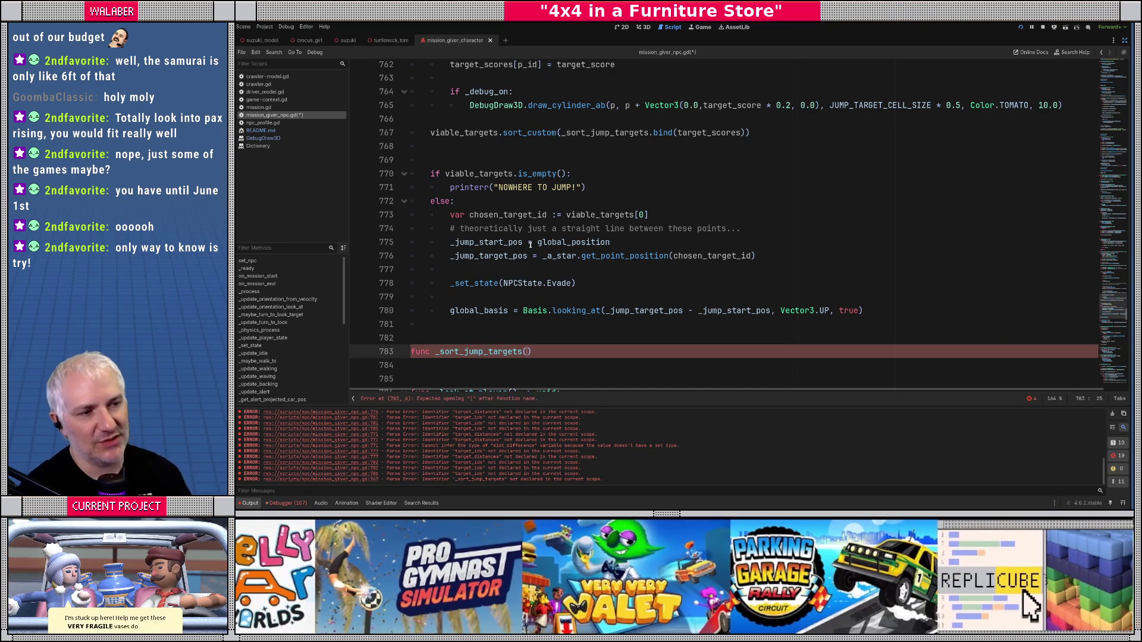
double_click(583, 133)
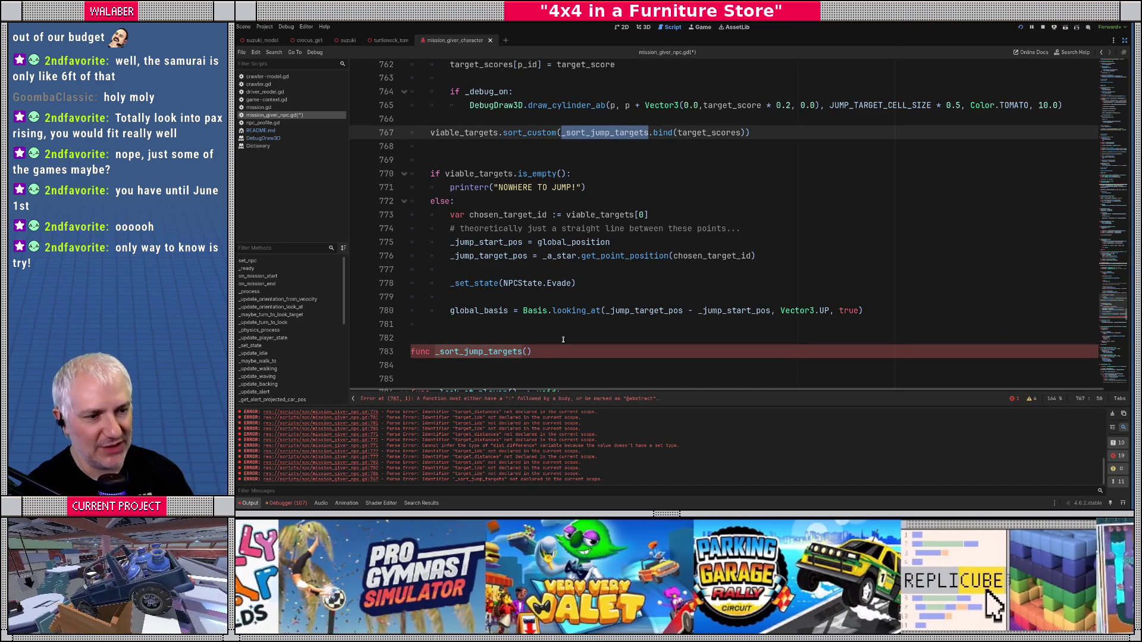
click(526, 352)
text(a:int, b:int)
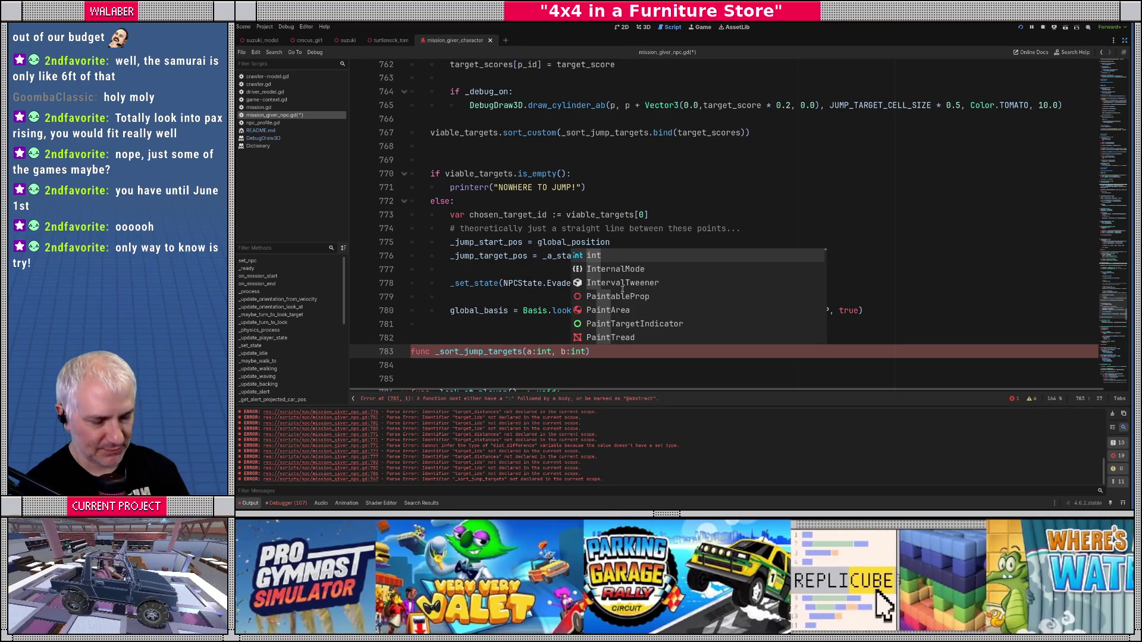
text() -> bool:)
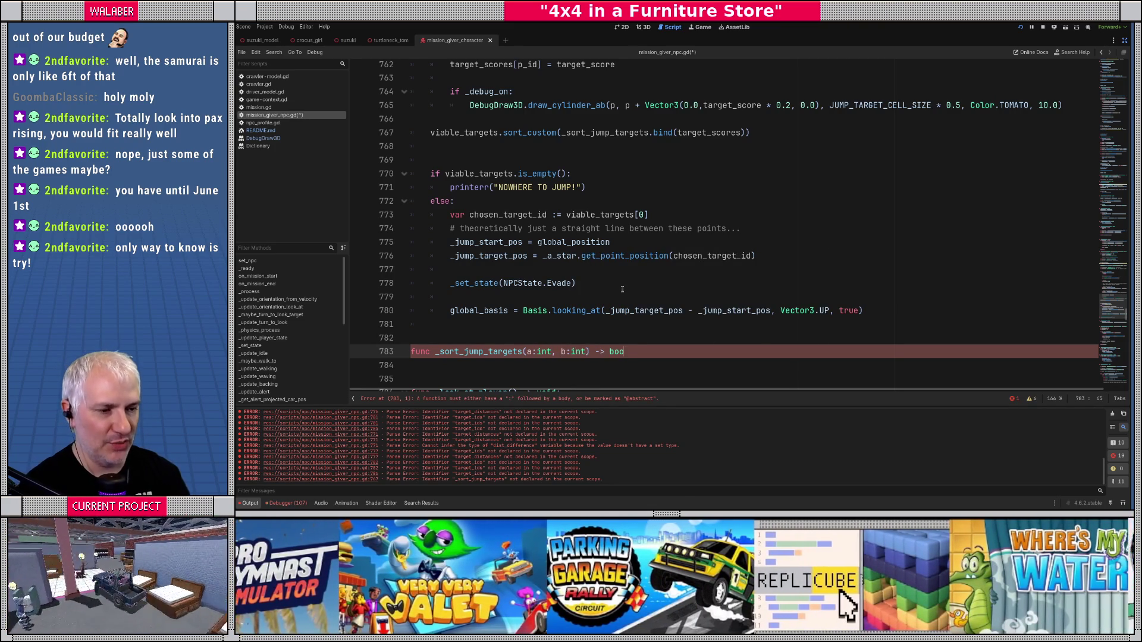
key(Return)
Step: Add a score_dict:Dictionary[int, float] parameter to the _sort_jump_targets signature
scroll(540, 289, down, 2)
click(528, 271)
click(563, 271)
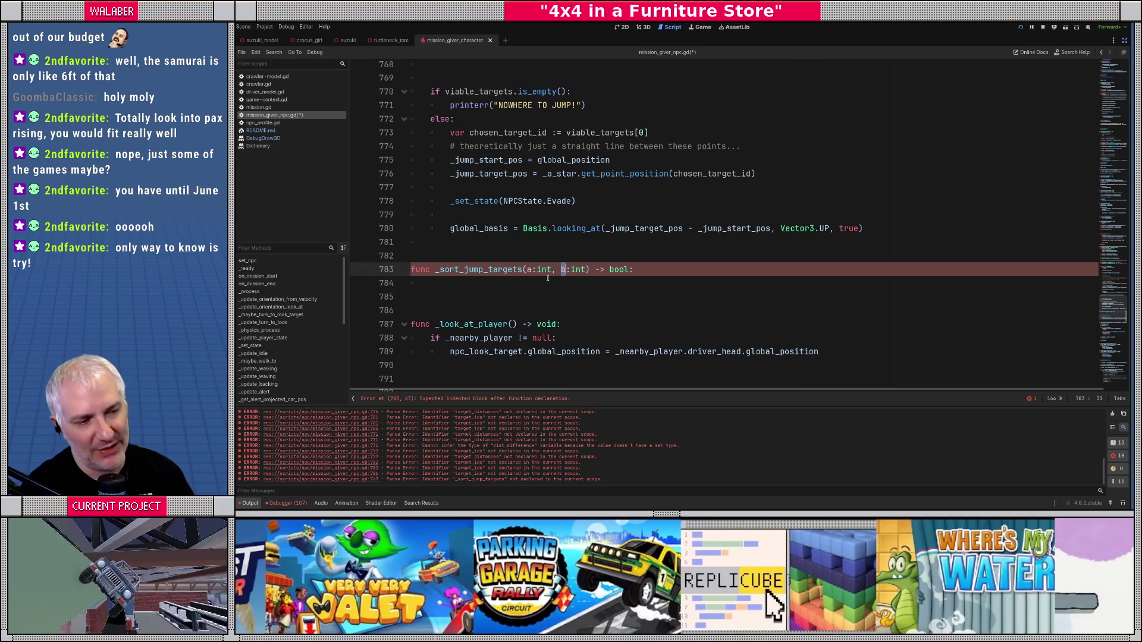
click(486, 288)
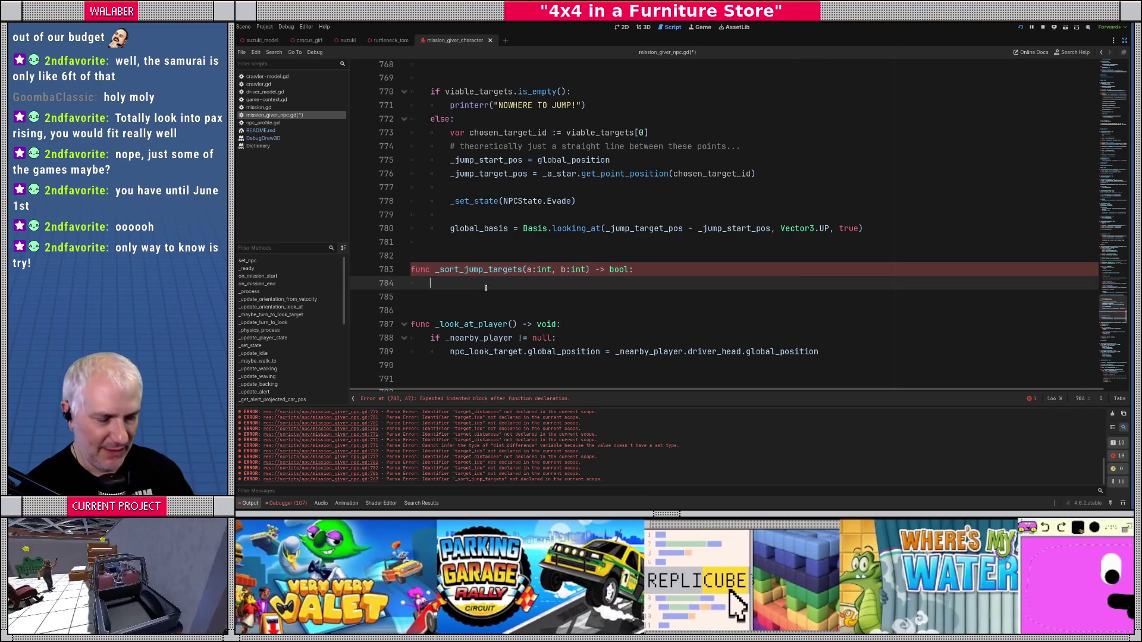
click(589, 271)
scroll(591, 191, up, 3)
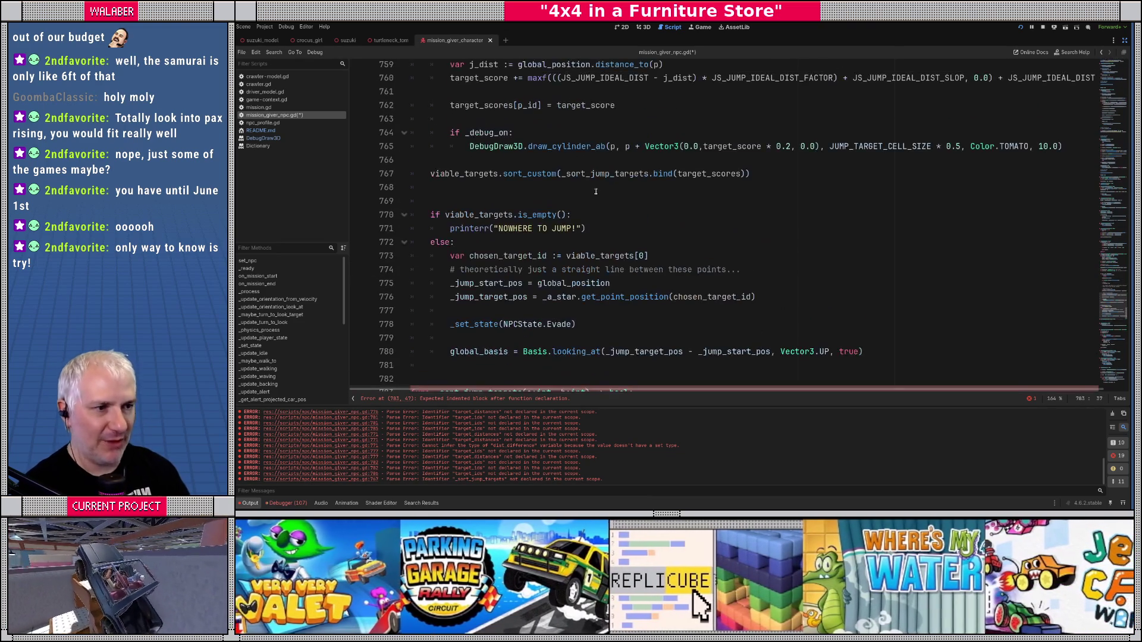
click(659, 174)
double_click(708, 174)
scroll(587, 329, down, 3)
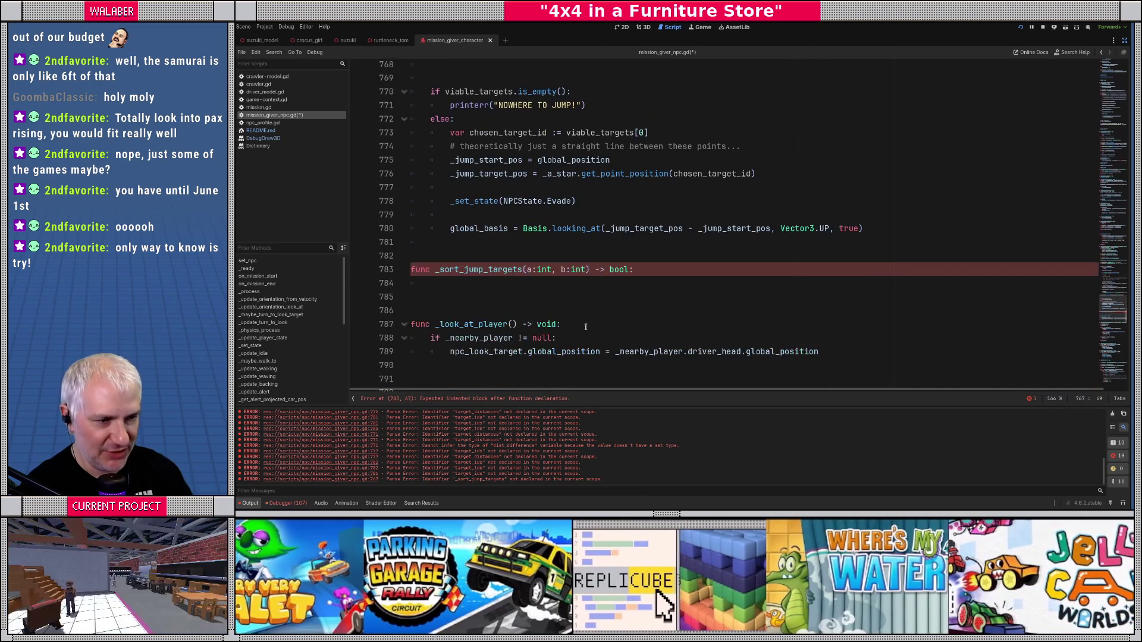
click(588, 270)
text(,)
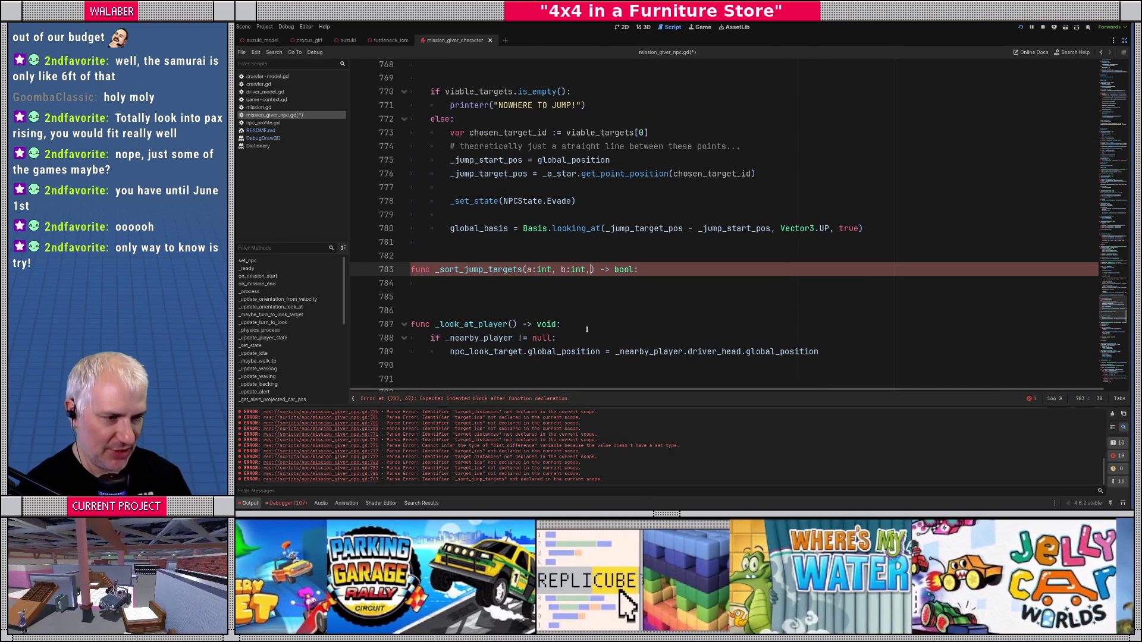
text( score_dic)
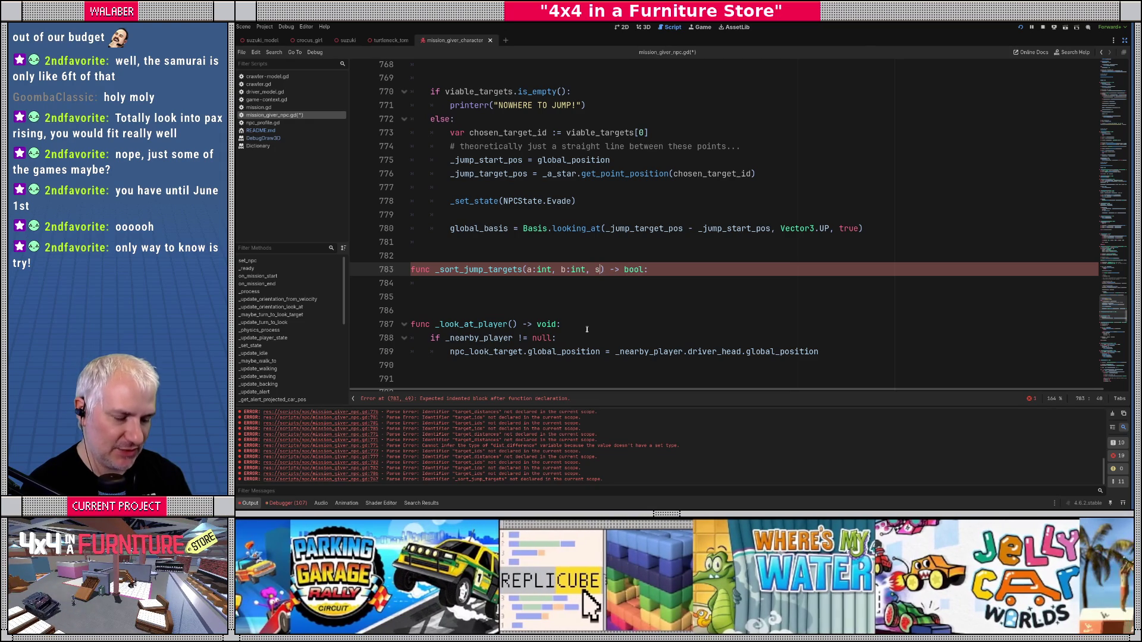
text(t:Dictionary)
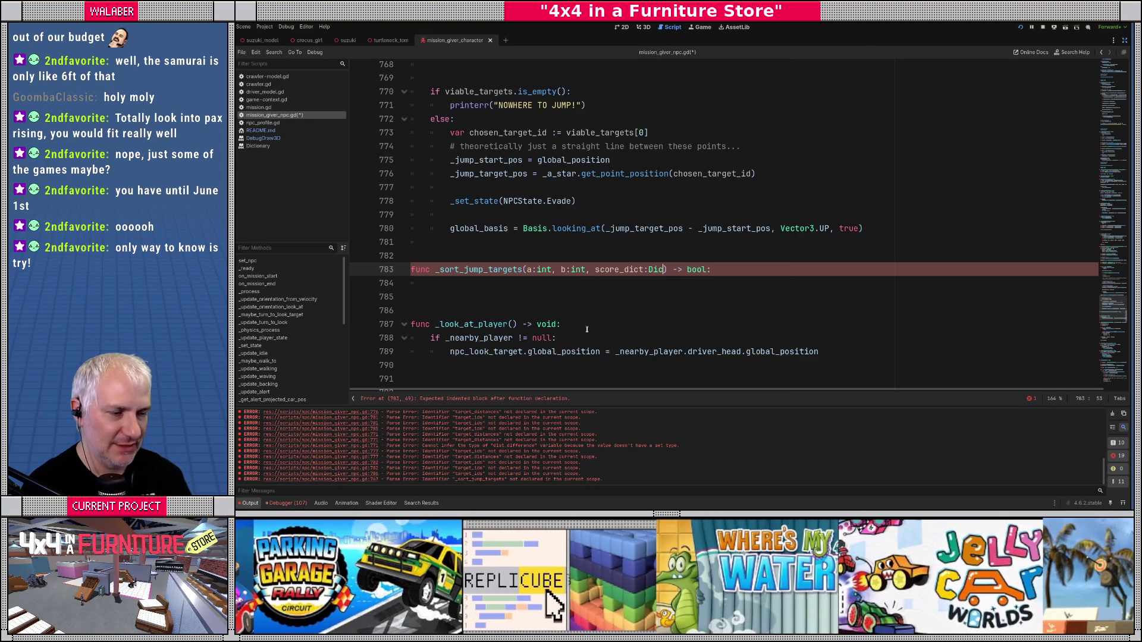
text([int, float])
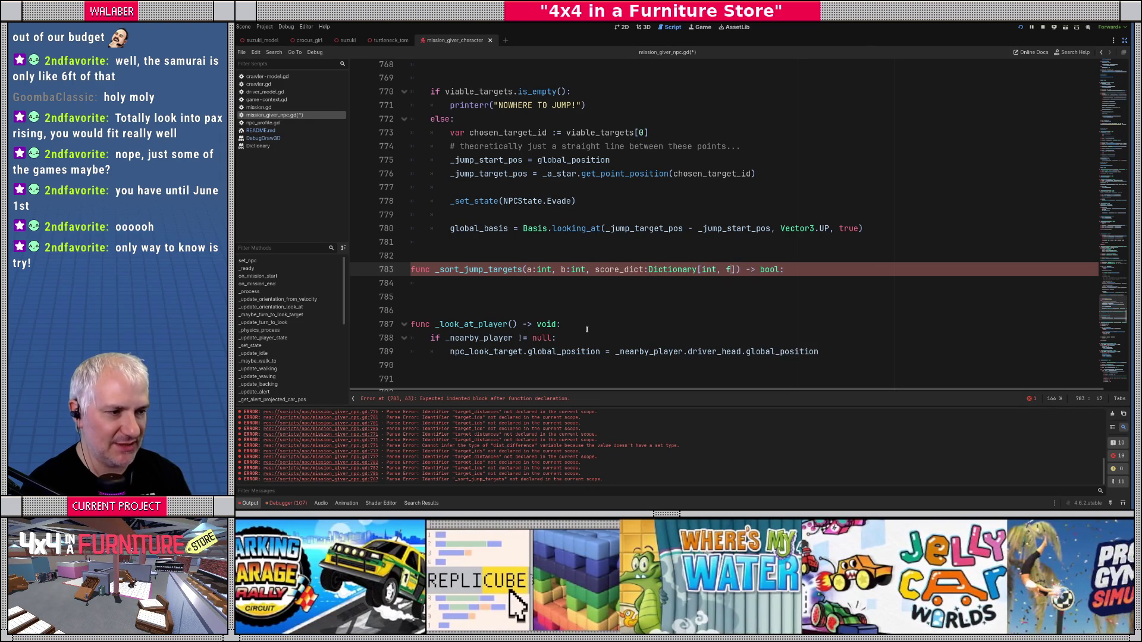
Step: Declare var score_a := score_dict[a] and var score_b := score_dict[b] in the body
key(End)
key(Return)
text(ar s)
text(r)
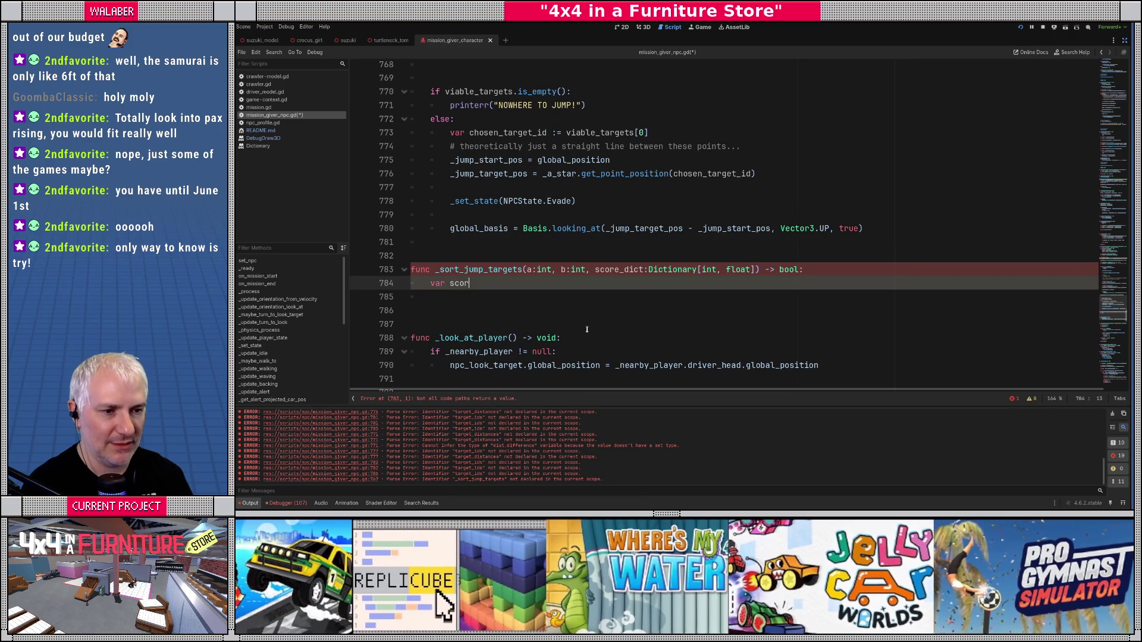
text(e_a := score_d)
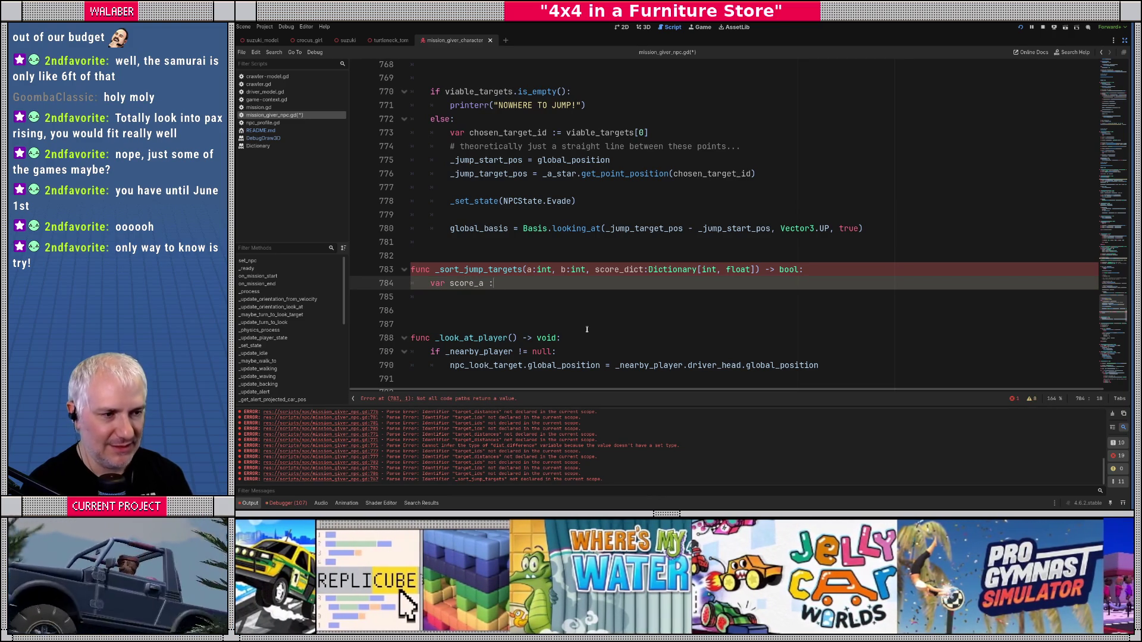
key(Return)
text([a])
key(Return)
text(var)
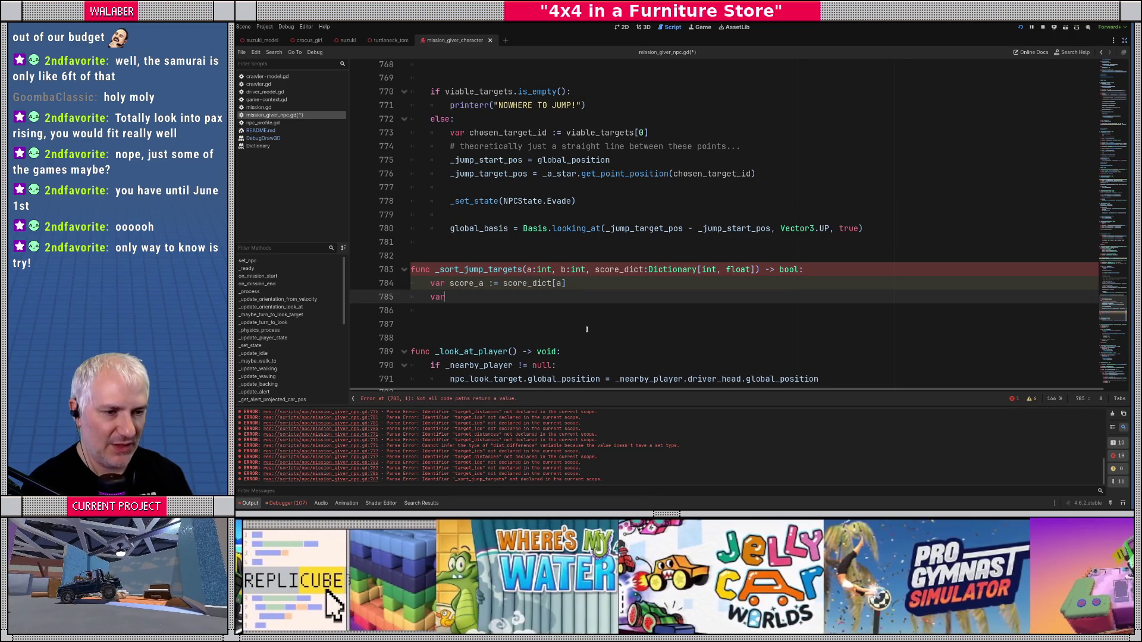
text( score_b := score_d)
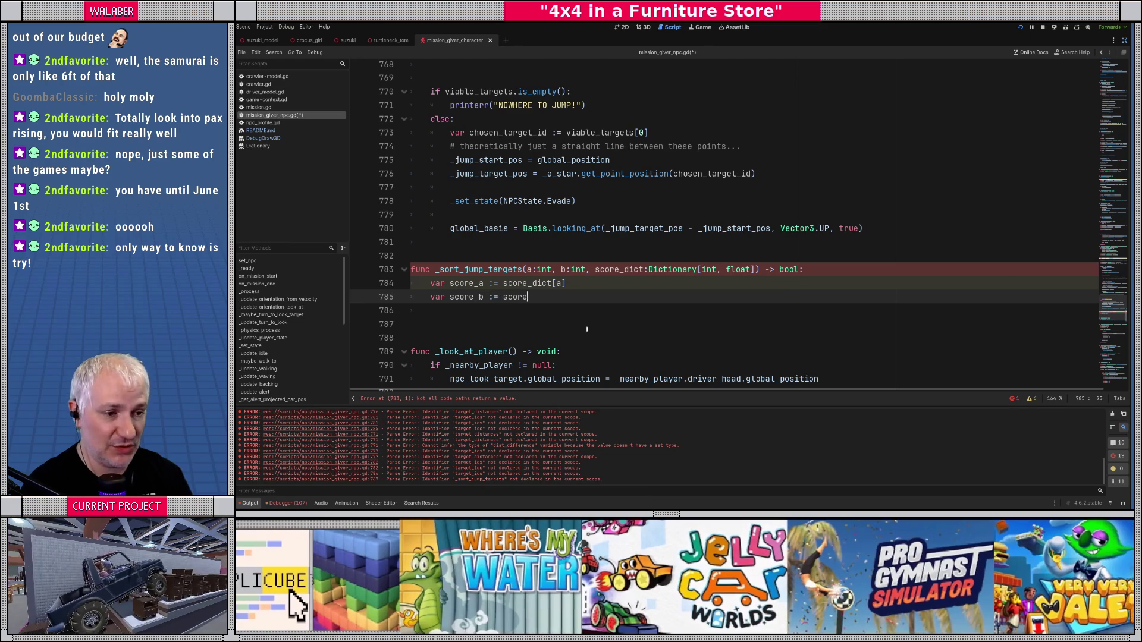
key(Return)
text([b])
Step: Finish with return score_a > score_b and save the script
key(Return)
key(Return)
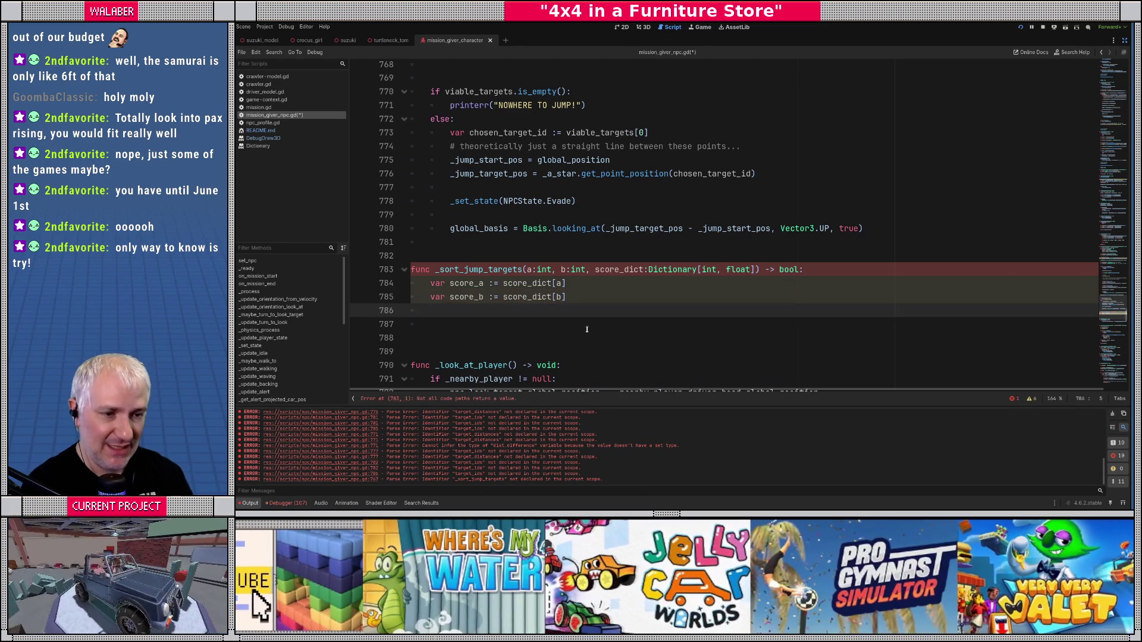
text(return score_a > score)
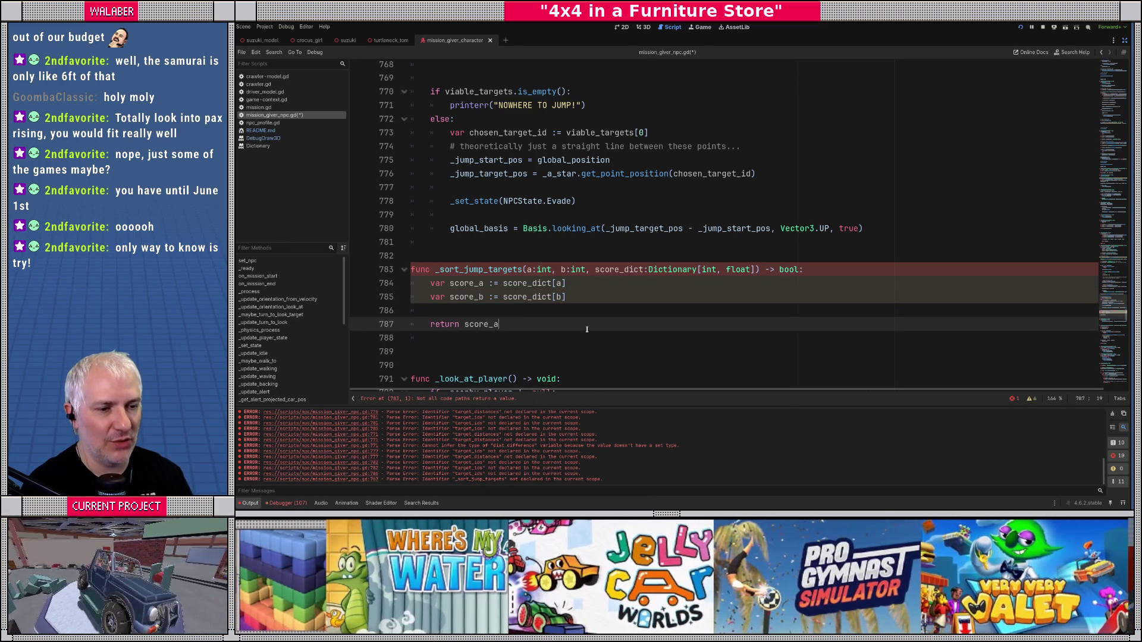
text(_b)
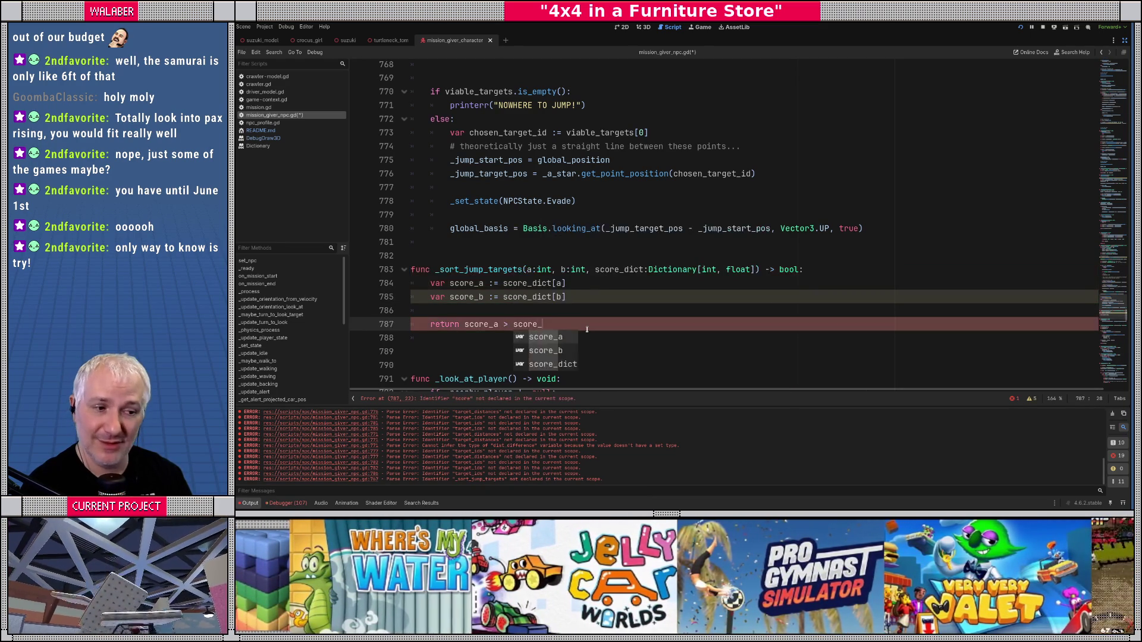
key(ctrl+s)
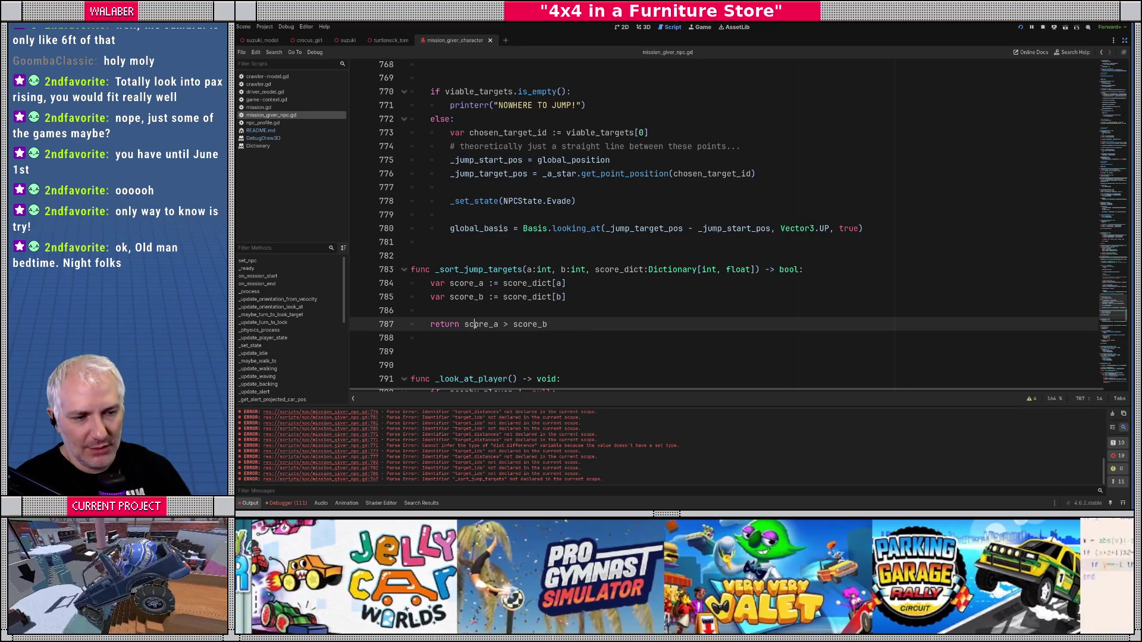
Step: Review score_a's type and the _go_jump code above the new function
double_click(496, 324)
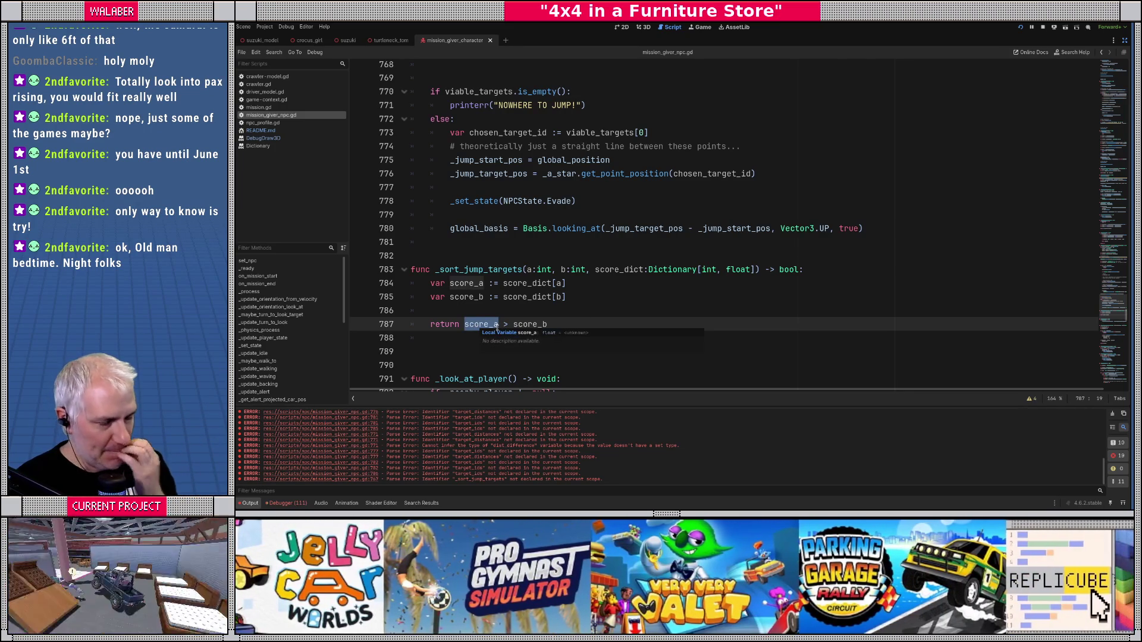
click(516, 256)
scroll(515, 253, up, 10)
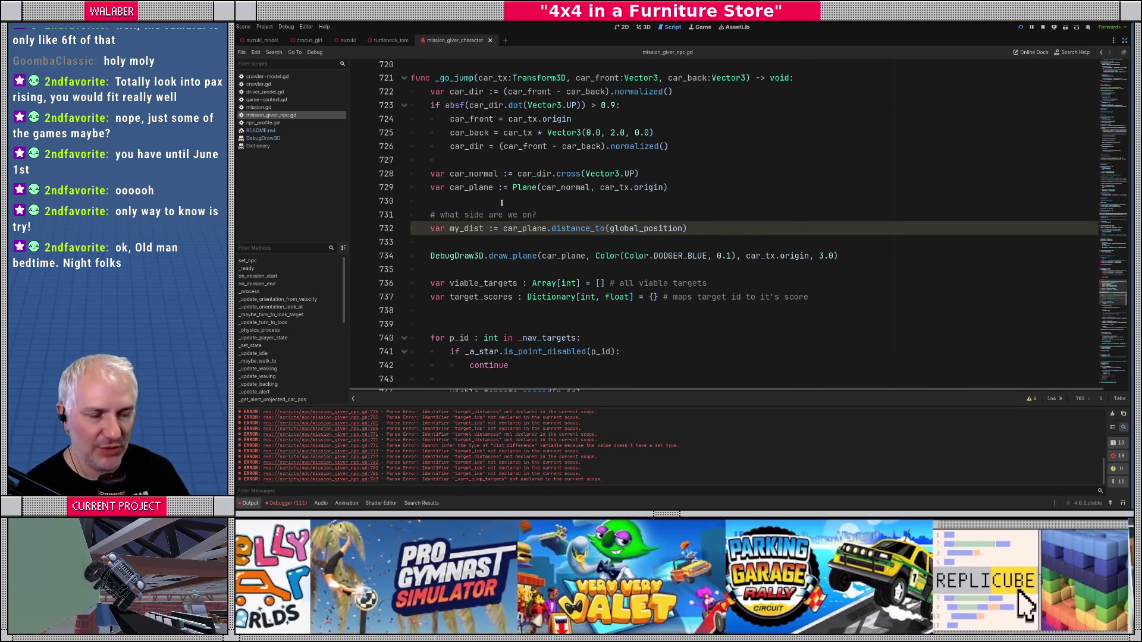
click(501, 203)
click(642, 173)
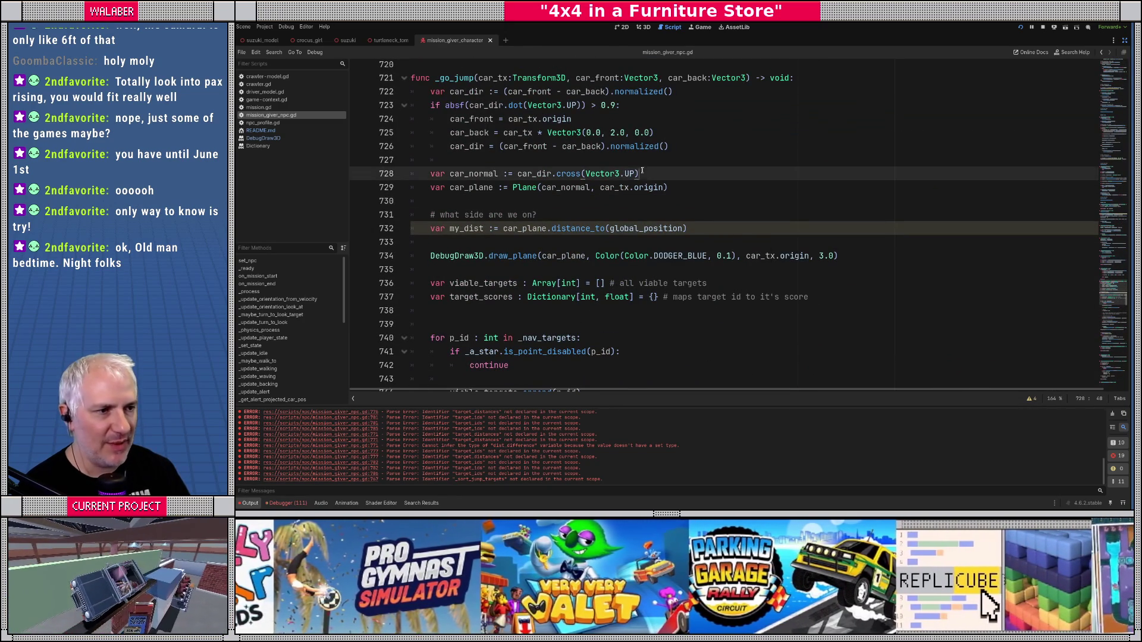
Step: Close the Dictionary and DebugDraw3D help pages, then stop and relaunch the game
middle_click(258, 146)
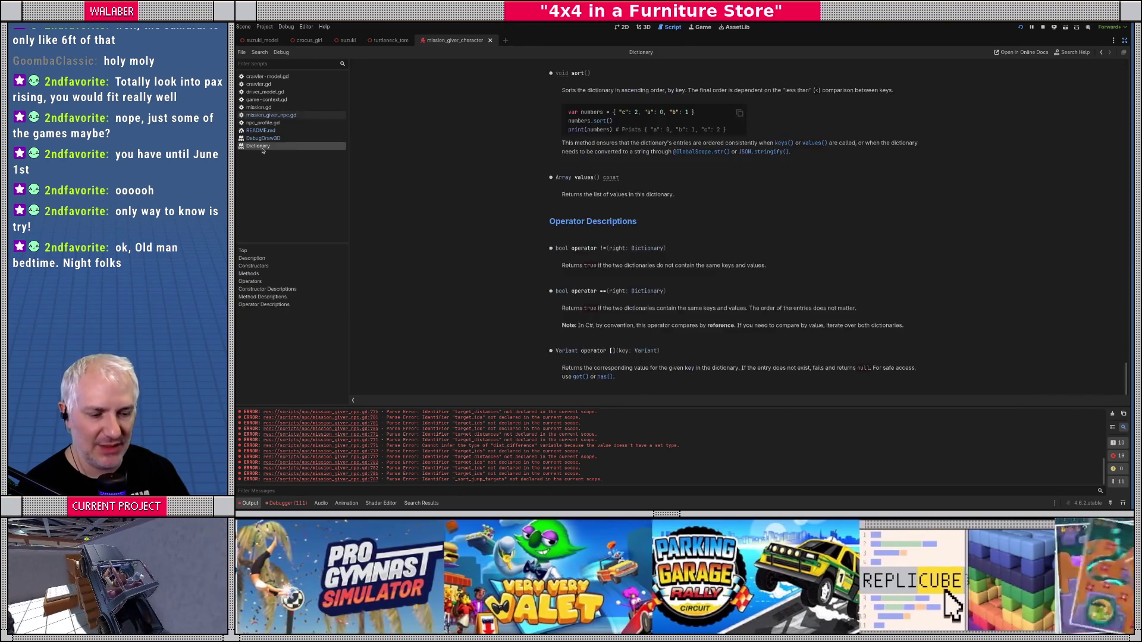
middle_click(263, 138)
click(566, 216)
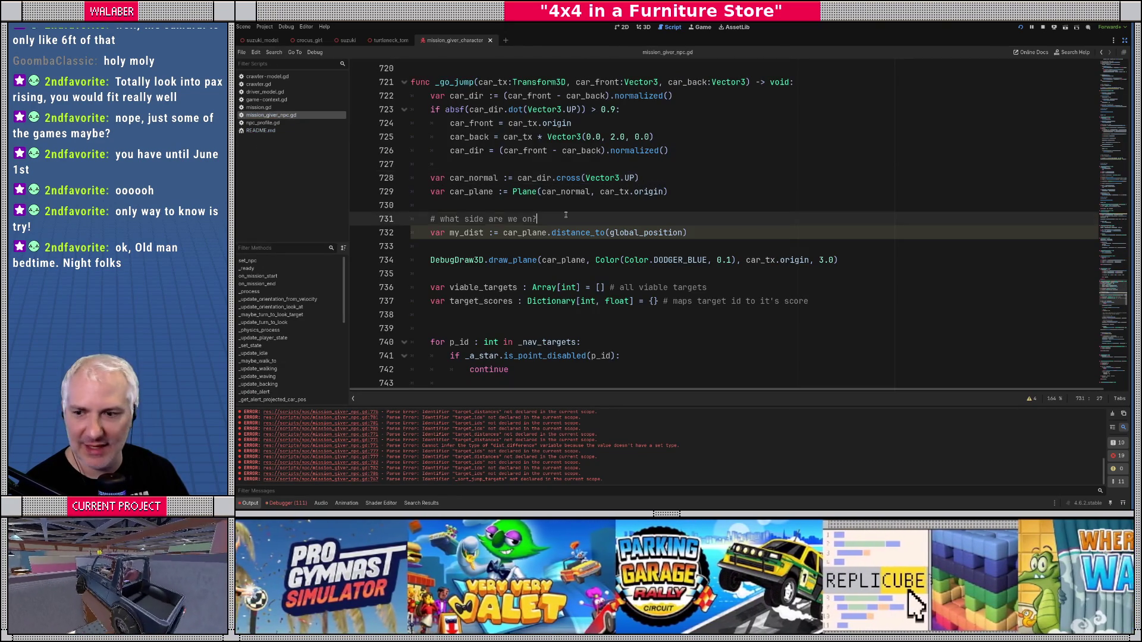
key(F8)
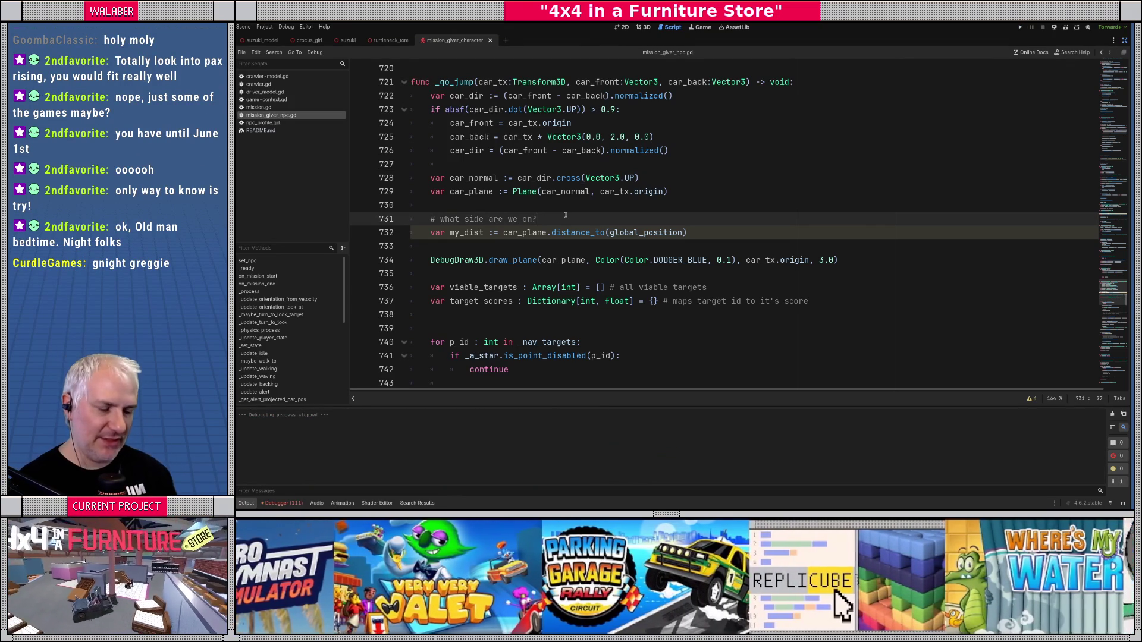
key(F5)
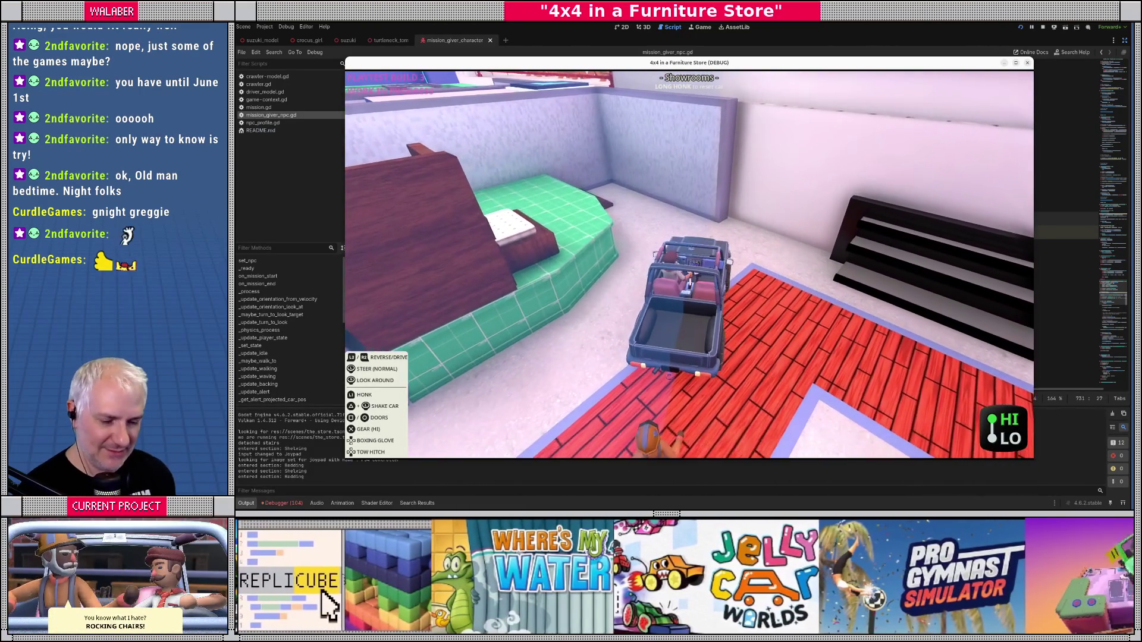
Step: Drive the car through the showroom, then stop the game and return to _go_jump in mission_giver_npc.gd
text(npc)
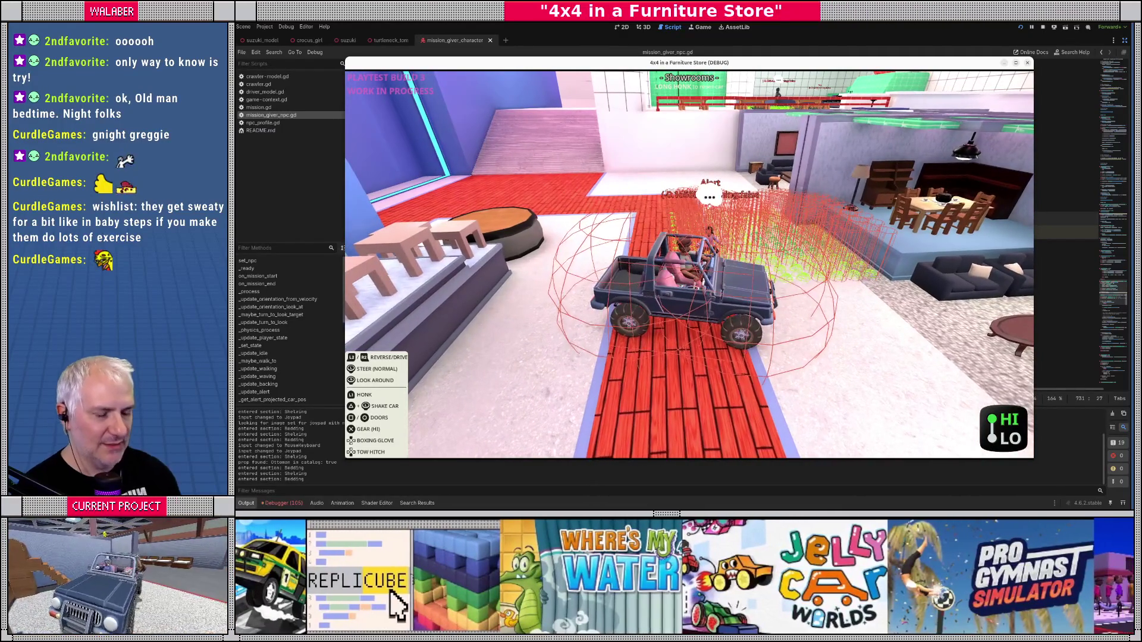
key(w)
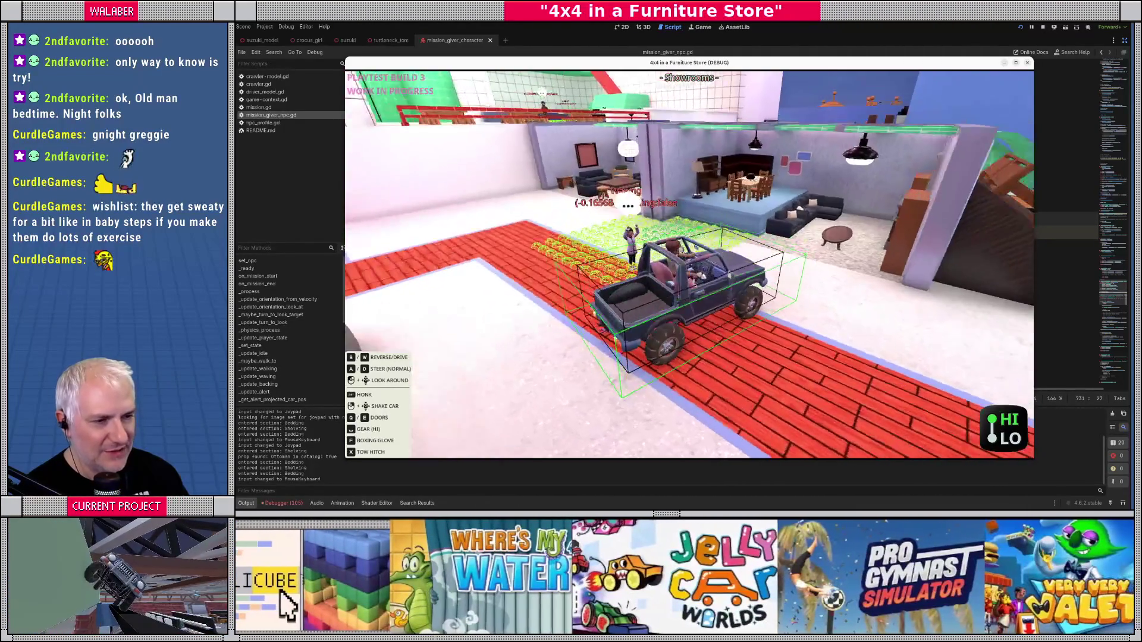
key(F8)
click(566, 209)
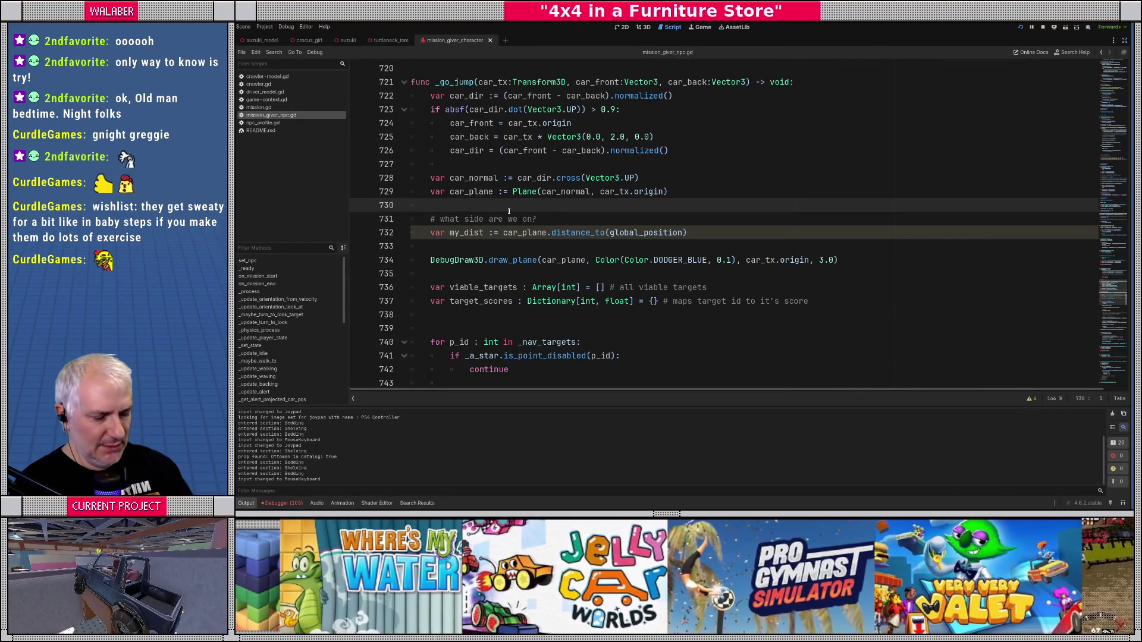
Step: Locate the sort_custom call and its car-plane distance scoring lines
scroll(509, 211, down, 12)
click(510, 212)
key(shift+Right)
key(shift+Right)
key(shift+Right)
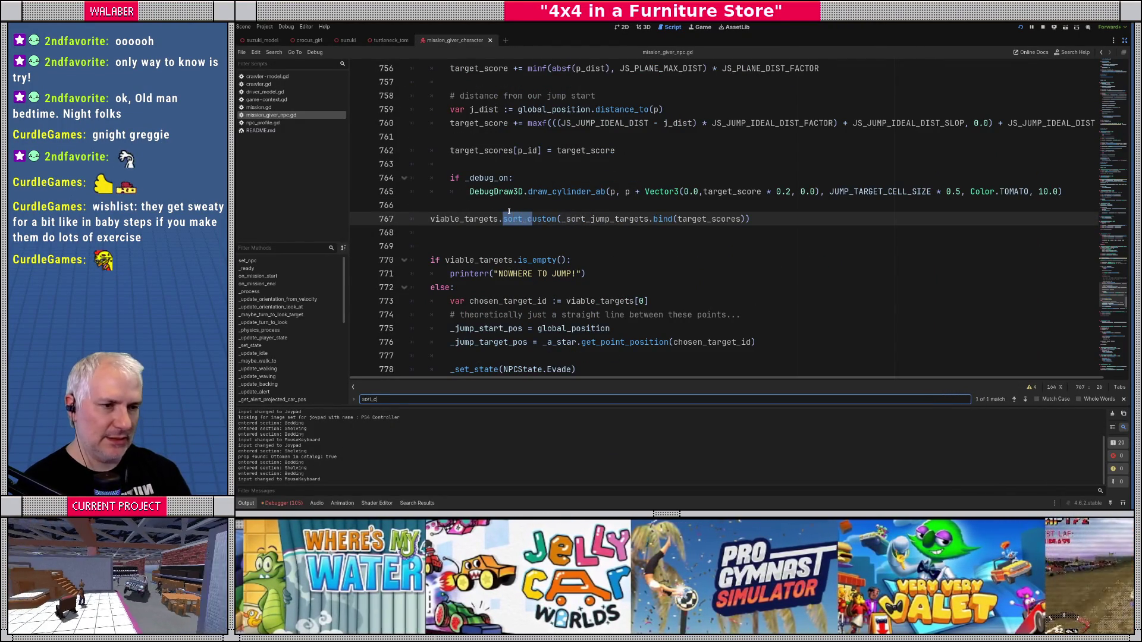
scroll(509, 211, up, 3)
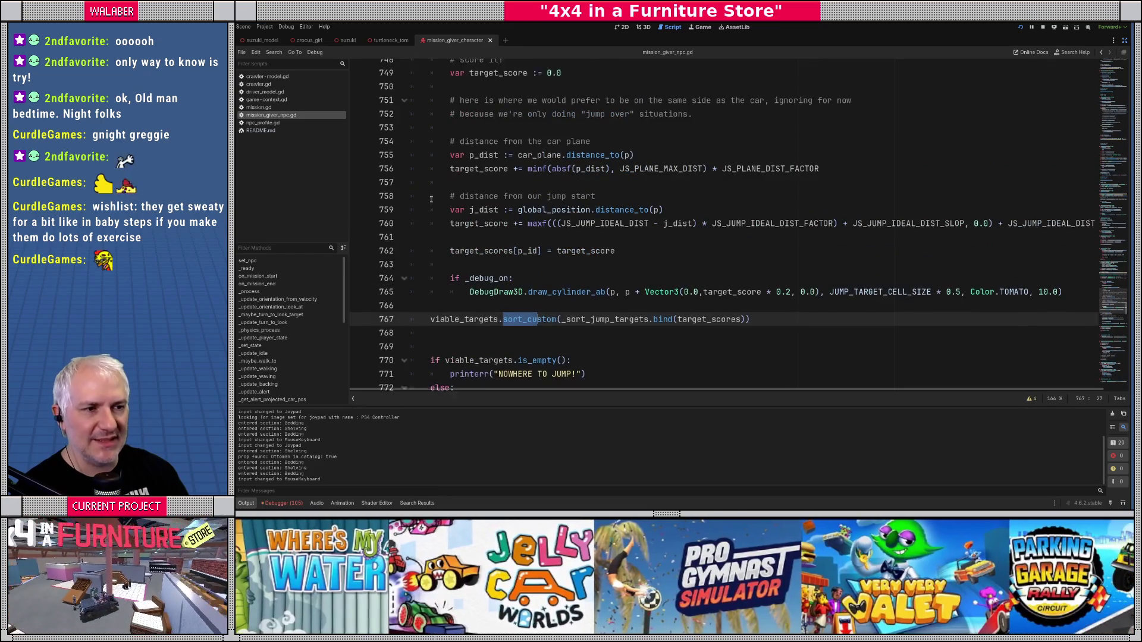
drag(439, 178, 821, 191)
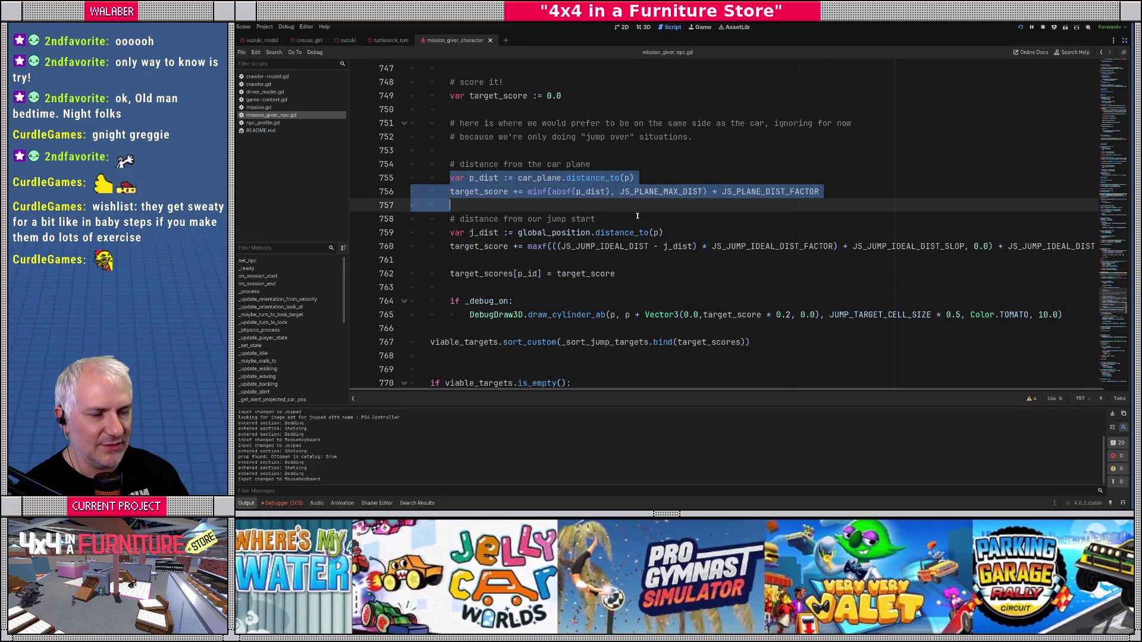
click(571, 219)
Step: Comment out the jump-start distance scoring on lines 759–760 with #, then playtest the game
click(448, 235)
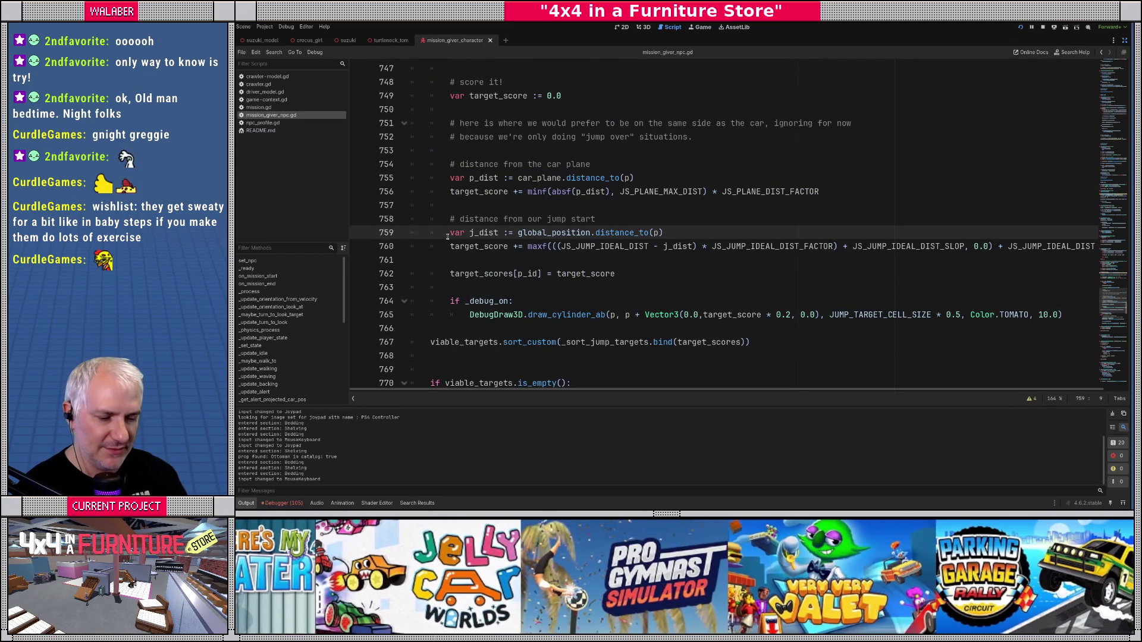
text(#)
key(Down)
key(Home)
text(#)
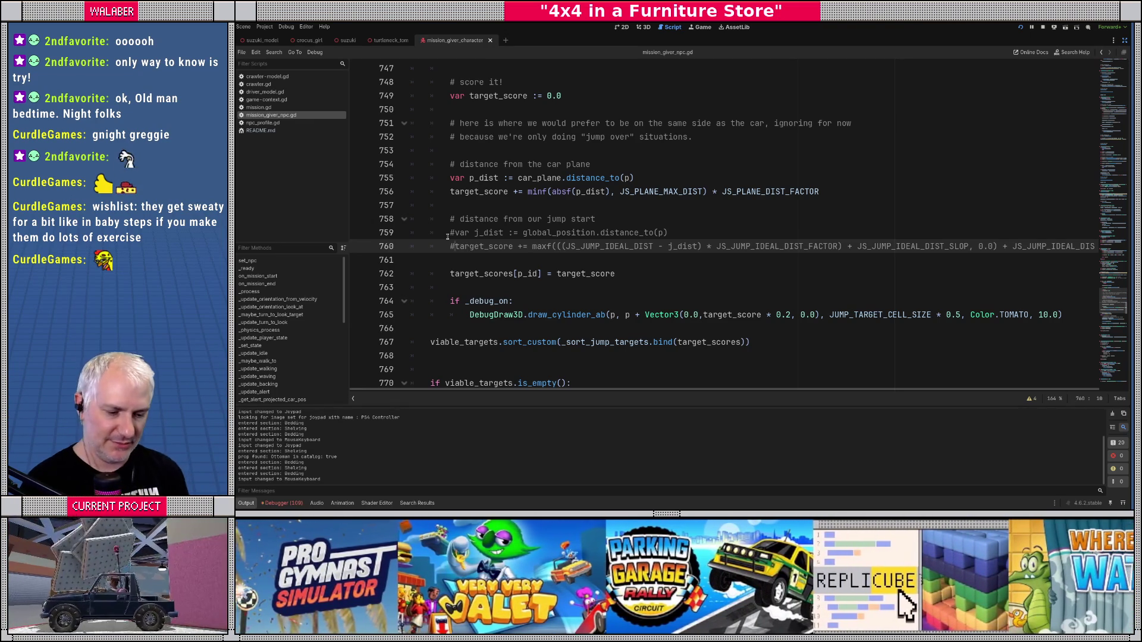
key(alt+Tab)
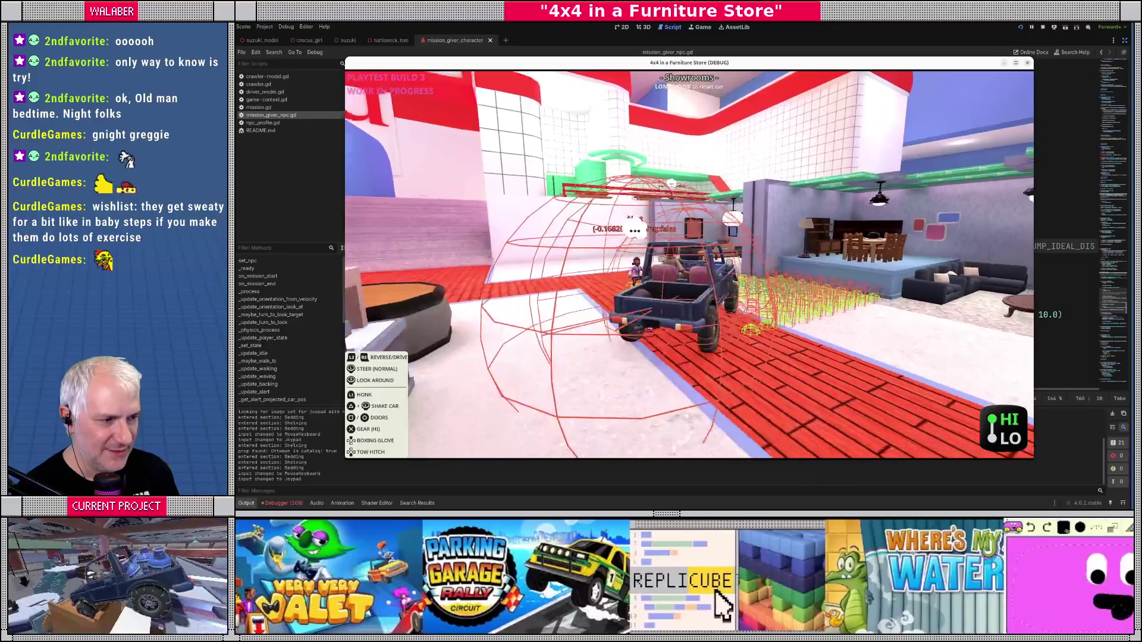
key(F8)
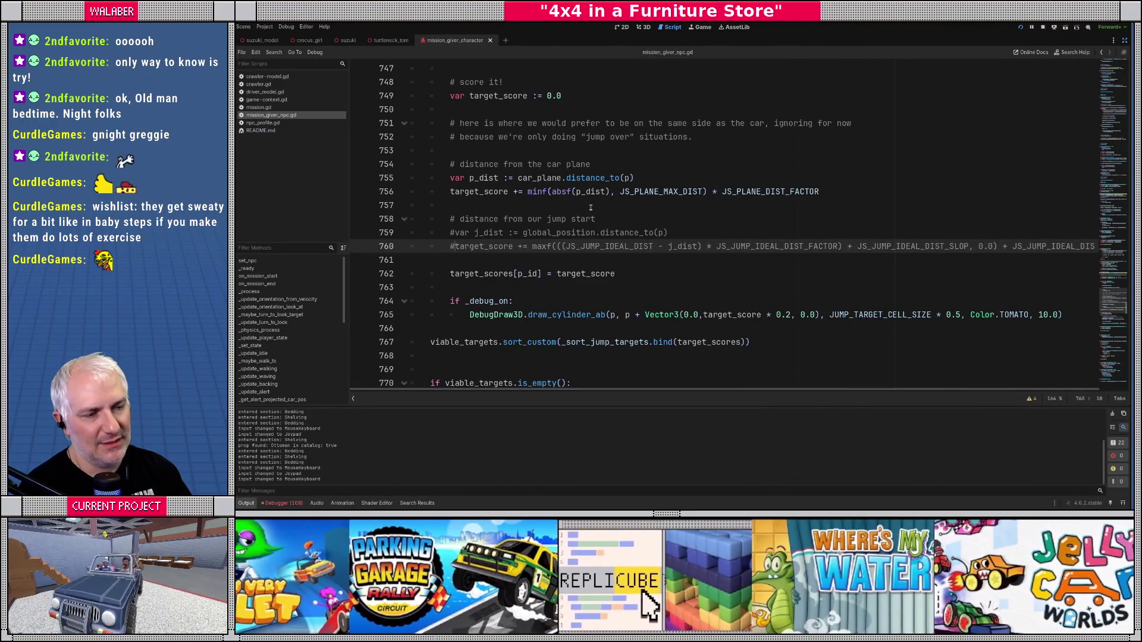
Step: Search the script for 'process' to reach the _process function
click(589, 206)
key(ctrl+f)
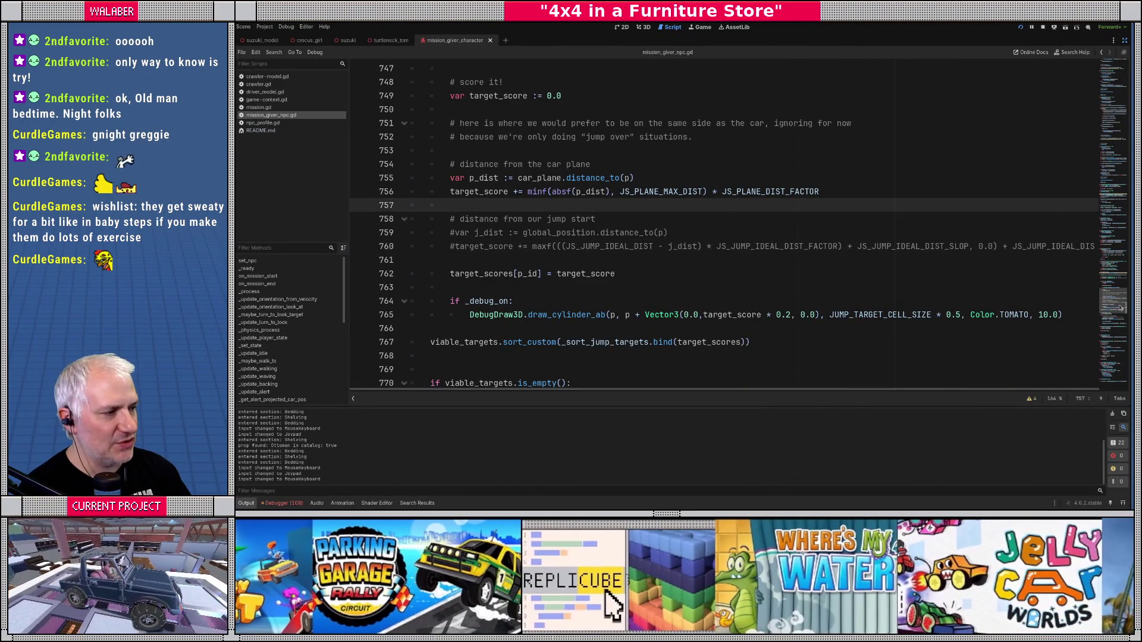
text(process)
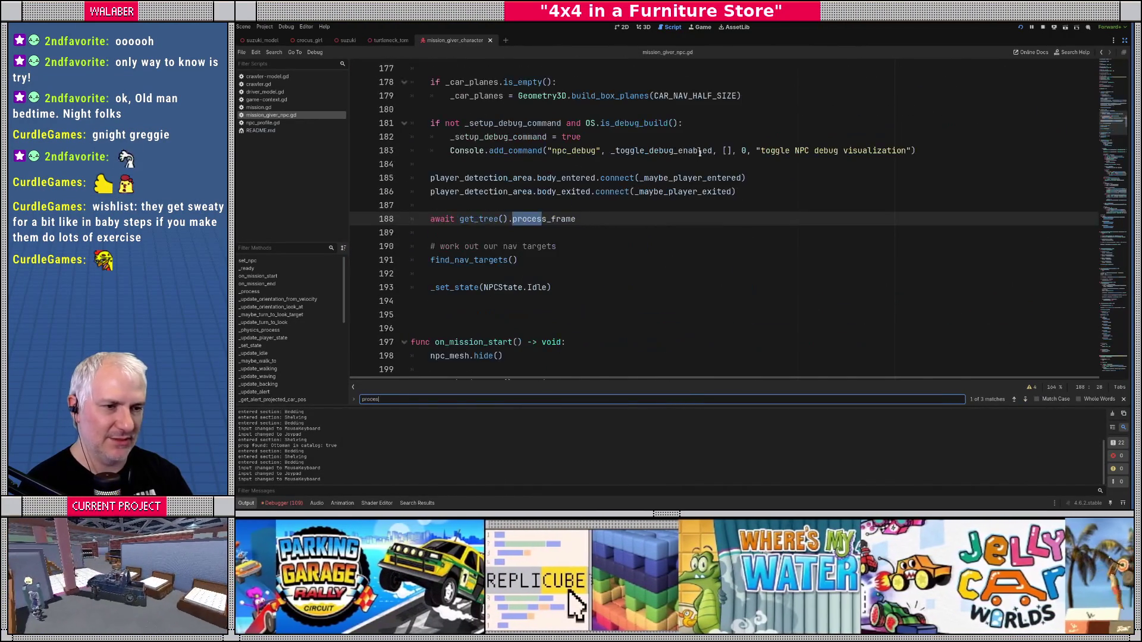
key(Return)
key(Escape)
scroll(468, 225, down, 6)
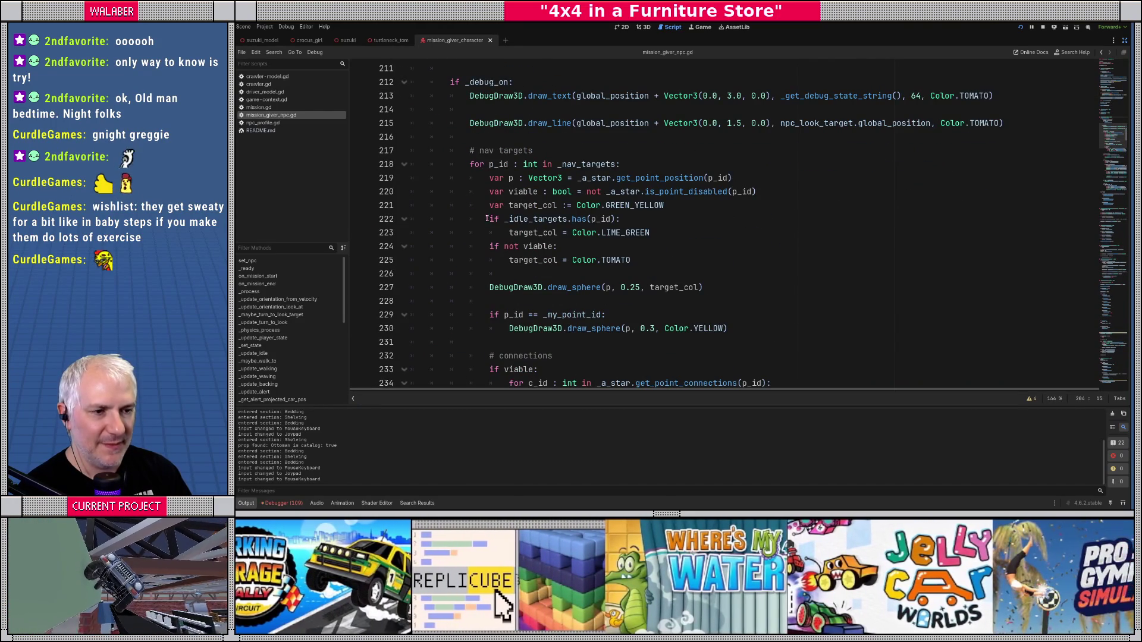
Step: Comment out the nav target sphere, current-point sphere and connection line draws on lines 227, 230 and 237
click(489, 287)
scroll(488, 240, down, 2)
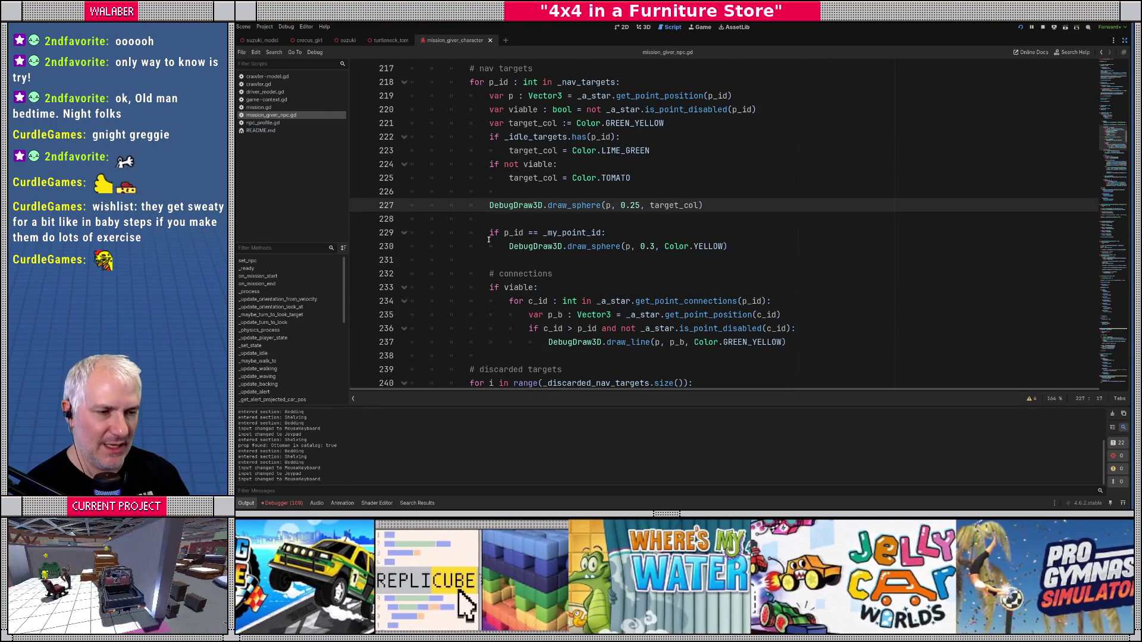
text(#)
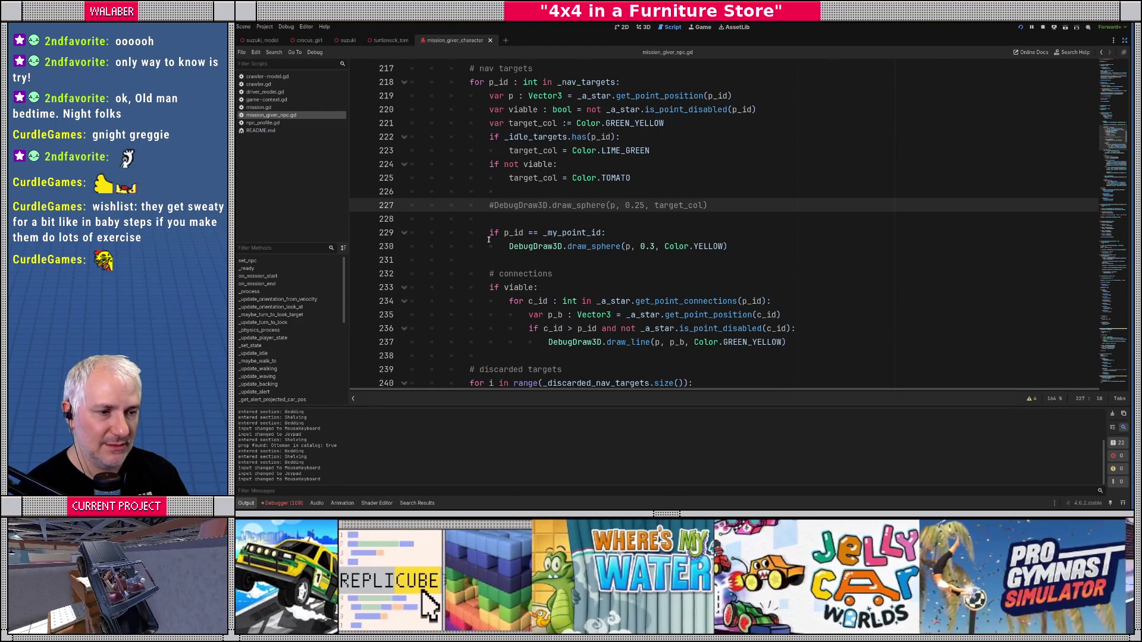
click(488, 240)
text(#)
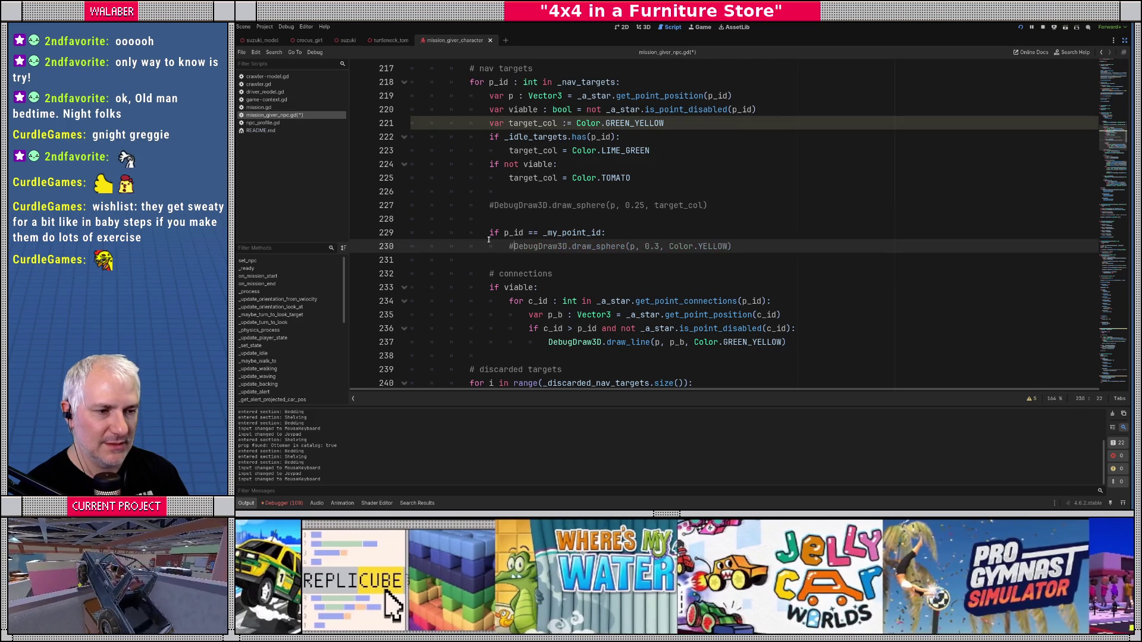
scroll(546, 217, down, 3)
click(546, 217)
text(#)
Step: Add pass to the if blocks emptied after lines 237 and 230
key(End)
key(Return)
text(pass)
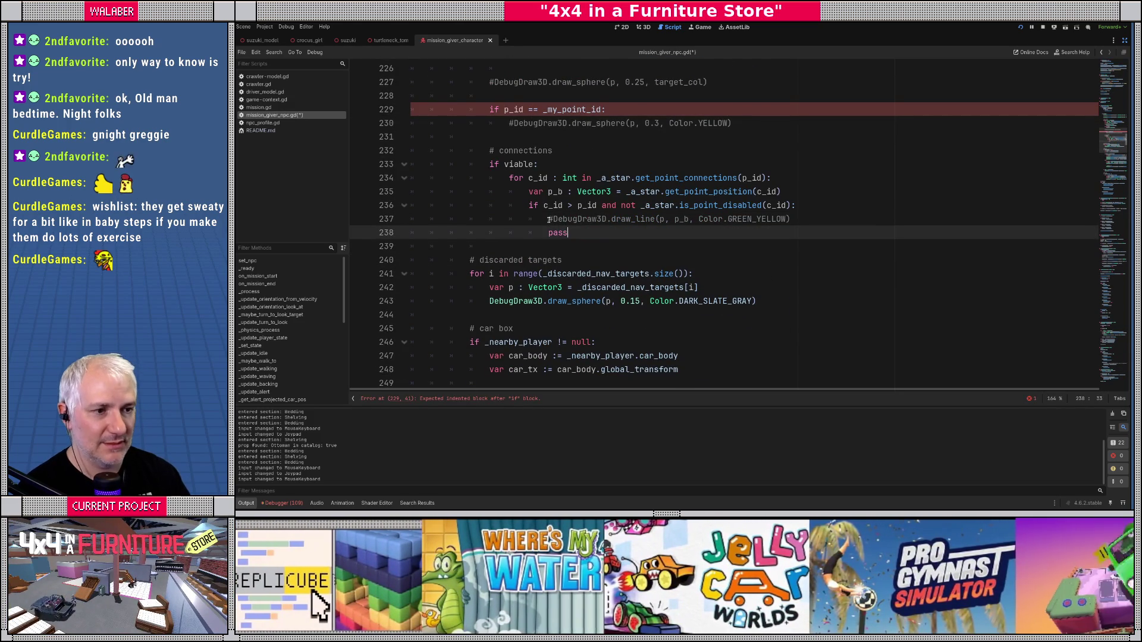
click(601, 123)
key(End)
key(Return)
text(pass)
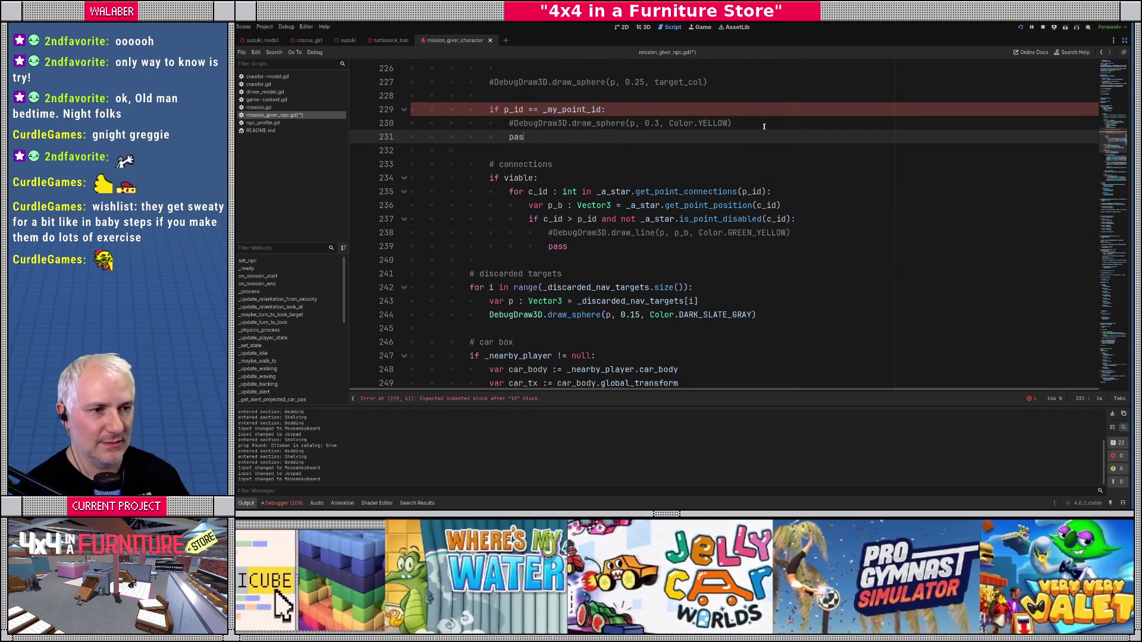
Step: Comment out the discarded-targets draw_sphere call on line 244
scroll(486, 232, down, 2)
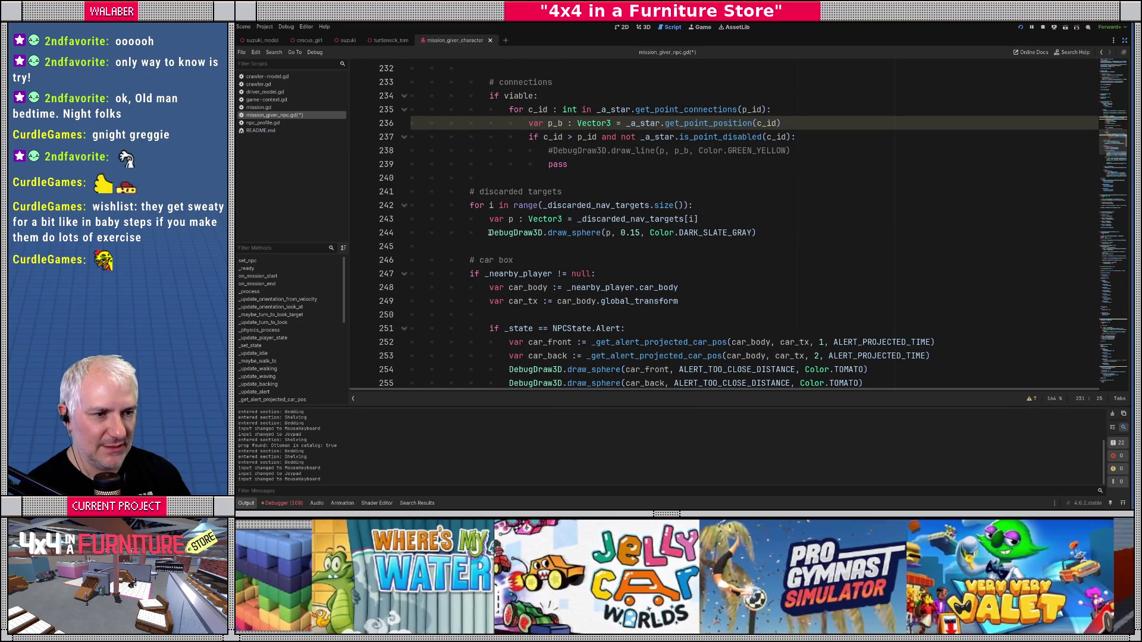
click(489, 233)
text(#)
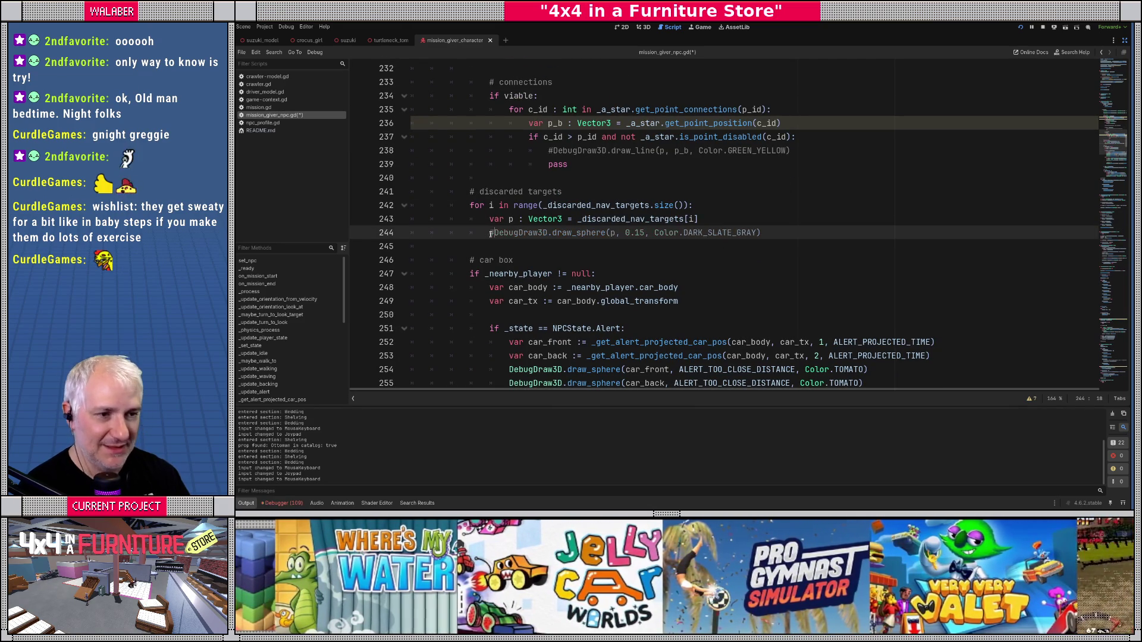
scroll(500, 249, down, 3)
scroll(500, 248, down, 3)
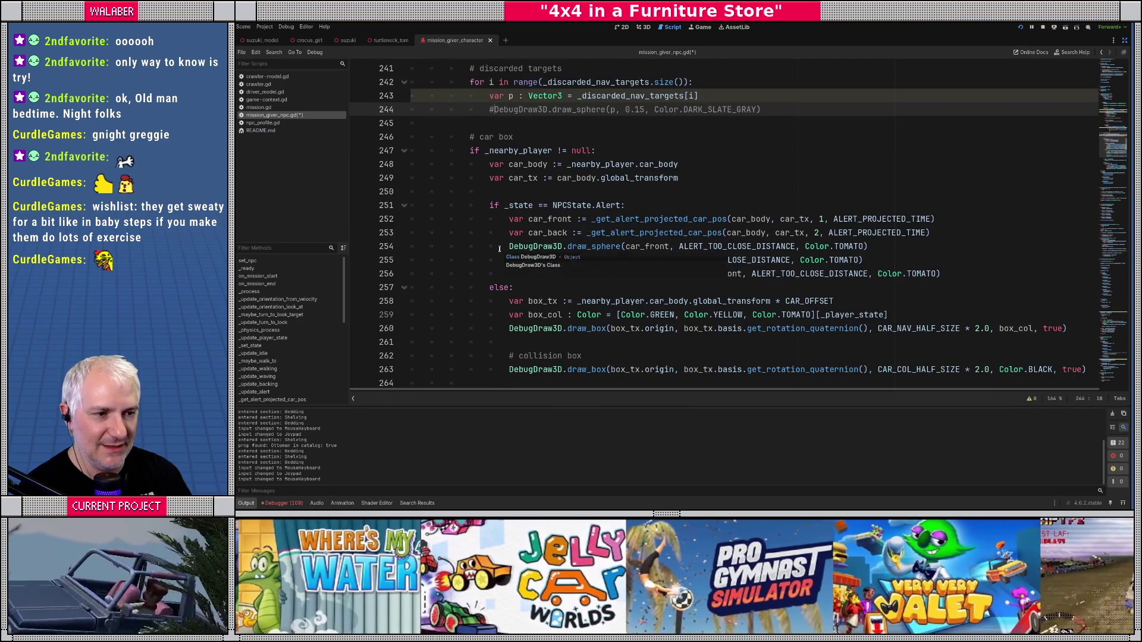
scroll(500, 248, down, 1)
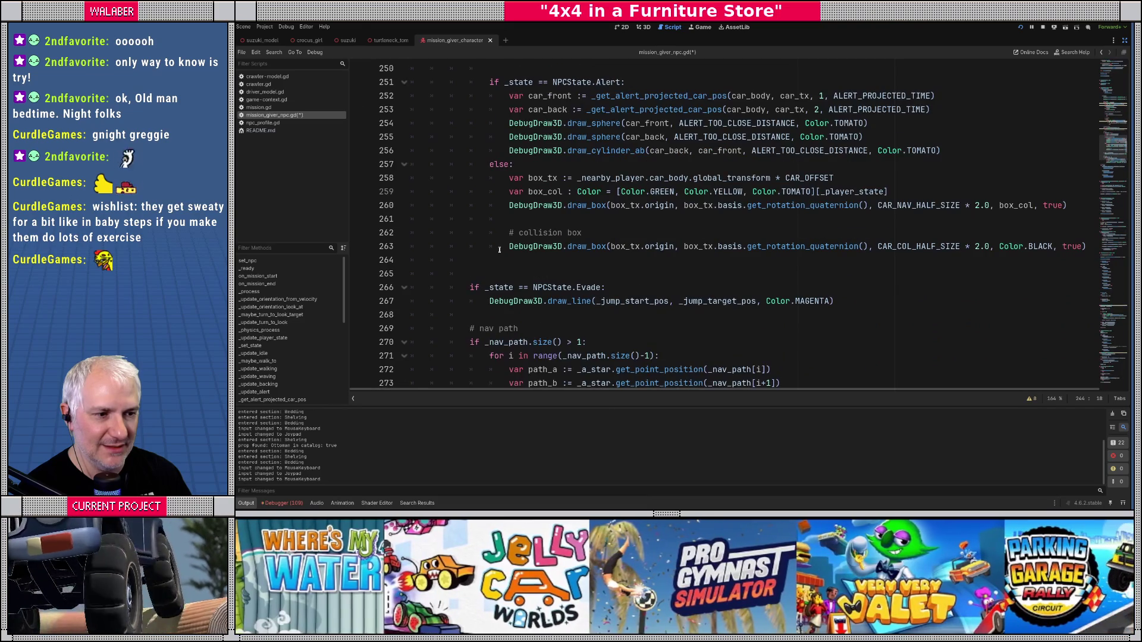
click(471, 288)
key(Up)
scroll(494, 269, down, 1)
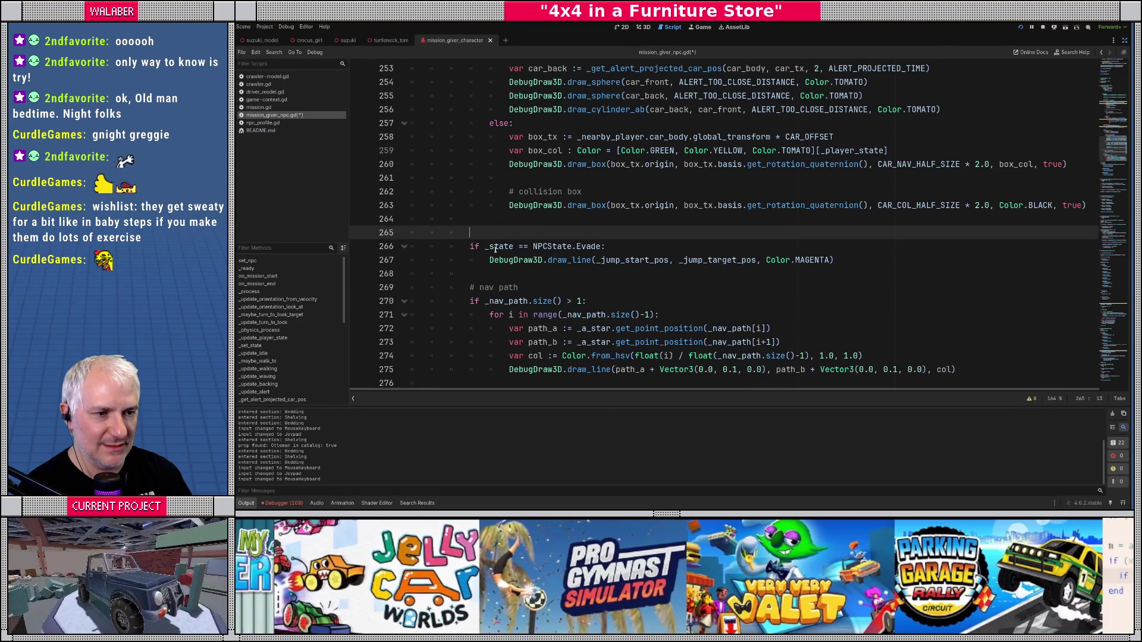
Step: Change line 266 to 'if _state in [NPCState.DoorHit, NPCState.Evade]:', then save and run the game
click(484, 246)
text(_)
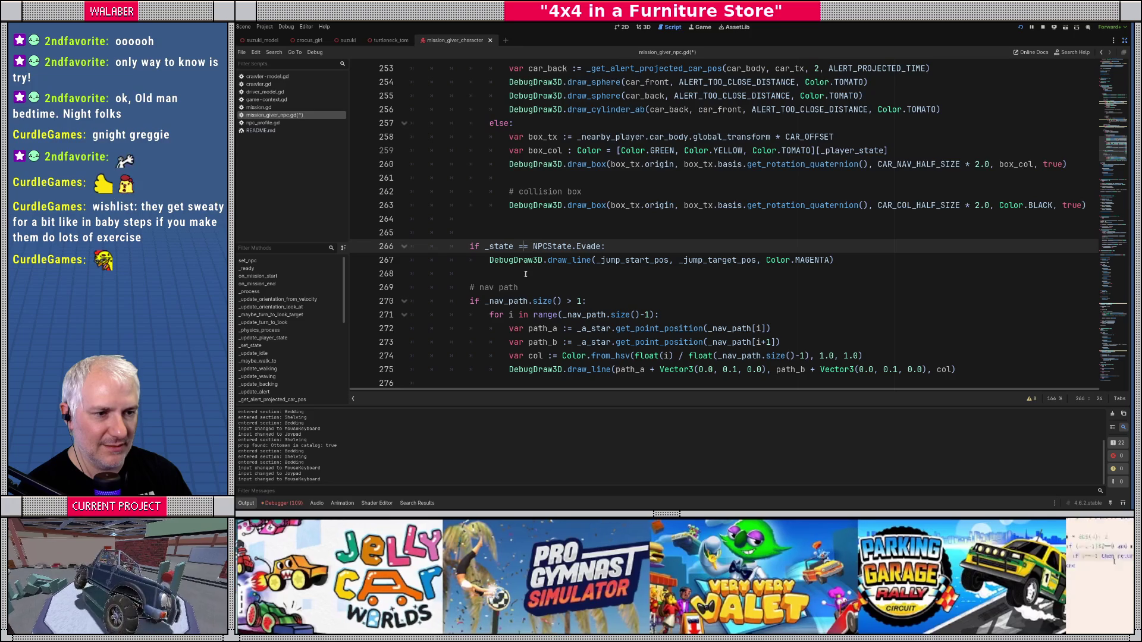
key(BackSpace)
key(Delete)
text(in [)
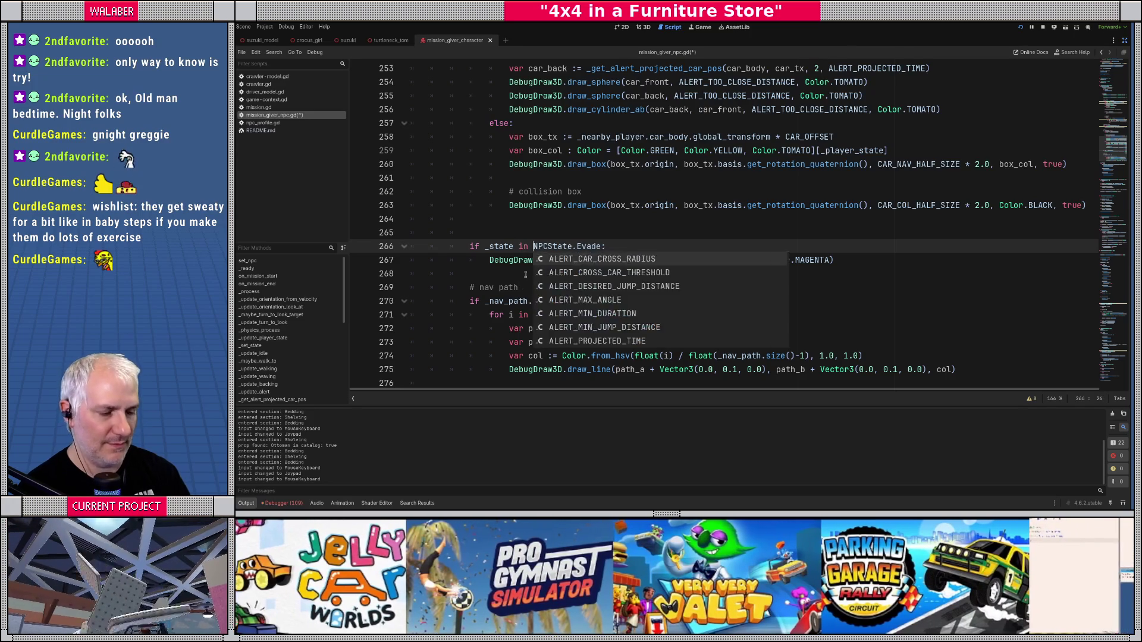
text(NPCState)
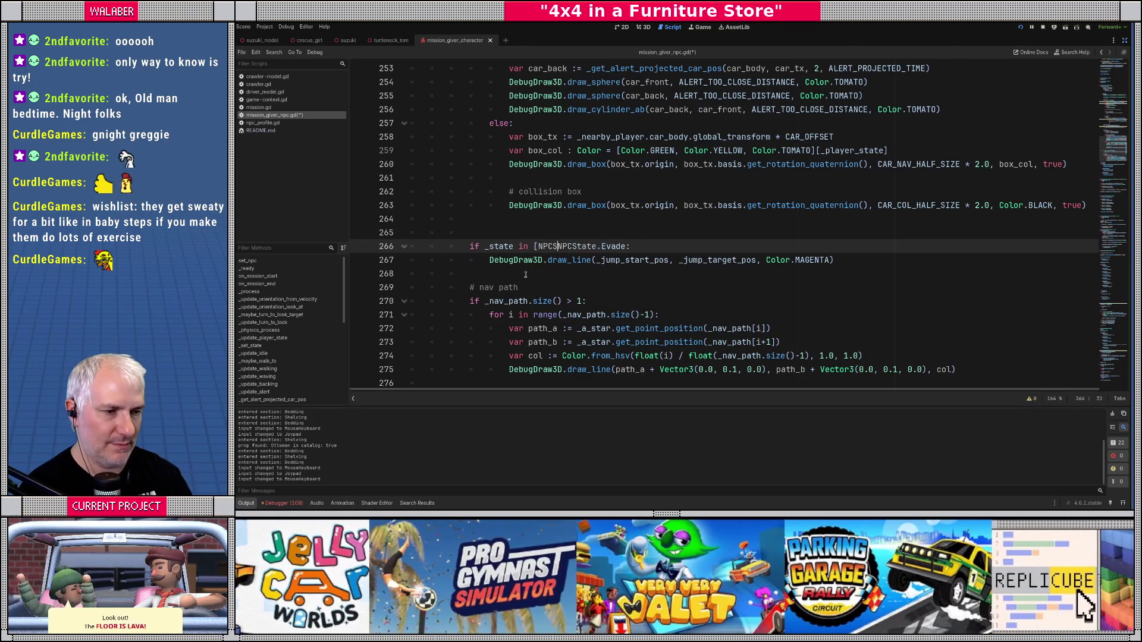
text(.)
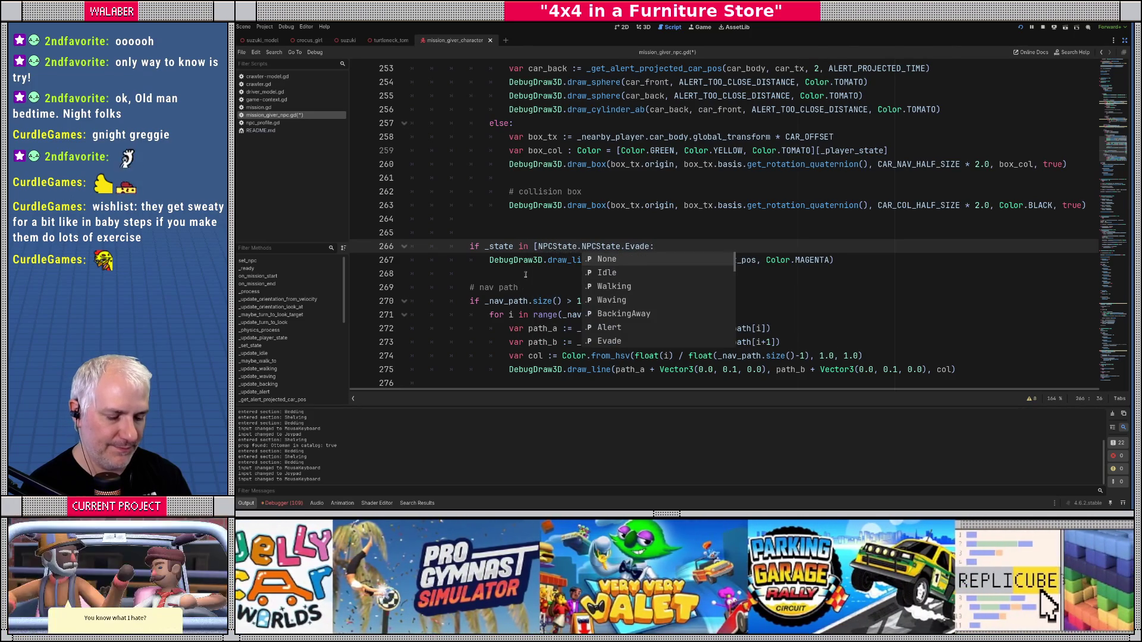
text(doo)
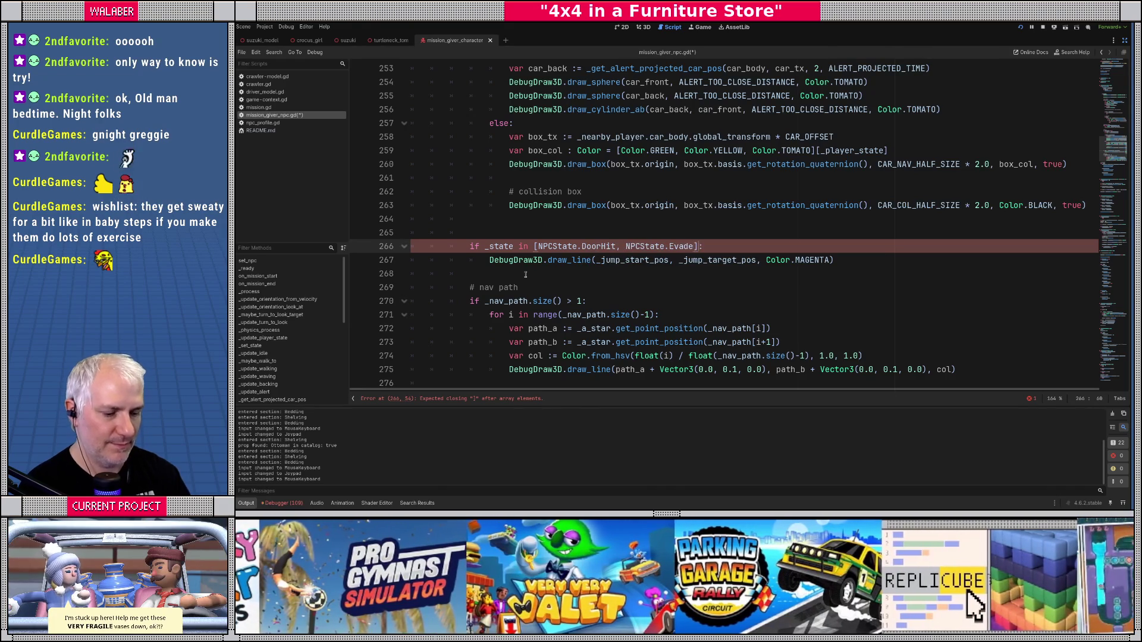
key(F5)
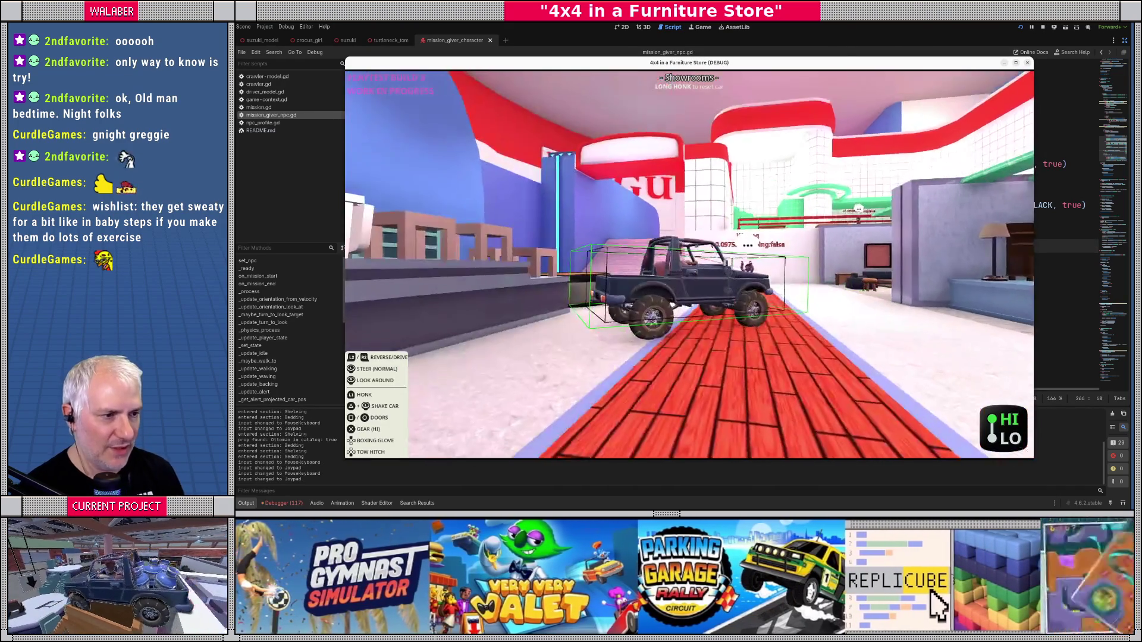